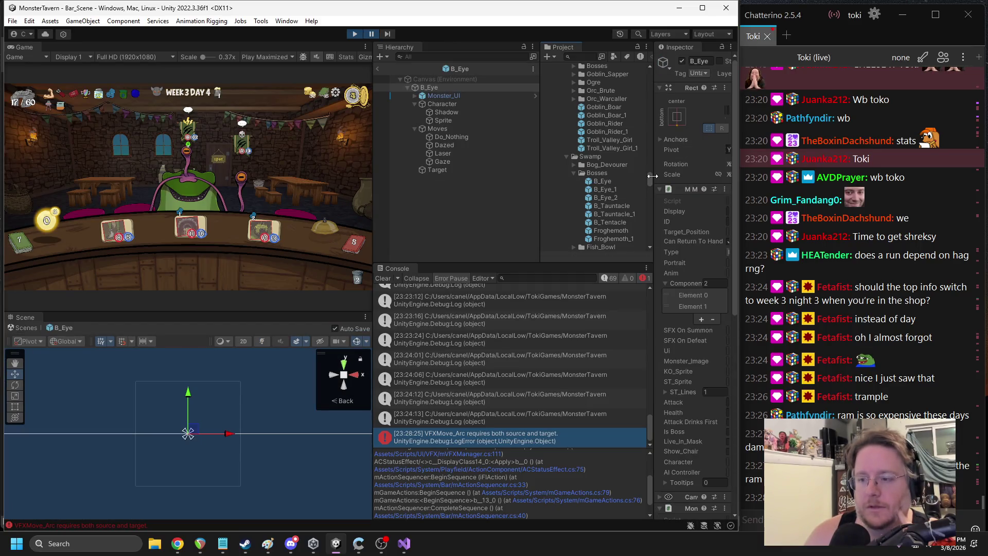
Widen the Inspector and scroll to B_Eye's Monster AI Controller showing Laser, Gaze and Do_Nothing
{"action": "left_click_drag", "start_coordinate": [651, 176], "coordinate": [576, 178]}
{"action": "scroll", "coordinate": [672, 288], "scroll_direction": "down", "scroll_amount": 5}
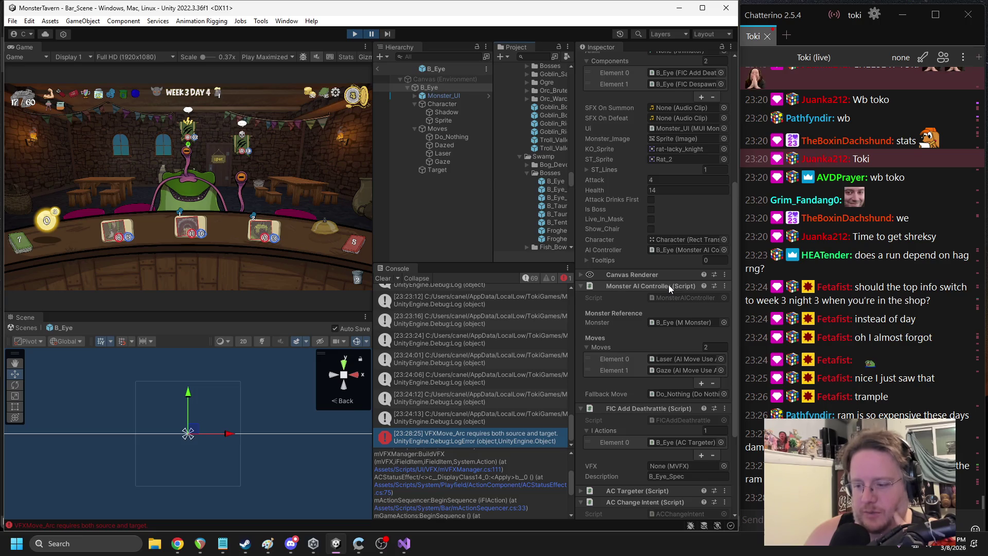
{"action": "scroll", "coordinate": [669, 285], "scroll_direction": "down", "scroll_amount": 1}
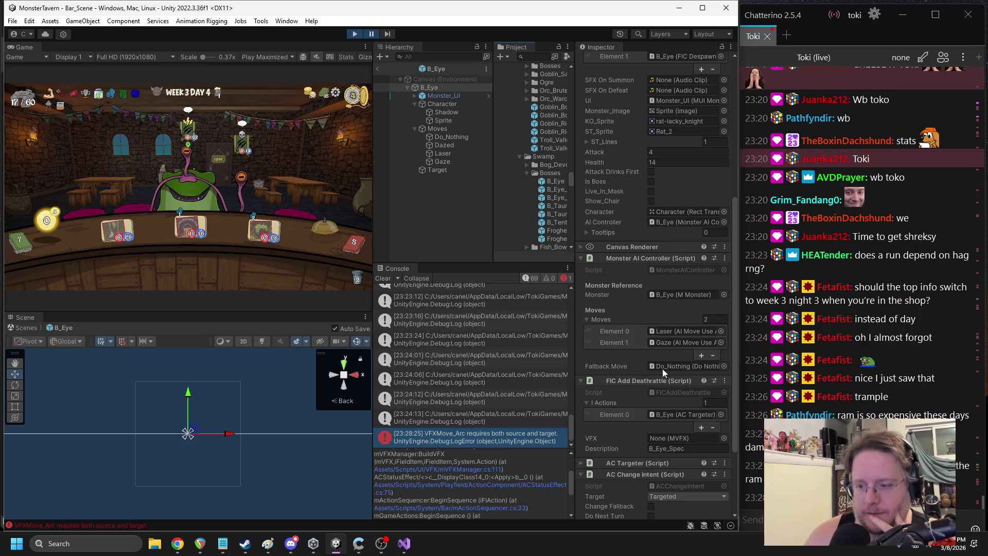
{"action": "key", "text": "alt+Tab"}
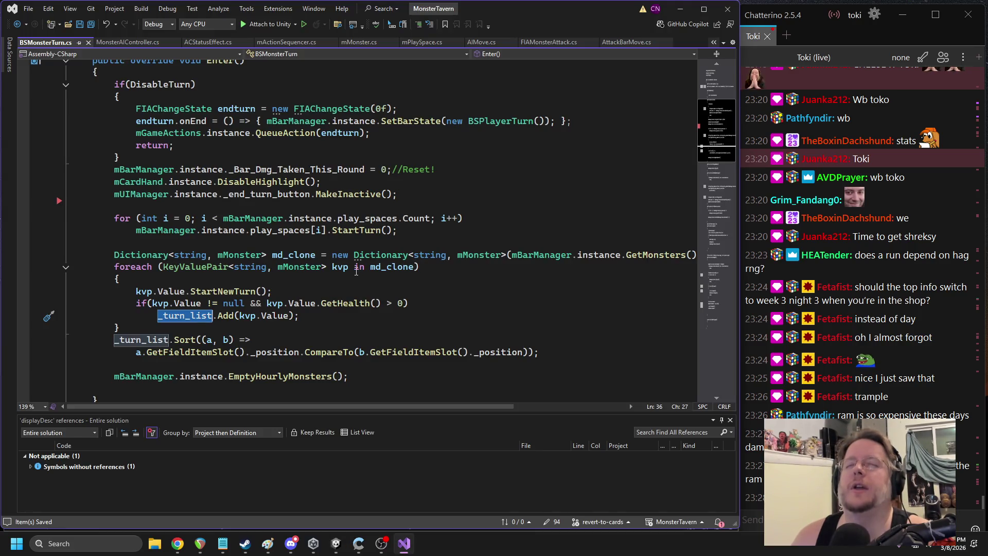
Review BSMonsterTurn.cs turn setup, then bring forward the Paint sketch of Rampage, Enrage and Ram
{"action": "mouse_move", "coordinate": [351, 269]}
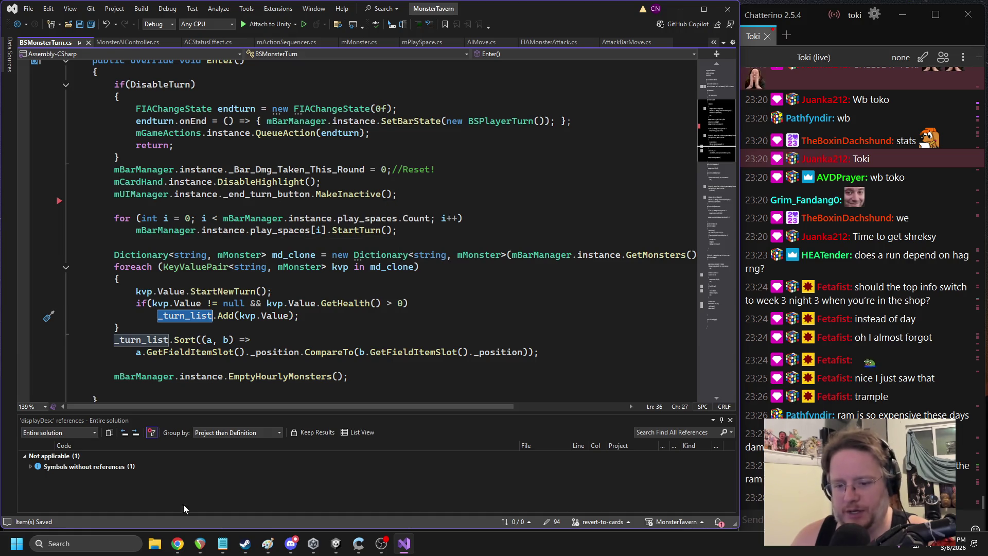
{"action": "mouse_move", "coordinate": [267, 544]}
{"action": "left_click", "coordinate": [321, 512]}
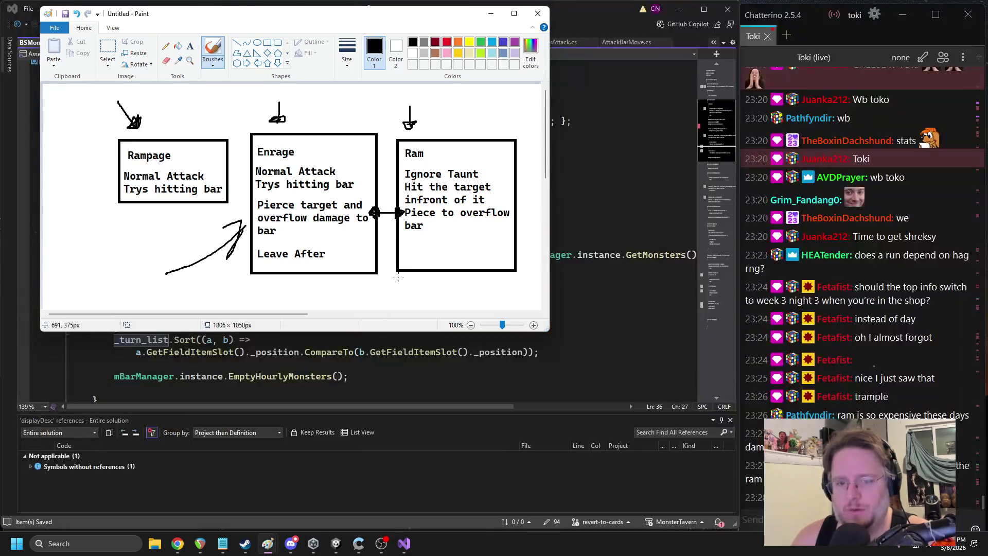
Below the diagram, type 'Ticking Status' and 'Ticking Start of Turn effects' as list lines
{"action": "left_click_drag", "start_coordinate": [349, 332], "coordinate": [353, 460]}
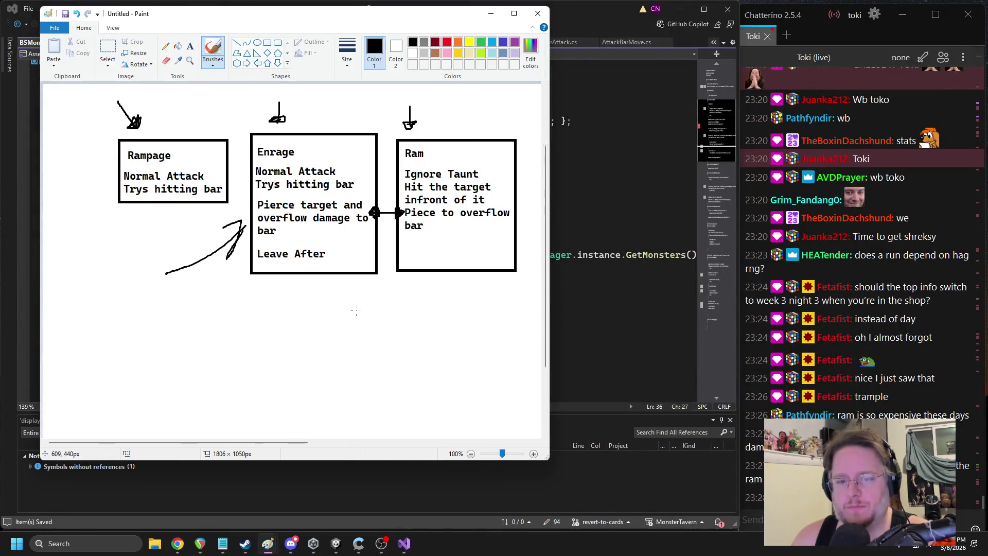
{"action": "scroll", "coordinate": [354, 310], "scroll_direction": "down", "scroll_amount": 3}
{"action": "scroll", "coordinate": [354, 310], "scroll_direction": "down", "scroll_amount": 1}
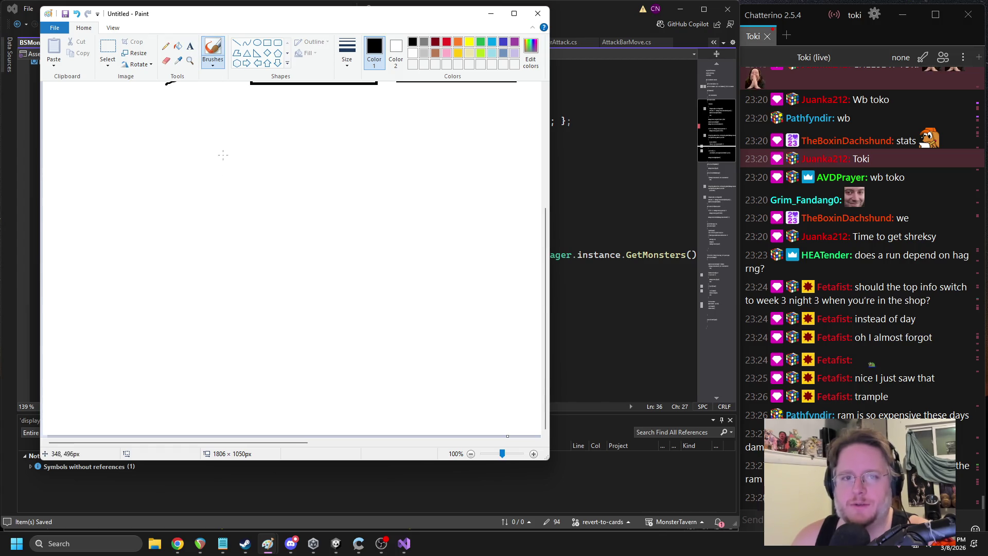
{"action": "left_click", "coordinate": [189, 46]}
{"action": "left_click_drag", "start_coordinate": [138, 154], "coordinate": [263, 207]}
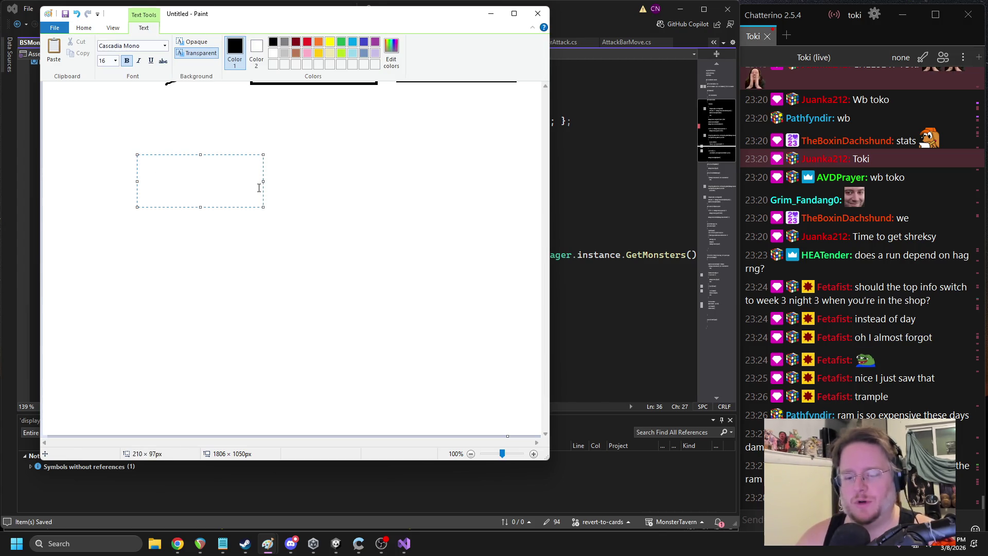
{"action": "type", "text": "Ti"}
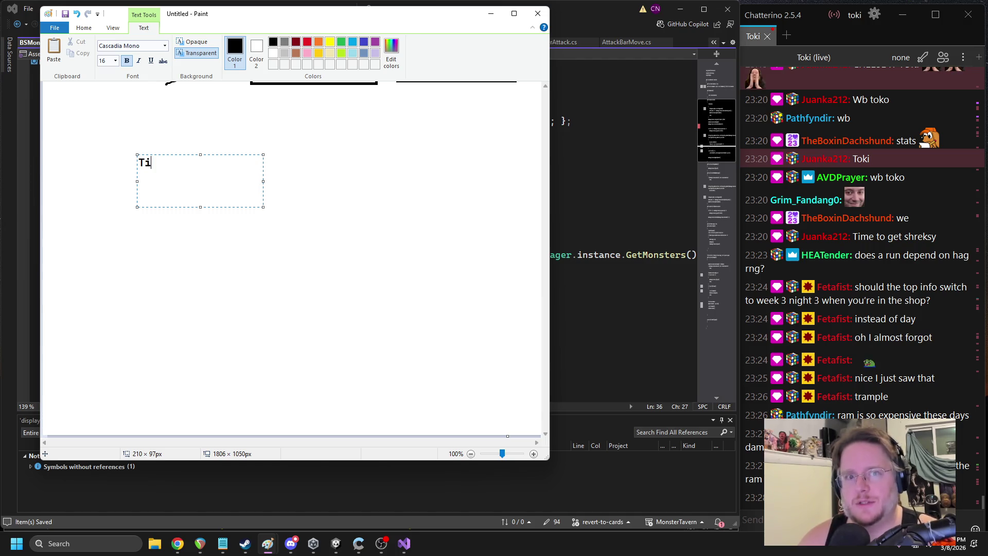
{"action": "key", "text": "BackSpace"}
{"action": "key", "text": "BackSpace"}
{"action": "type", "text": "cking Status"}
{"action": "key", "text": "Return"}
{"action": "type", "text": "king "}
{"action": "type", "text": "tart of Turn effects"}
Widen the text box and add the third line 'Building Turn List'
{"action": "left_click_drag", "start_coordinate": [263, 182], "coordinate": [416, 177]}
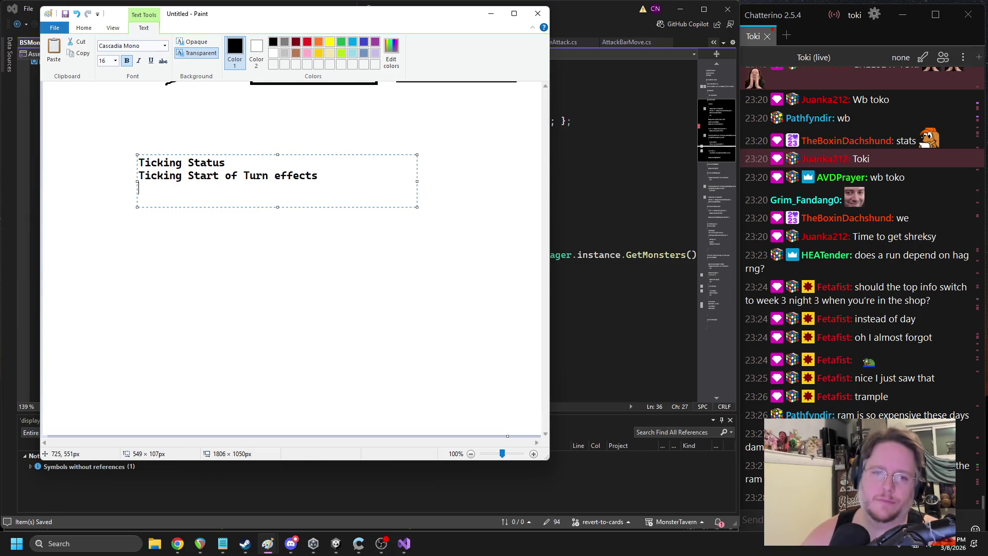
{"action": "key", "text": "Return"}
{"action": "type", "text": "Buil"}
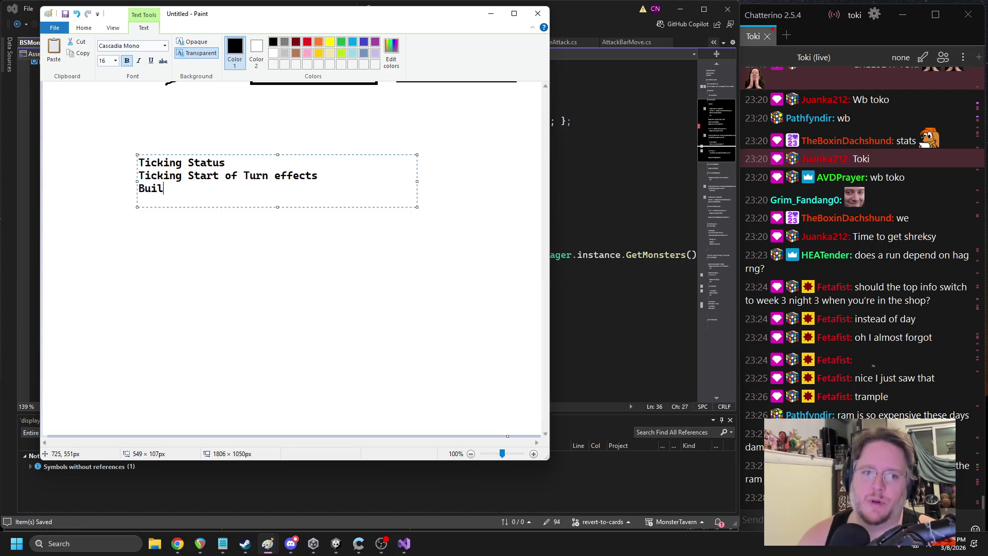
{"action": "type", "text": "ding Turn Order"}
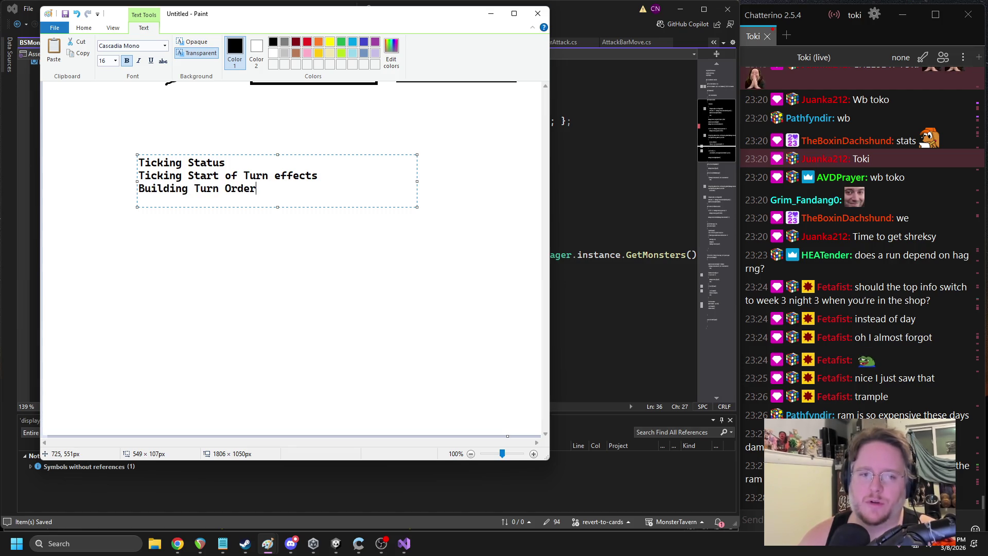
{"action": "key", "text": "BackSpace"}
{"action": "key", "text": "BackSpace"}
{"action": "key", "text": "BackSpace"}
{"action": "key", "text": "BackSpace"}
{"action": "key", "text": "BackSpace"}
{"action": "type", "text": "List"}
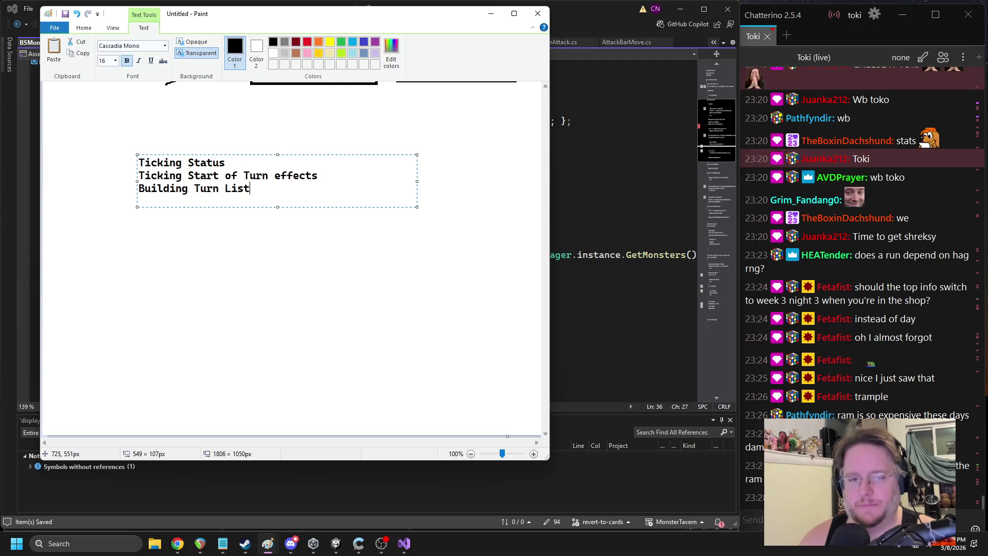
{"action": "left_click", "coordinate": [349, 245]}
Add brush marks above and beside the list, undoing the last one
{"action": "left_click", "coordinate": [213, 49]}
{"action": "left_click_drag", "start_coordinate": [213, 127], "coordinate": [184, 145]}
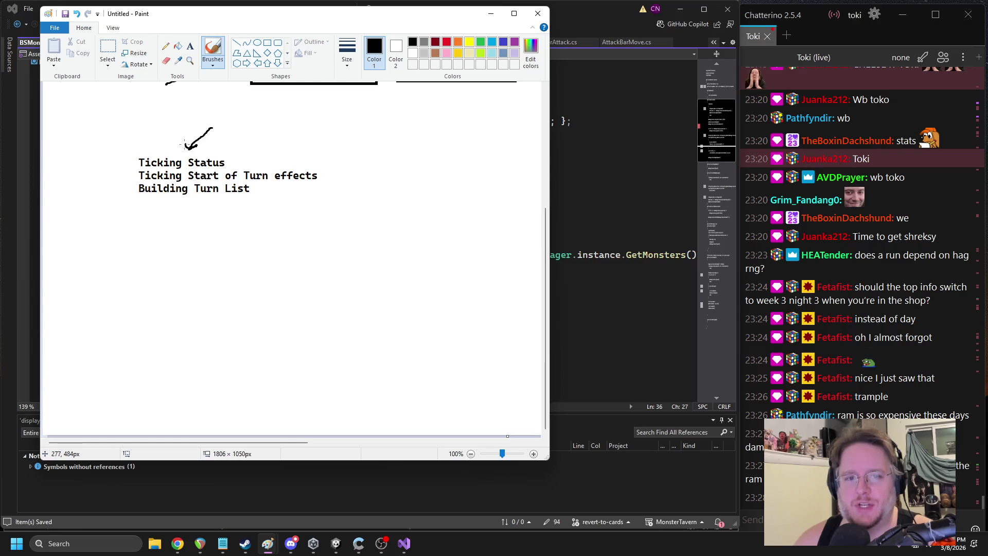
{"action": "left_click_drag", "start_coordinate": [129, 189], "coordinate": [115, 199]}
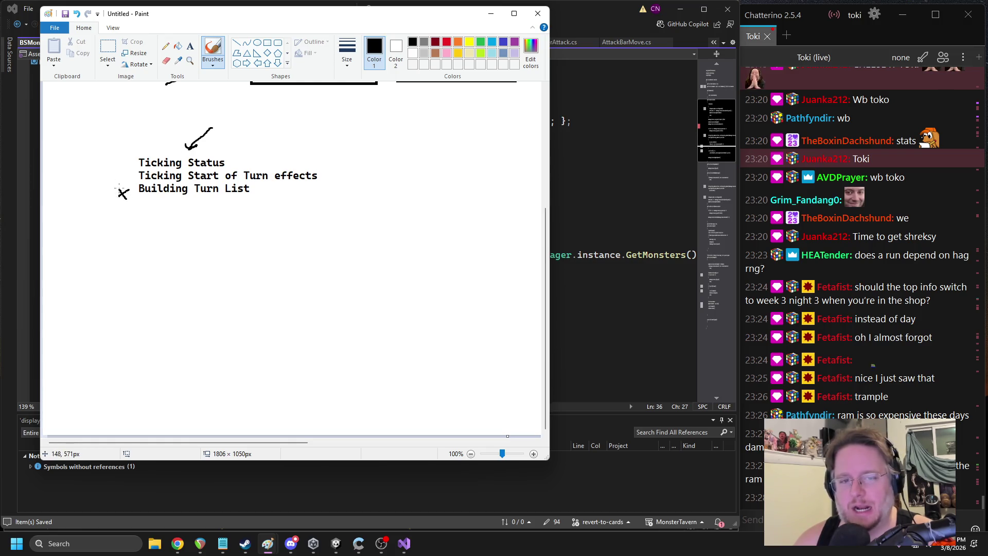
{"action": "key", "text": "ctrl+z"}
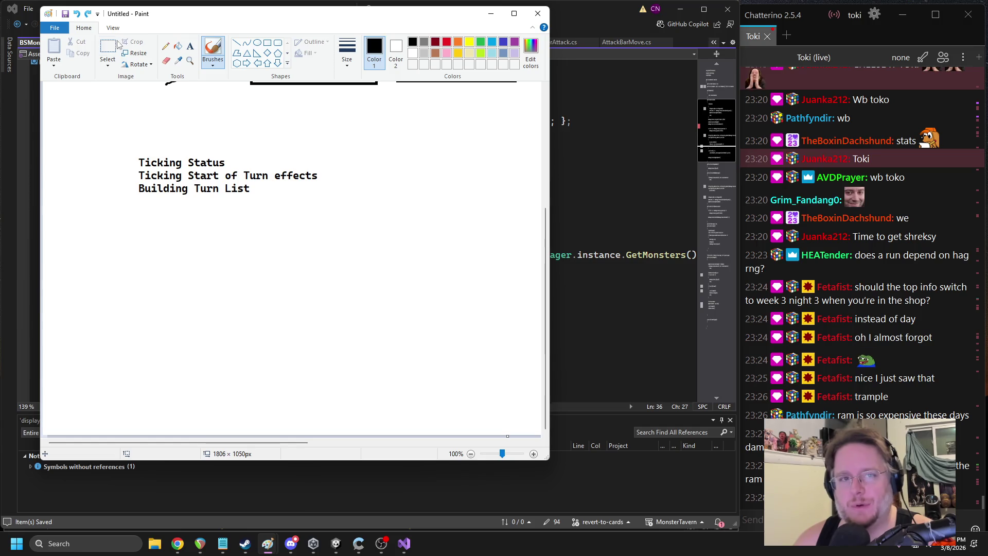
Move the lower two list lines down so the three steps sit spaced apart
{"action": "left_click", "coordinate": [109, 51]}
{"action": "left_click_drag", "start_coordinate": [135, 170], "coordinate": [330, 202]}
{"action": "left_click_drag", "start_coordinate": [211, 183], "coordinate": [211, 209]}
{"action": "left_click", "coordinate": [187, 249]}
{"action": "left_click_drag", "start_coordinate": [137, 205], "coordinate": [187, 218]}
{"action": "left_click_drag", "start_coordinate": [135, 175], "coordinate": [272, 222]}
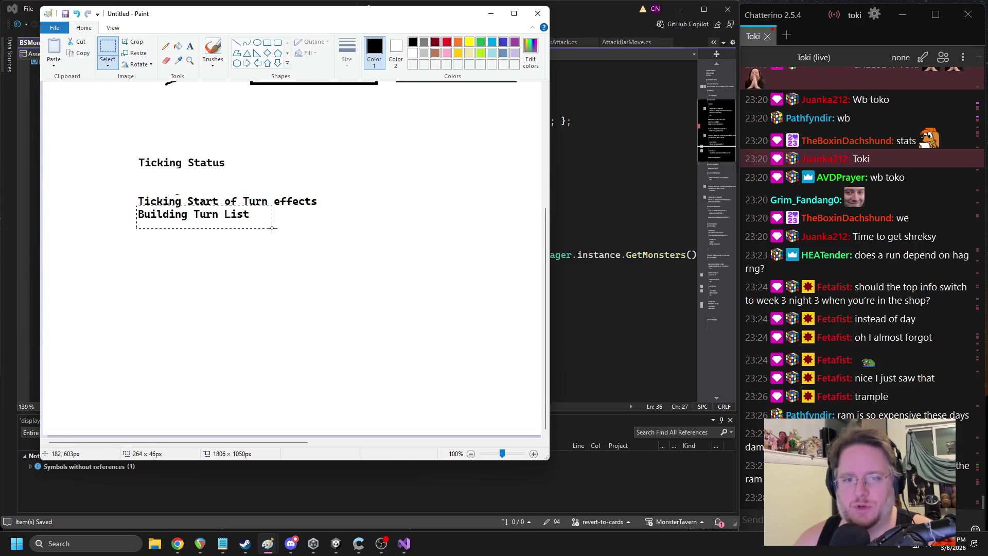
{"action": "left_click_drag", "start_coordinate": [262, 179], "coordinate": [263, 153]}
{"action": "left_click", "coordinate": [149, 175]}
{"action": "left_click_drag", "start_coordinate": [138, 169], "coordinate": [356, 204]}
{"action": "left_click_drag", "start_coordinate": [247, 192], "coordinate": [243, 210]}
{"action": "left_click", "coordinate": [306, 158]}
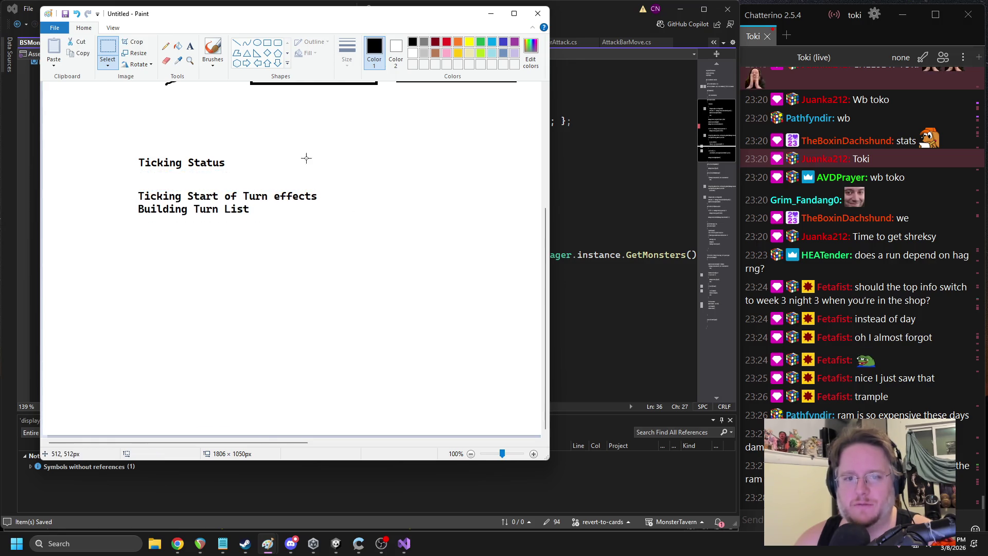
{"action": "mouse_move", "coordinate": [138, 205]}
{"action": "left_mouse_down"}
{"action": "mouse_move", "coordinate": [285, 223]}
{"action": "mouse_move", "coordinate": [137, 203]}
{"action": "mouse_move", "coordinate": [155, 229]}
{"action": "left_mouse_up"}
{"action": "left_click", "coordinate": [337, 194]}
Add the note 'Queue up status dmg' beside Ticking Status
{"action": "left_click", "coordinate": [190, 46]}
{"action": "left_click_drag", "start_coordinate": [240, 162], "coordinate": [287, 176]}
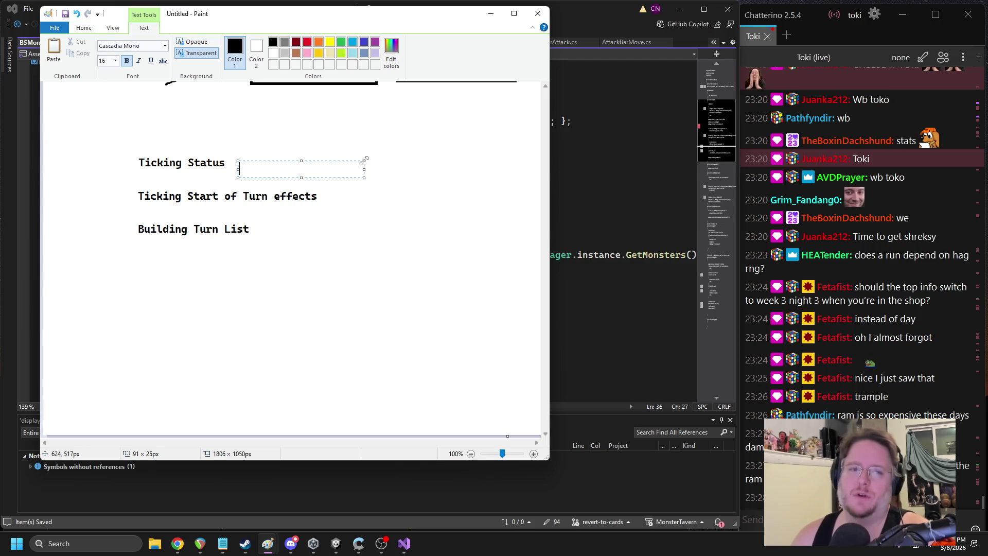
{"action": "type", "text": "Que"}
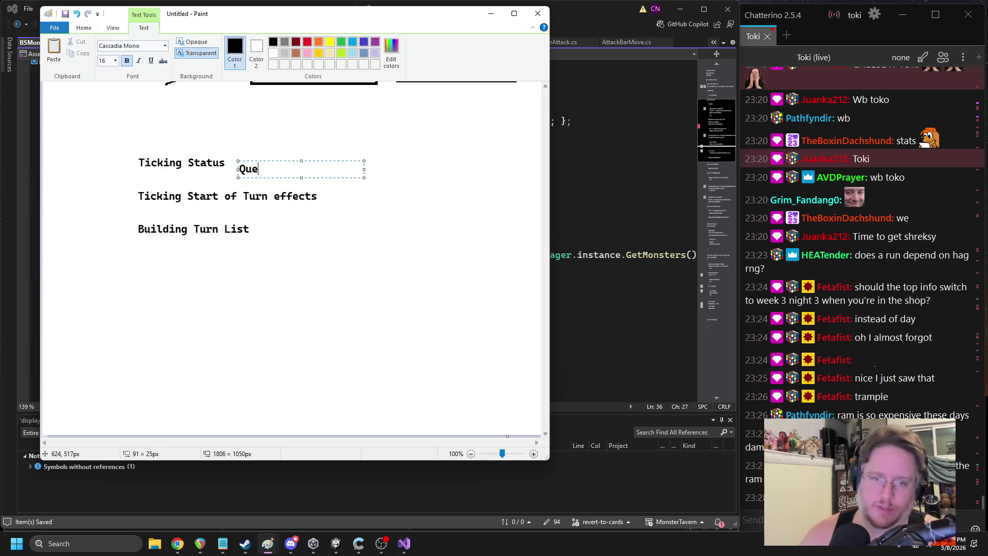
{"action": "type", "text": "ue up status dmg"}
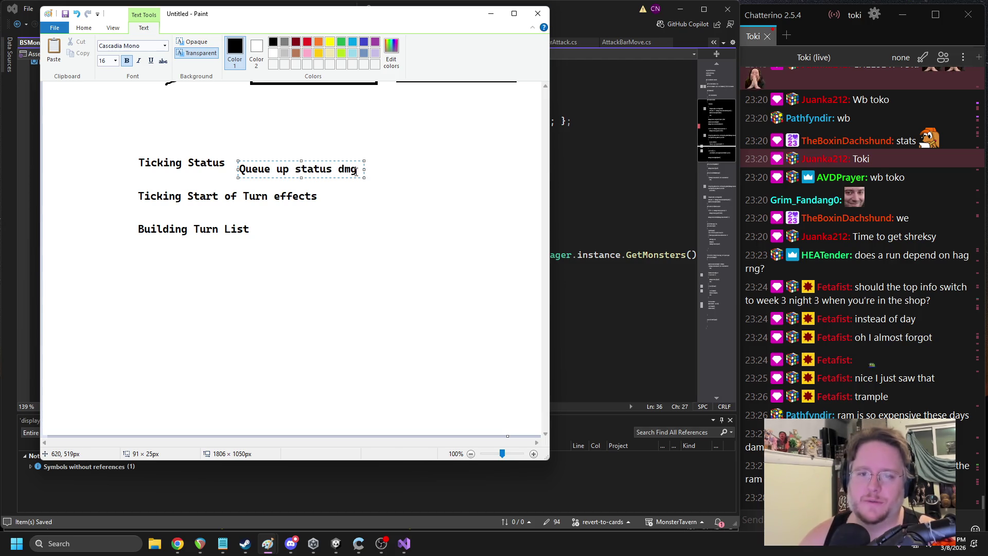
{"action": "left_click", "coordinate": [331, 205]}
Add the note 'queue up changes' beside Ticking Start of Turn effects
{"action": "left_click_drag", "start_coordinate": [321, 206], "coordinate": [446, 219]}
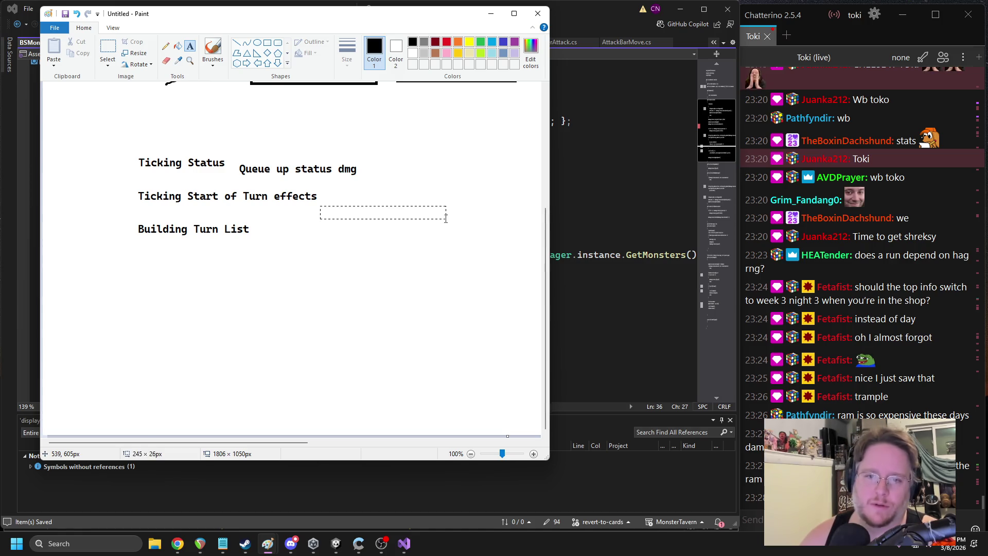
{"action": "type", "text": "queu"}
{"action": "type", "text": "p"}
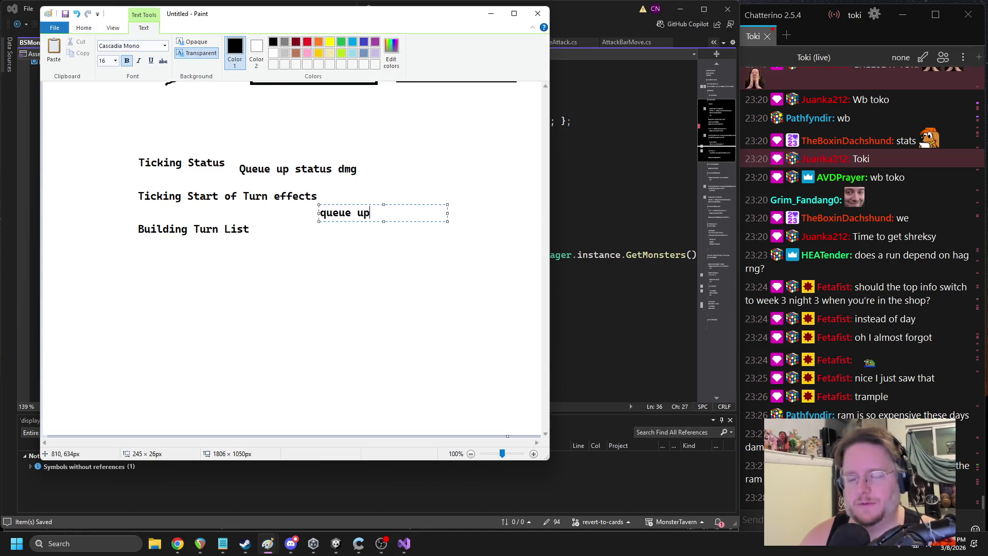
{"action": "type", "text": "he"}
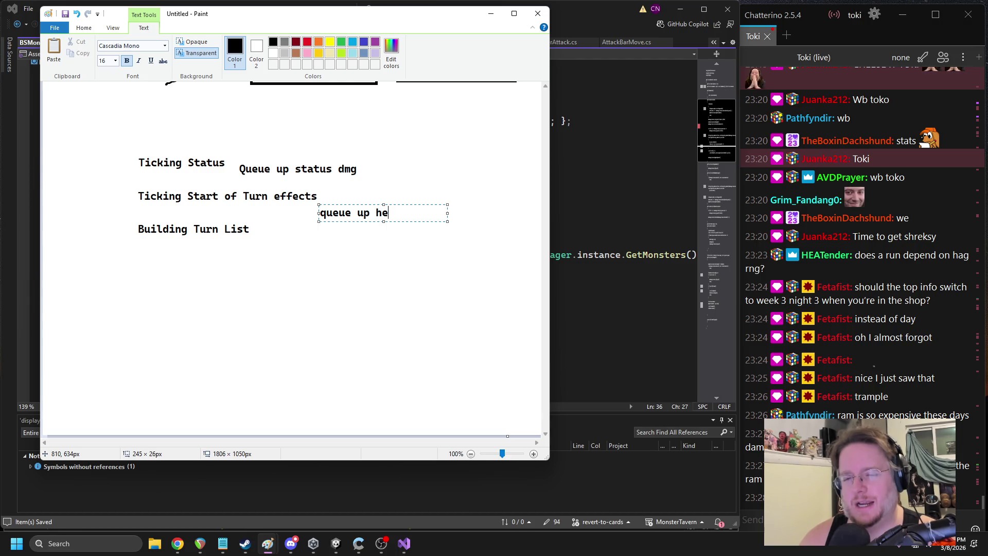
{"action": "key", "text": "BackSpace"}
{"action": "key", "text": "BackSpace"}
{"action": "type", "text": "changes"}
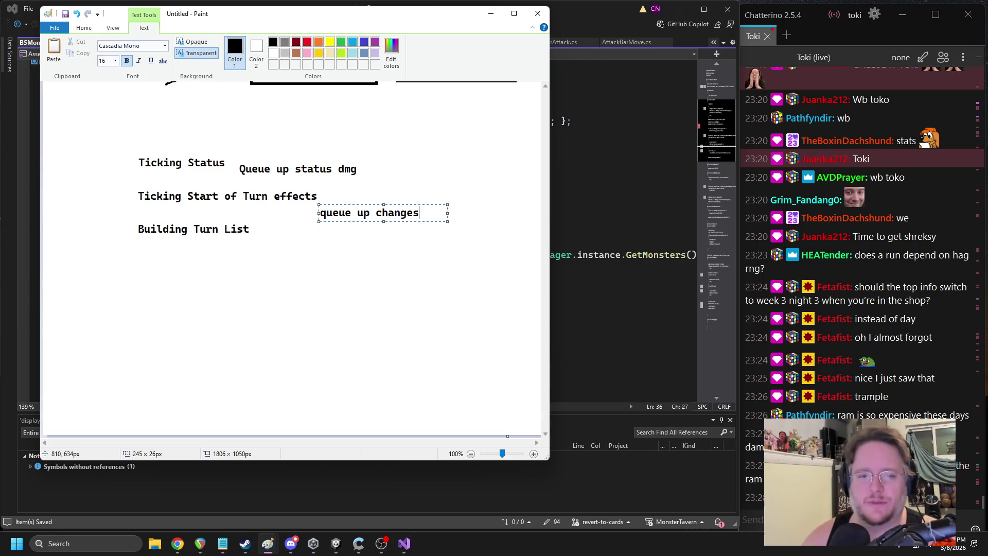
{"action": "left_click", "coordinate": [388, 264]}
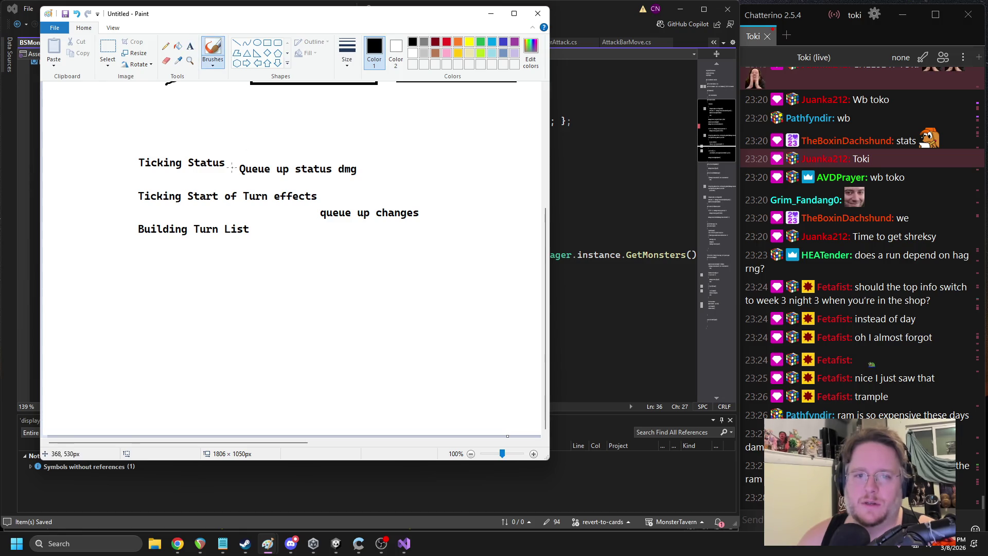
Draw an arrow into Building Turn List and a bracketed 'Turns' label below it
{"action": "left_click_drag", "start_coordinate": [107, 230], "coordinate": [129, 234]}
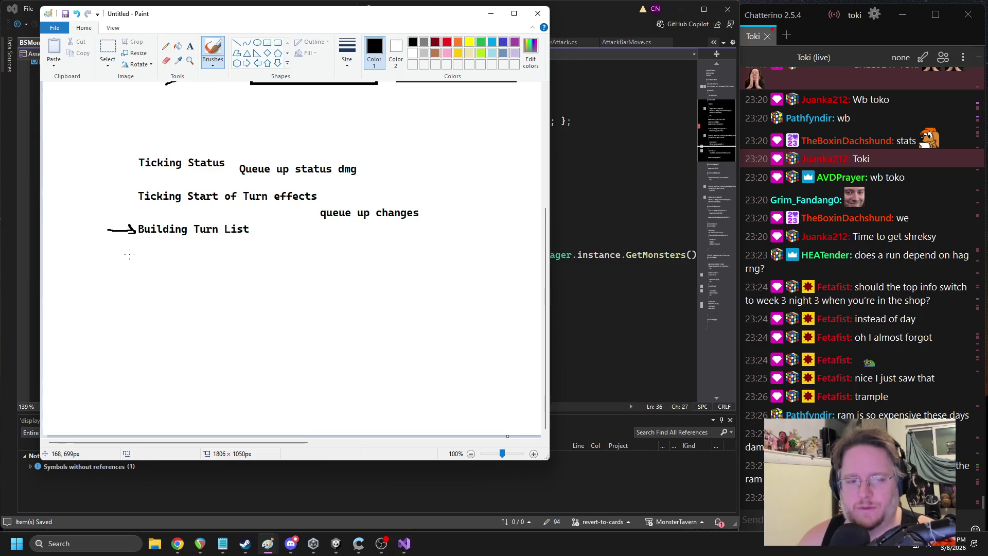
{"action": "left_click_drag", "start_coordinate": [163, 244], "coordinate": [163, 260]}
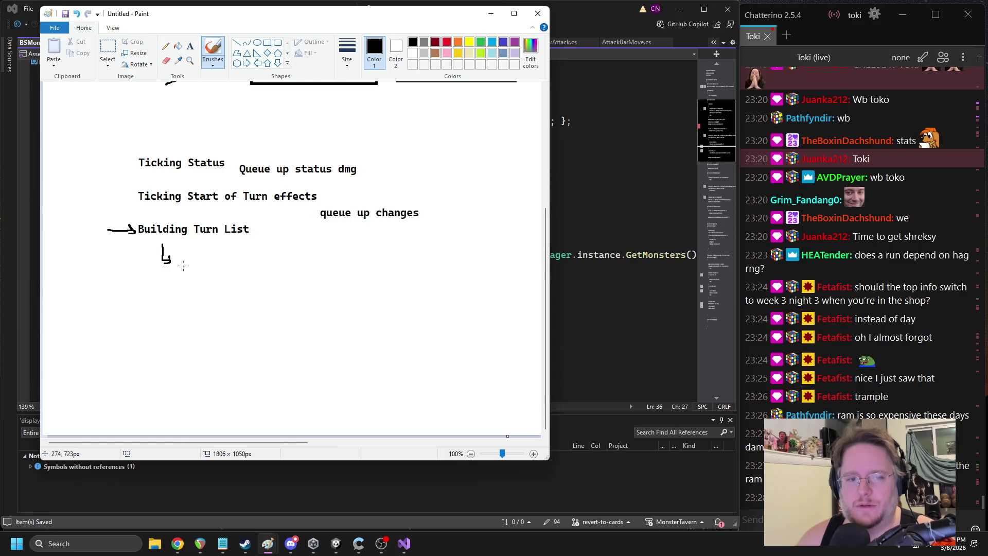
{"action": "left_click_drag", "start_coordinate": [184, 261], "coordinate": [183, 267]}
{"action": "left_click_drag", "start_coordinate": [257, 262], "coordinate": [256, 270]}
{"action": "left_click", "coordinate": [190, 45]}
{"action": "left_click_drag", "start_coordinate": [189, 259], "coordinate": [315, 275]}
{"action": "type", "text": "Turns"}
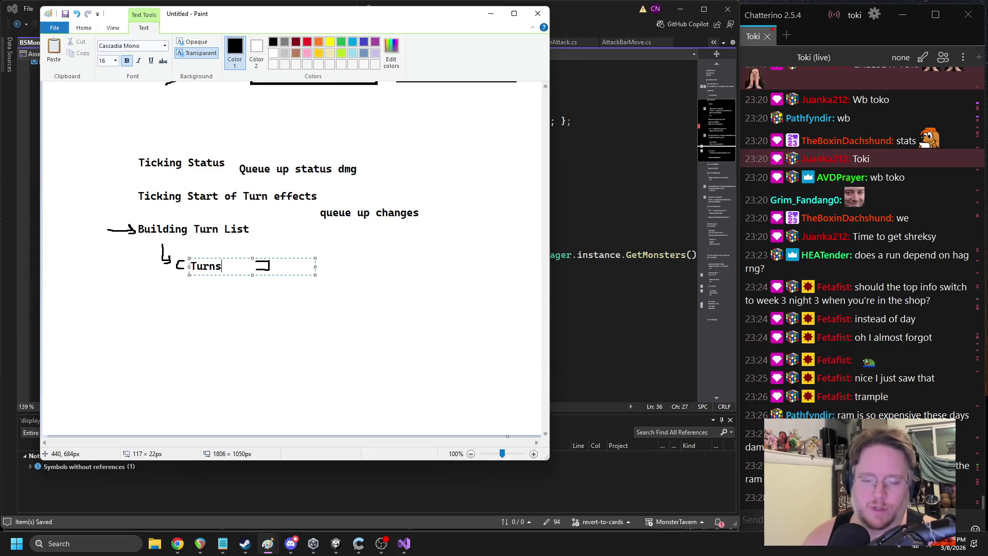
{"action": "left_click", "coordinate": [265, 226]}
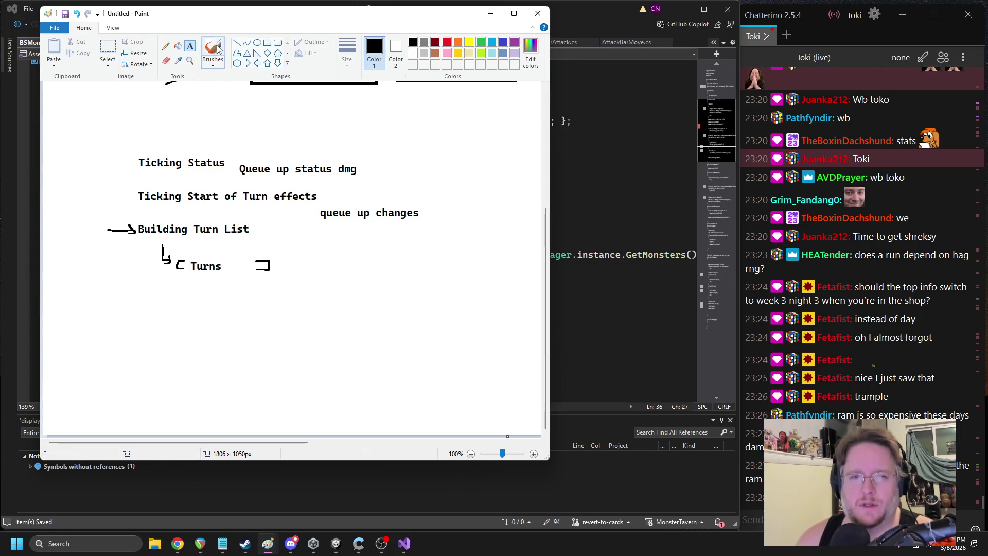
Tick off both side notes and sketch a small box with an upward arrow and line
{"action": "left_click_drag", "start_coordinate": [330, 130], "coordinate": [314, 140]}
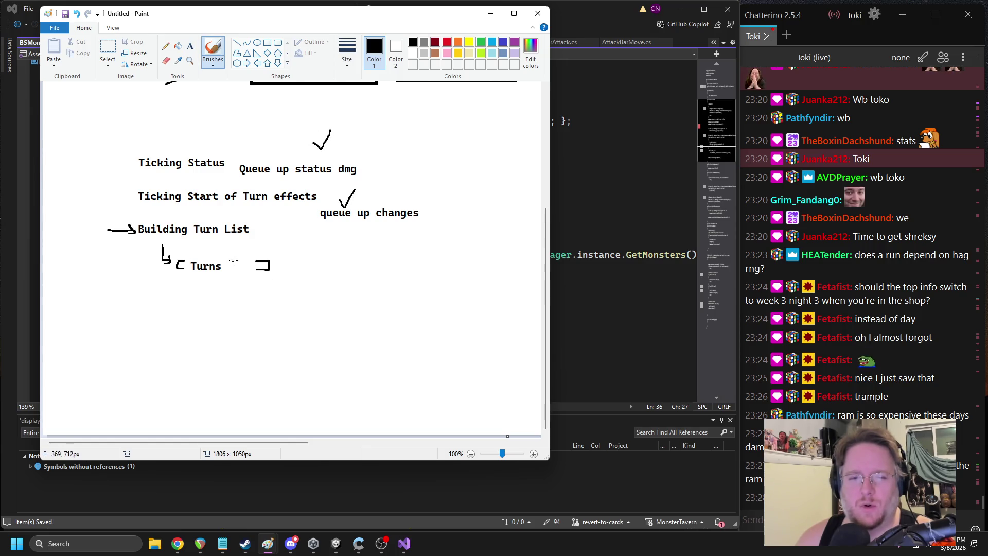
{"action": "left_click_drag", "start_coordinate": [225, 257], "coordinate": [224, 255]}
{"action": "left_click_drag", "start_coordinate": [65, 262], "coordinate": [57, 312]}
{"action": "left_click_drag", "start_coordinate": [65, 265], "coordinate": [91, 315]}
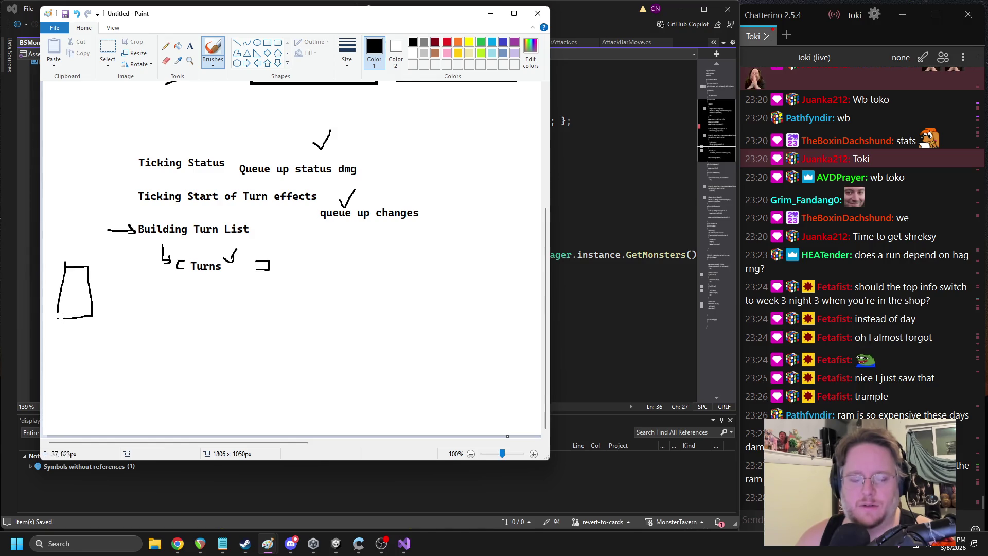
{"action": "mouse_move", "coordinate": [73, 330]}
{"action": "left_mouse_down"}
{"action": "mouse_move", "coordinate": [75, 316]}
{"action": "mouse_move", "coordinate": [82, 323]}
{"action": "left_mouse_up"}
{"action": "left_click_drag", "start_coordinate": [75, 264], "coordinate": [78, 252]}
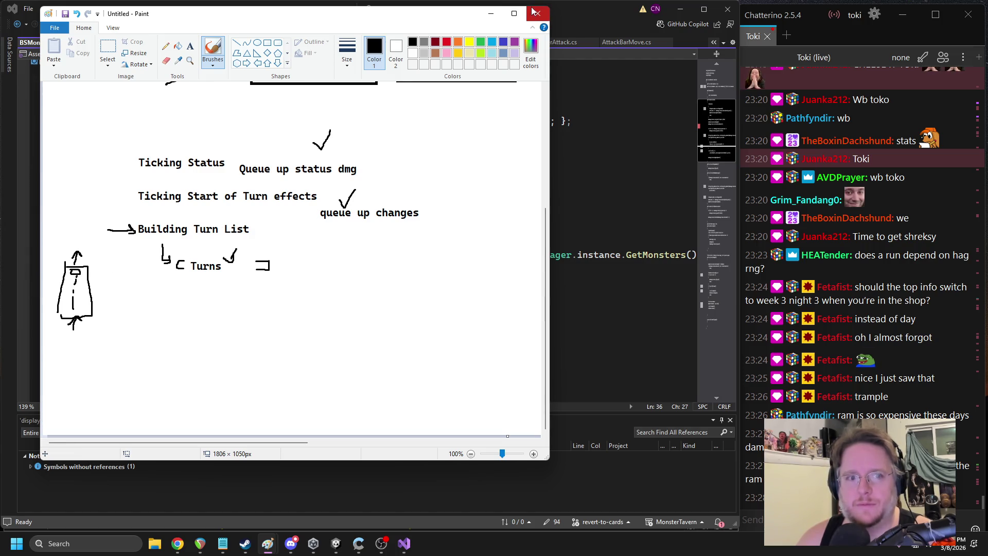
{"action": "scroll", "coordinate": [514, 257], "scroll_direction": "up", "scroll_amount": 3}
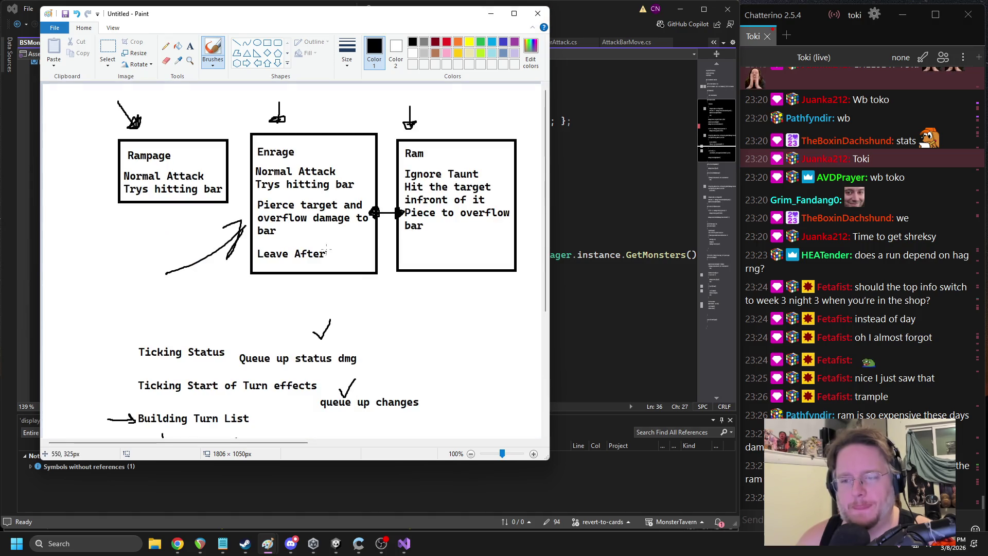
{"action": "left_click", "coordinate": [632, 270]}
Fold the AlertSpawnedMonster, AlertNoMoreMonsterSpawns and Exit methods in BSMonsterTurn.cs
{"action": "scroll", "coordinate": [354, 252], "scroll_direction": "down", "scroll_amount": 10}
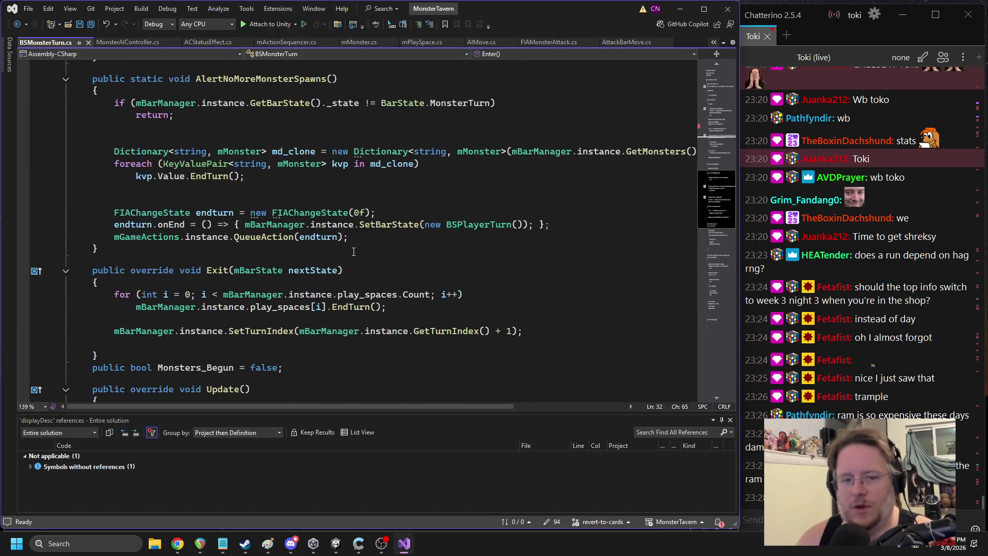
{"action": "scroll", "coordinate": [344, 231], "scroll_direction": "down", "scroll_amount": 5}
{"action": "scroll", "coordinate": [324, 215], "scroll_direction": "up", "scroll_amount": 11}
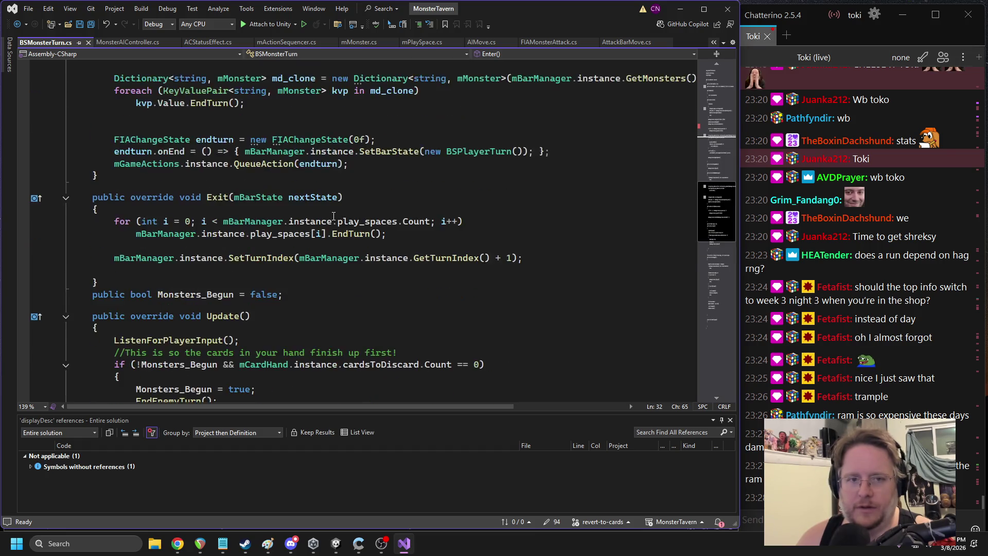
{"action": "double_click", "coordinate": [280, 193]}
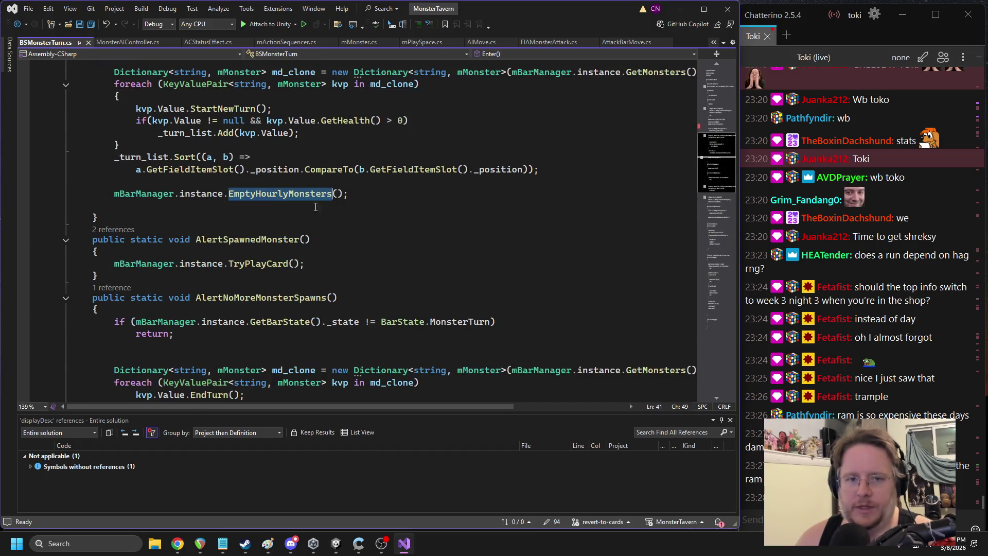
{"action": "left_click", "coordinate": [70, 238]}
{"action": "left_click", "coordinate": [66, 239]}
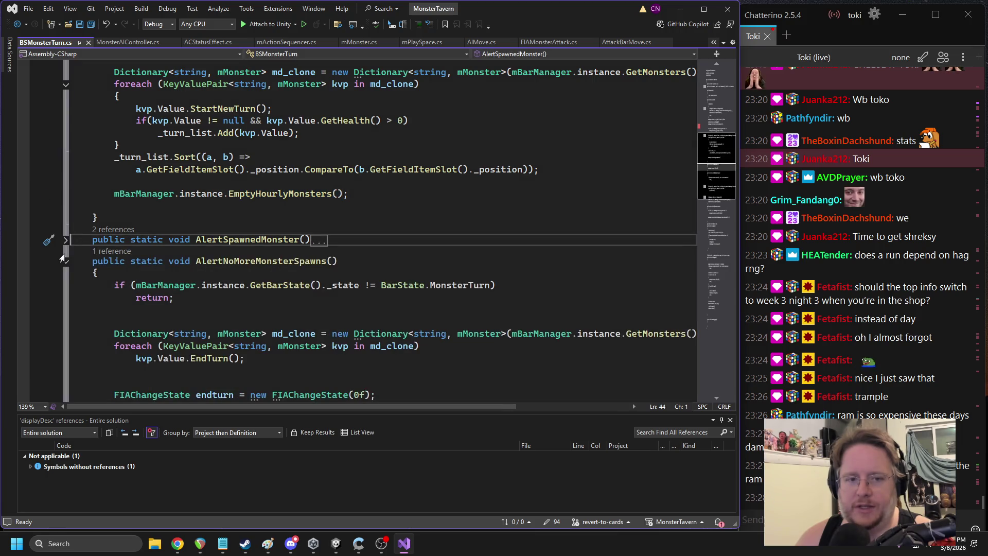
{"action": "left_click", "coordinate": [66, 261]}
{"action": "left_click", "coordinate": [66, 282]}
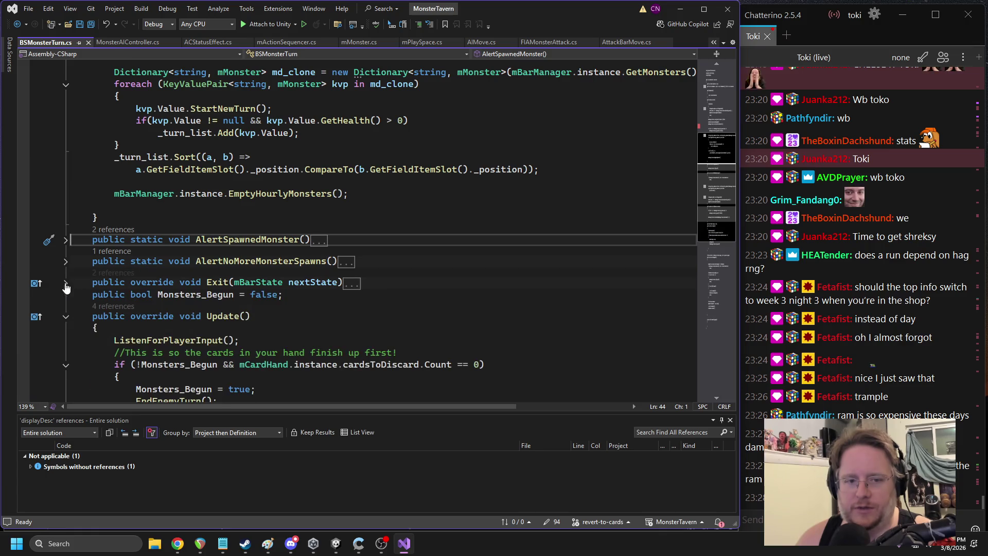
{"action": "scroll", "coordinate": [224, 319], "scroll_direction": "down", "scroll_amount": 2}
Inspect EndEnemyTurn's definition from Update, then return to the blank line after StartTurn in Enter()
{"action": "left_click", "coordinate": [181, 292]}
{"action": "left_click", "coordinate": [256, 317]}
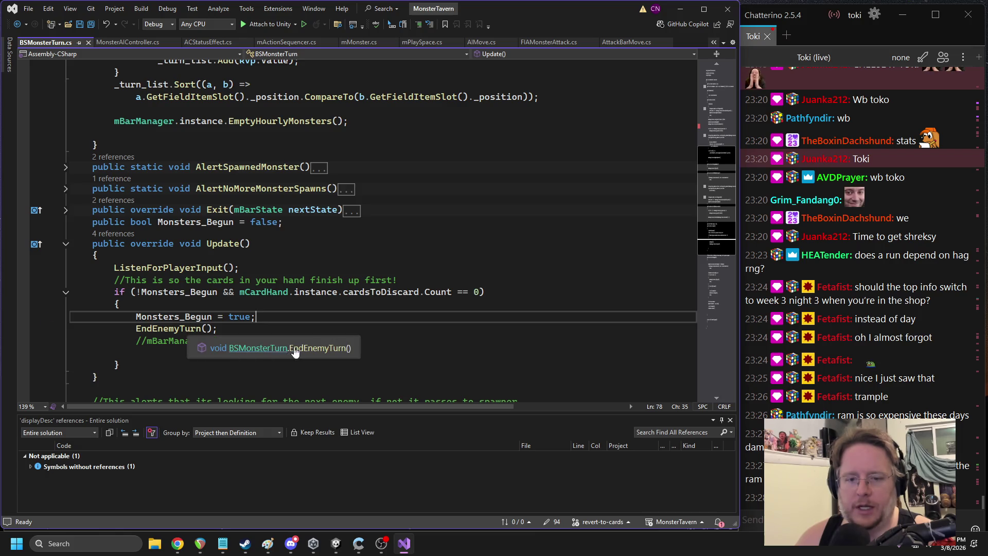
{"action": "left_click", "coordinate": [205, 267]}
{"action": "left_click_drag", "start_coordinate": [218, 328], "coordinate": [115, 291]}
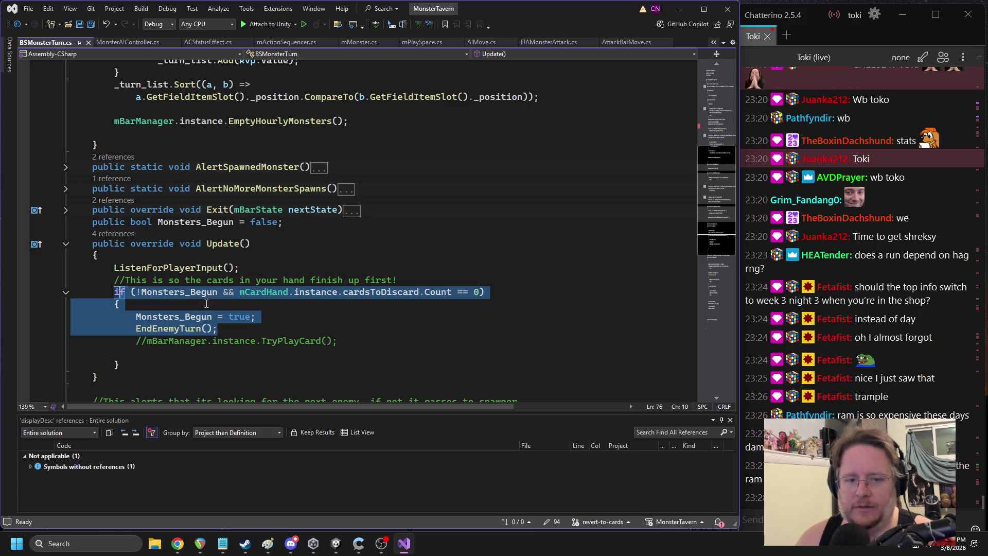
{"action": "left_click", "coordinate": [262, 316]}
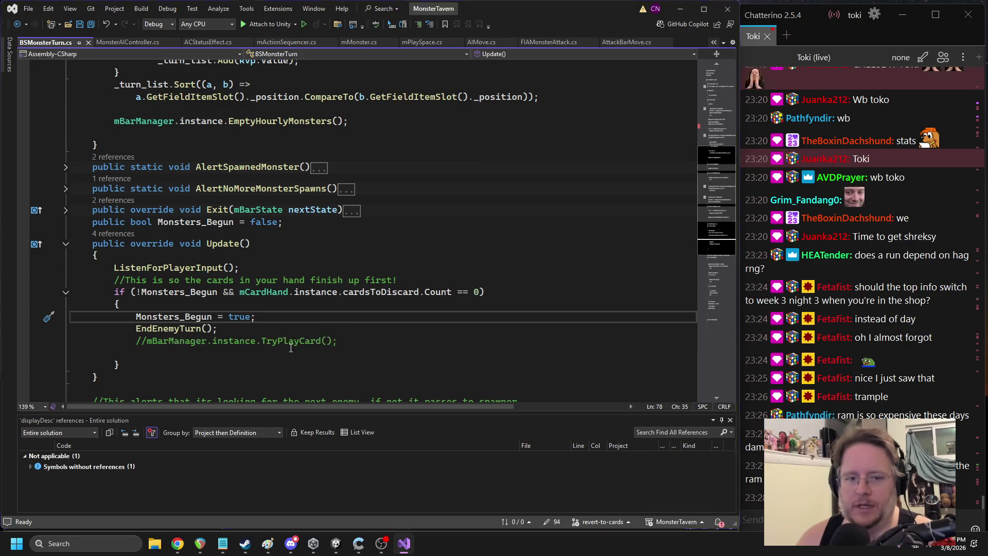
{"action": "left_click", "coordinate": [169, 328], "text": "ctrl"}
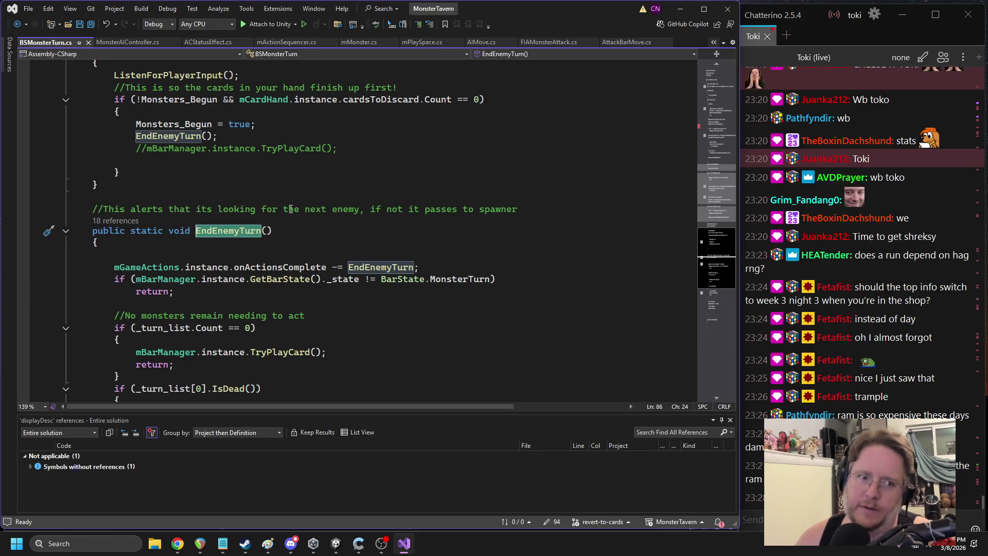
{"action": "scroll", "coordinate": [255, 221], "scroll_direction": "up", "scroll_amount": 3}
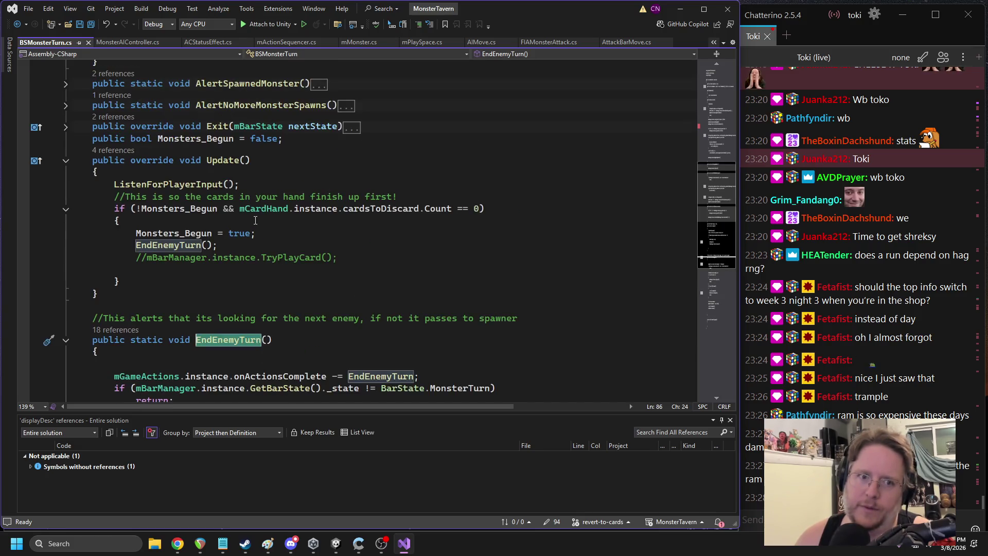
{"action": "scroll", "coordinate": [258, 221], "scroll_direction": "up", "scroll_amount": 7}
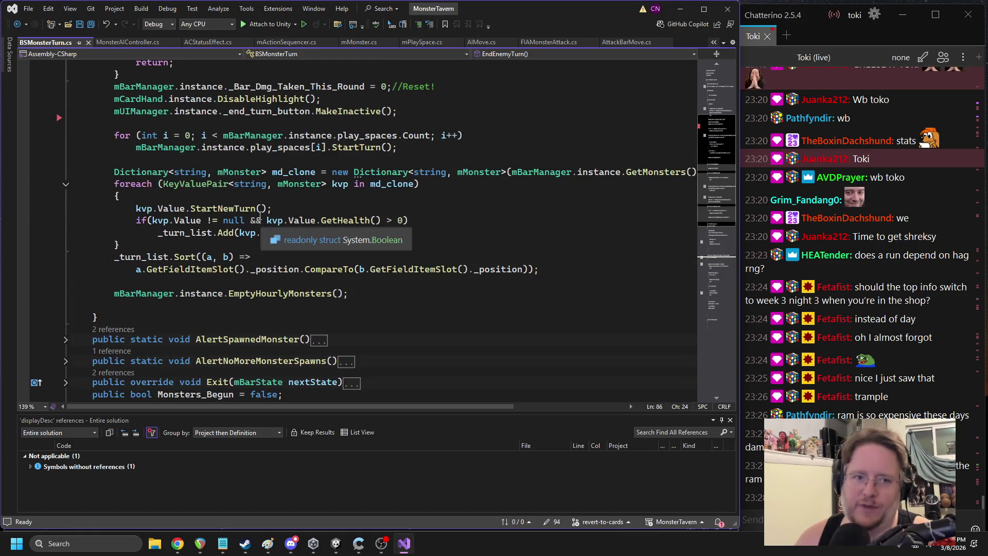
{"action": "scroll", "coordinate": [260, 222], "scroll_direction": "up", "scroll_amount": 2}
{"action": "left_click", "coordinate": [153, 232]}
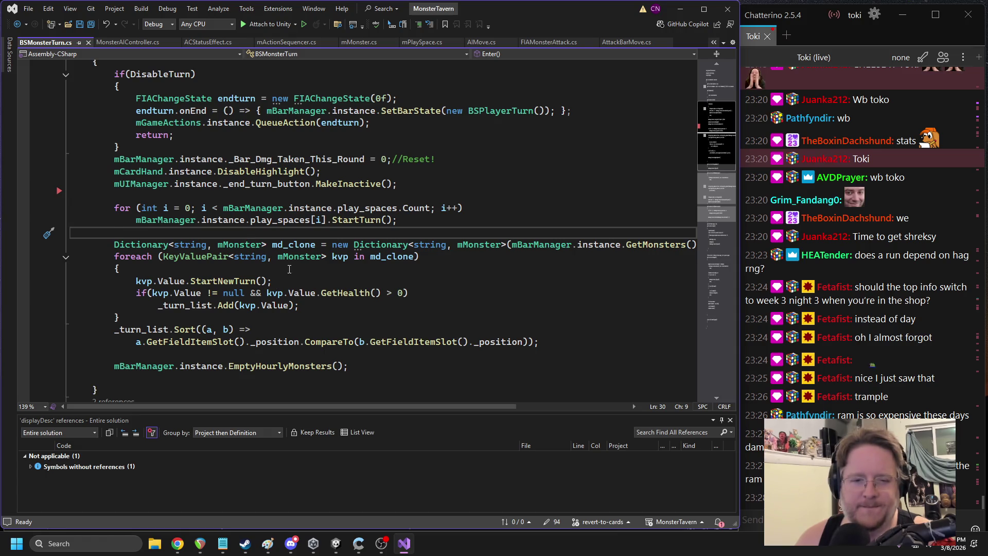
Declare monster_turn_FIAction = new iFIAction(null, null) and turn_action = new iAction()
{"action": "key", "text": "Return"}
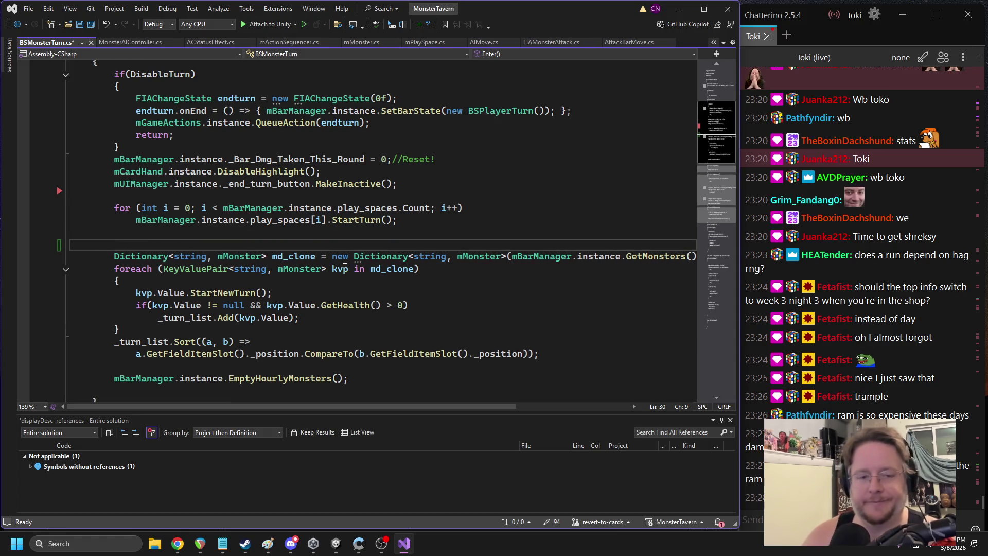
{"action": "type", "text": "ifi"}
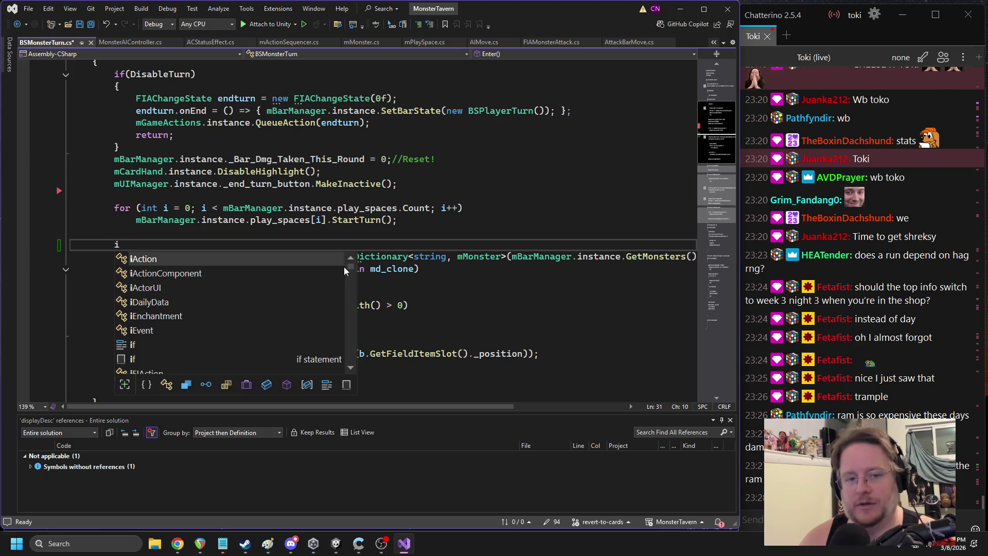
{"action": "key", "text": "space"}
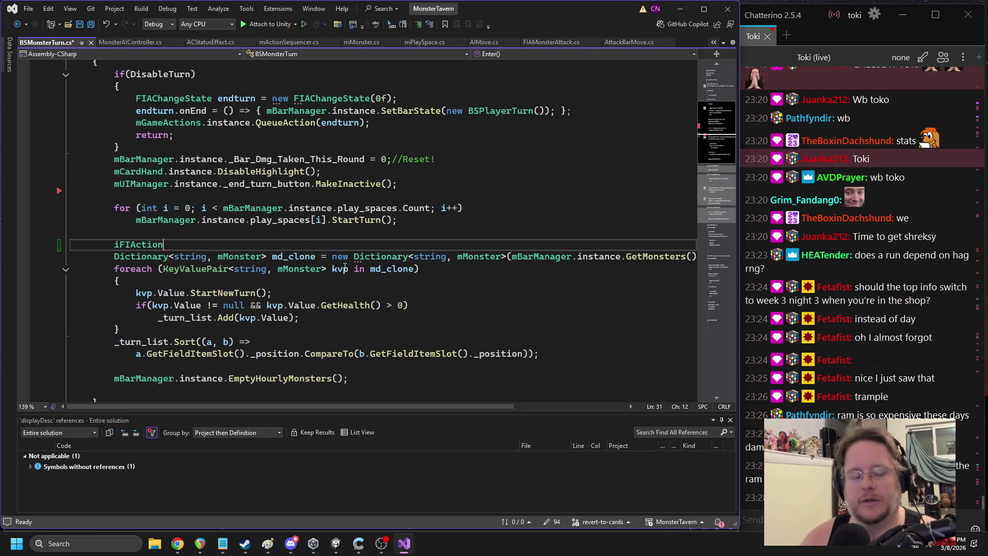
{"action": "type", "text": "monster_turn_"}
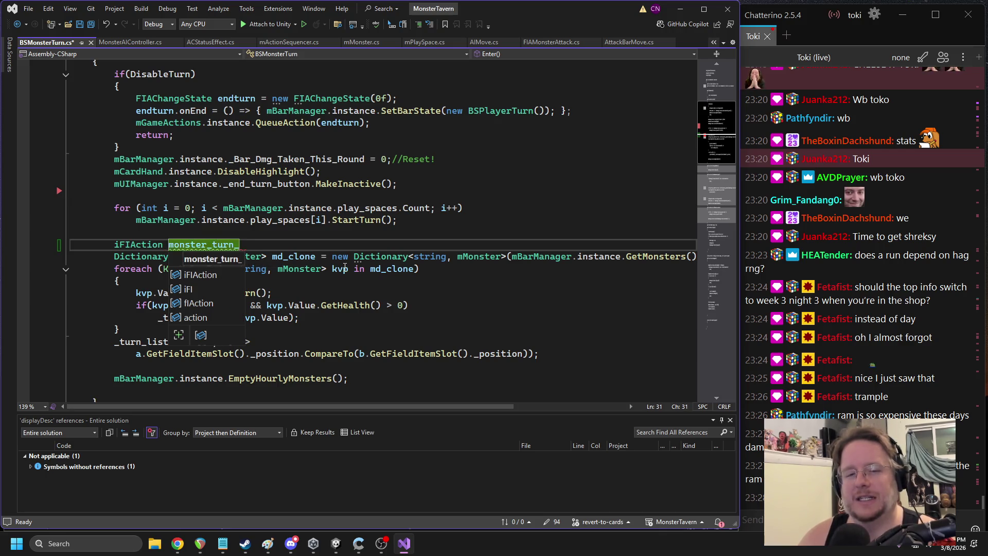
{"action": "type", "text": "FIAction =null e"}
{"action": "key", "text": "BackSpace"}
{"action": "key", "text": "BackSpace"}
{"action": "key", "text": "BackSpace"}
{"action": "key", "text": "BackSpace"}
{"action": "key", "text": "BackSpace"}
{"action": "type", "text": "new iFIAction"}
{"action": "type", "text": "(null, null)"}
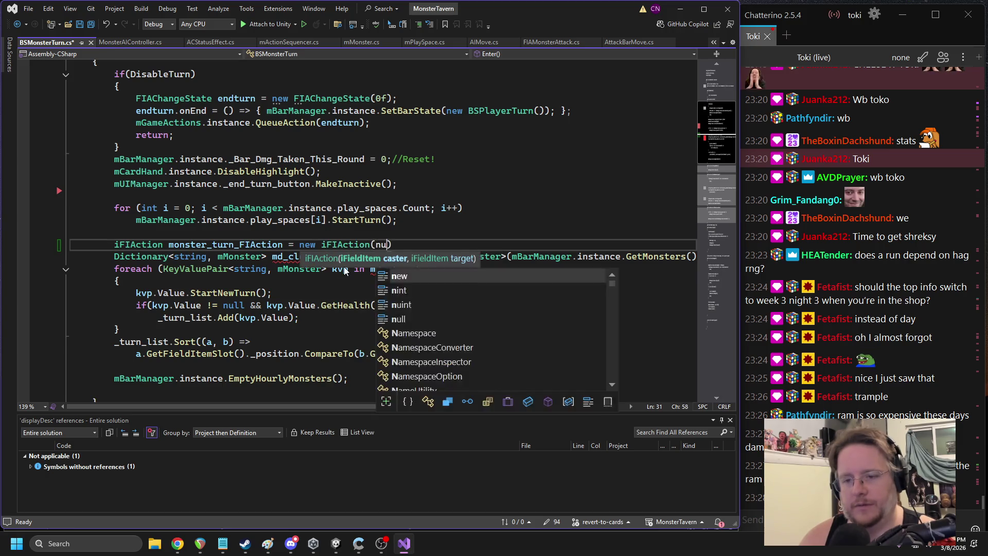
{"action": "type", "text": ";"}
{"action": "key", "text": "Return"}
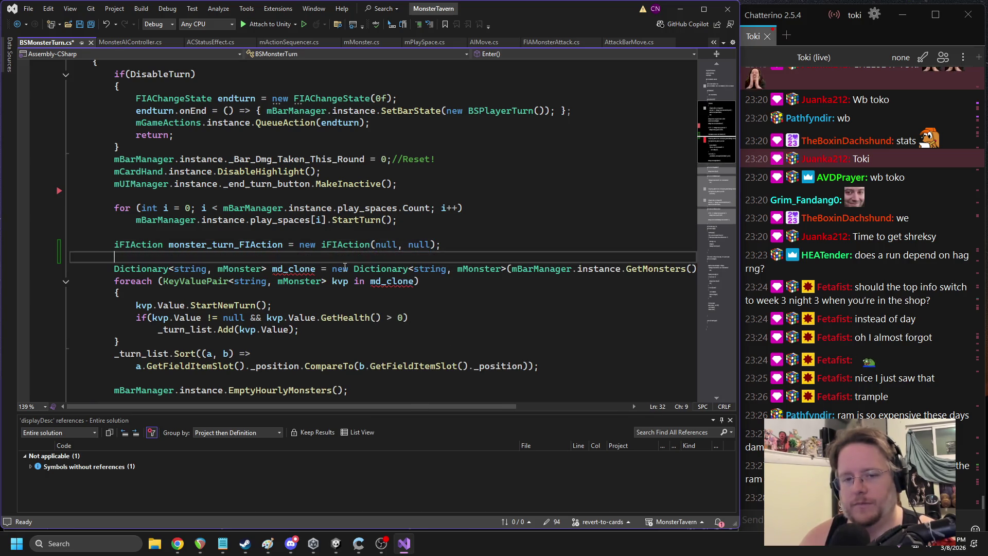
{"action": "type", "text": "iac"}
{"action": "key", "text": "Tab"}
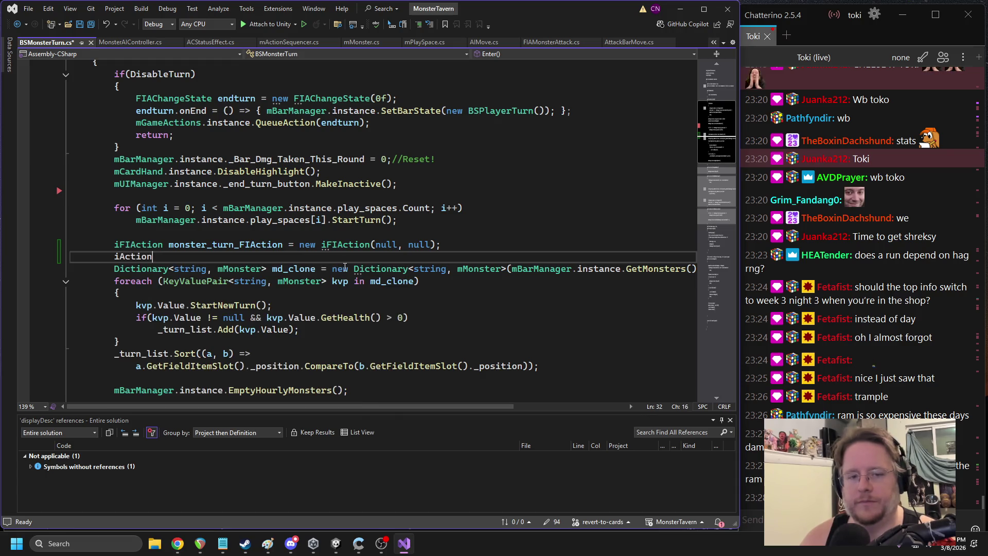
{"action": "type", "text": "turn_action = new iAction("}
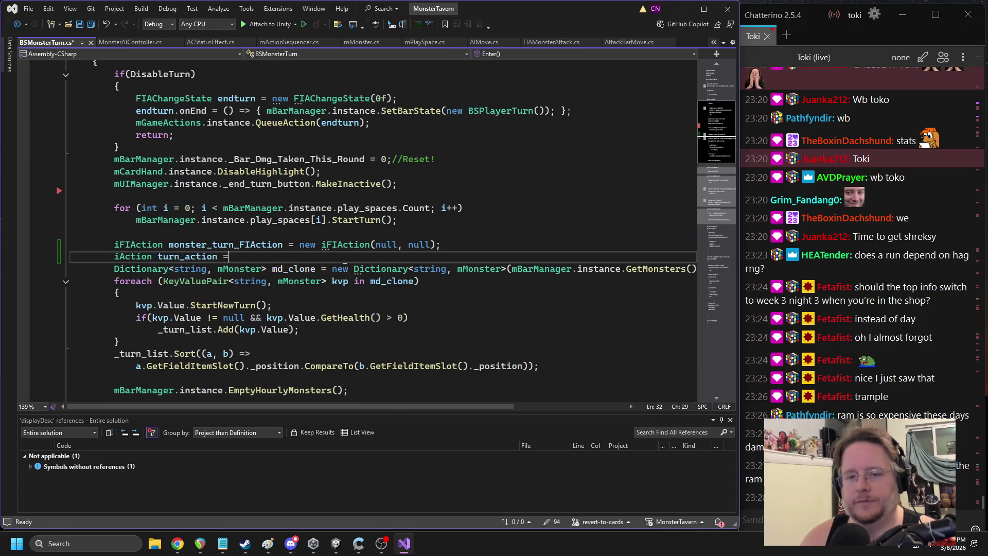
{"action": "type", "text": ");"}
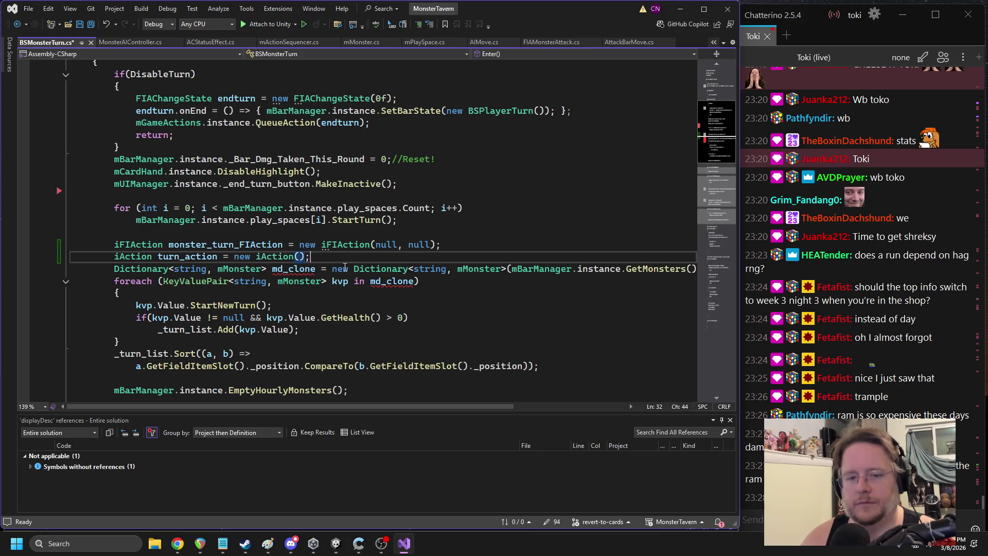
{"action": "key", "text": "Return"}
Enqueue onto monsterturn_actions and queue monster_turn_FIAction via mGameActions.instance.QueueAction
{"action": "type", "text": "monsterturn"}
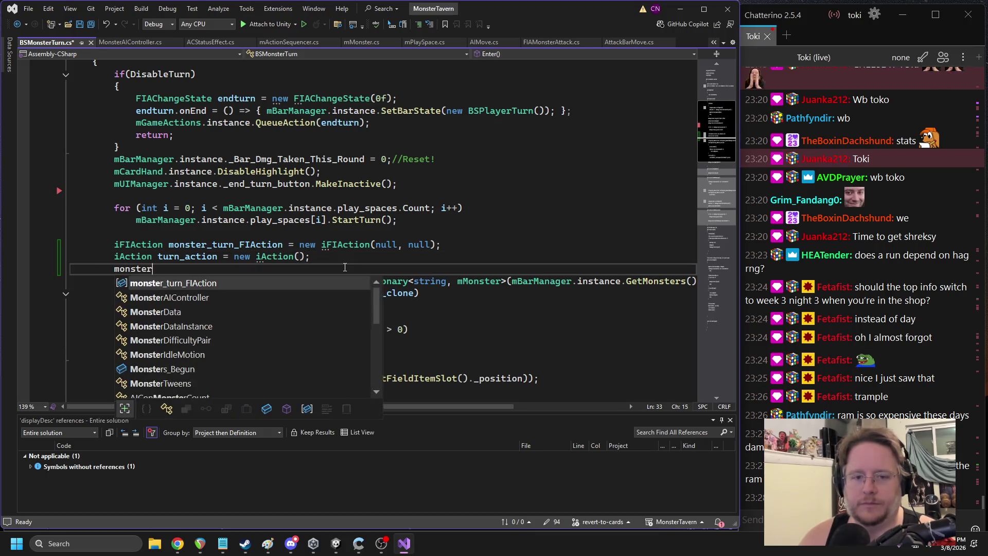
{"action": "type", "text": "qu"}
{"action": "key", "text": "BackSpace"}
{"action": "key", "text": "BackSpace"}
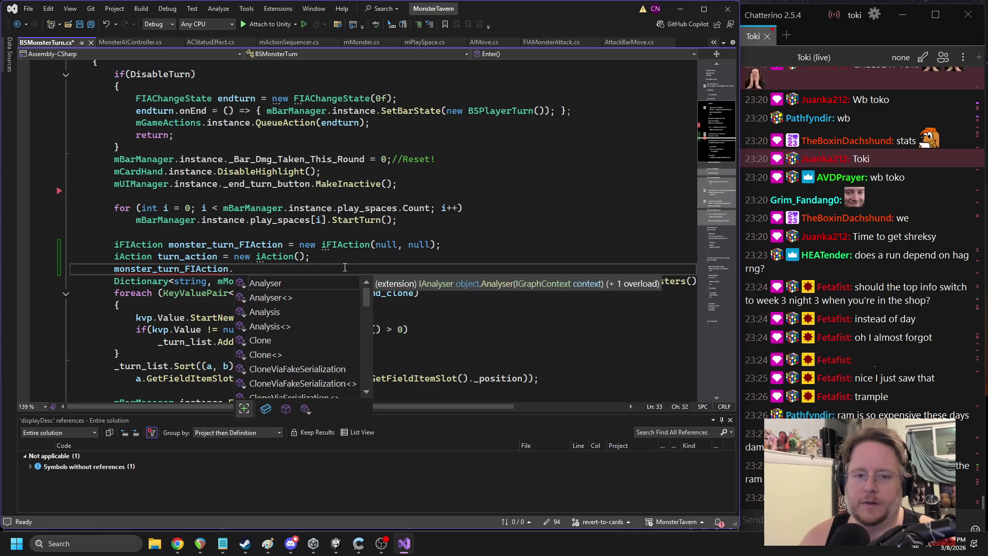
{"action": "type", "text": "_actions.en"}
{"action": "key", "text": "Tab"}
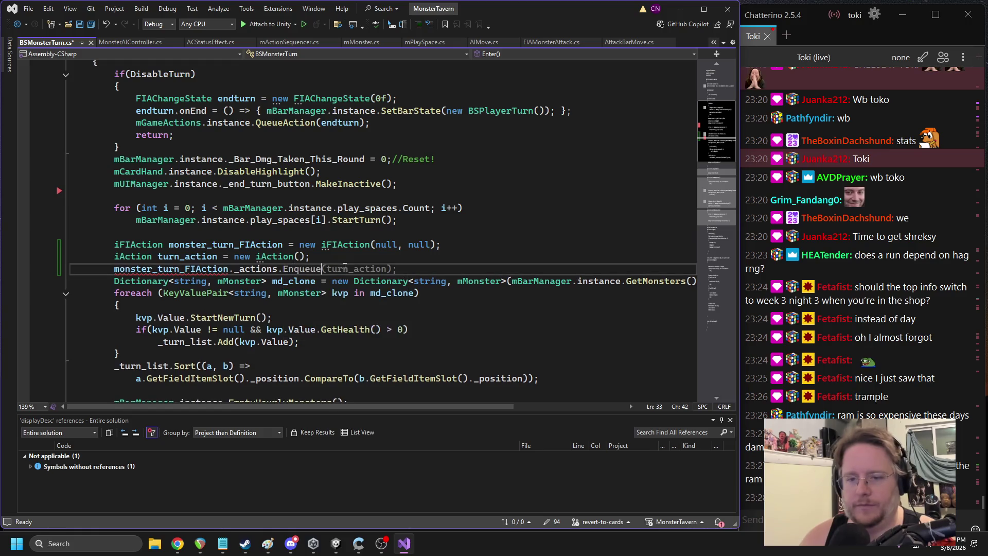
{"action": "key", "text": "Return"}
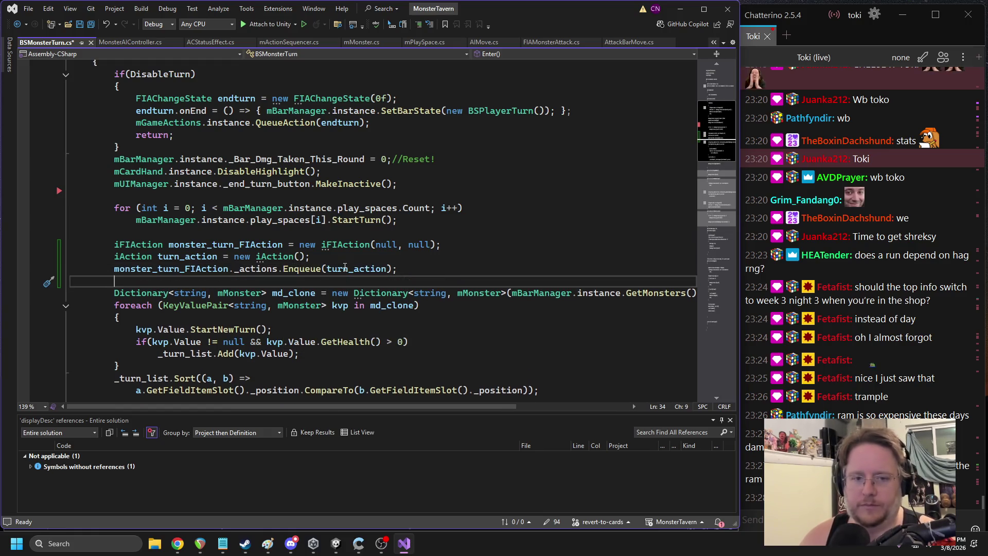
{"action": "type", "text": "mGameActions.instance"}
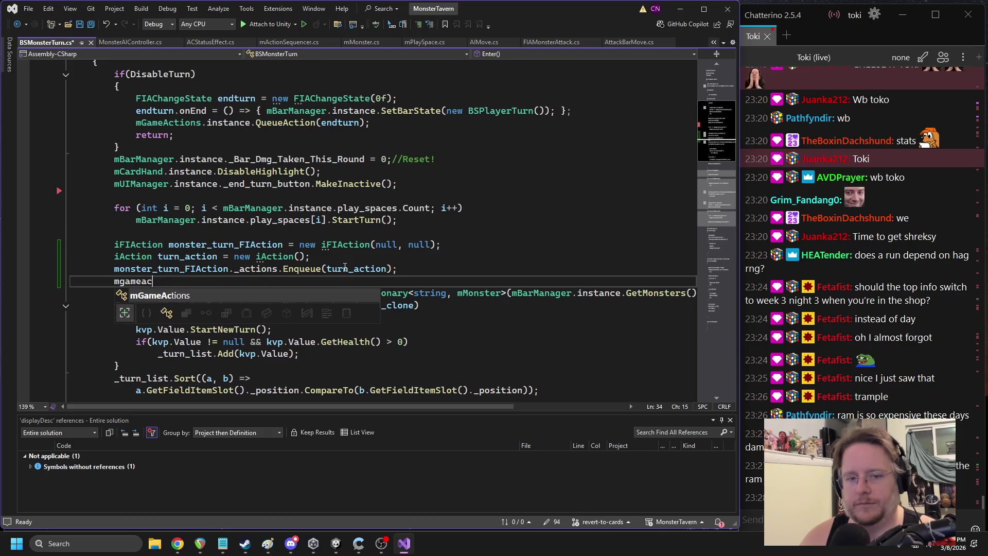
{"action": "type", "text": ".queu"}
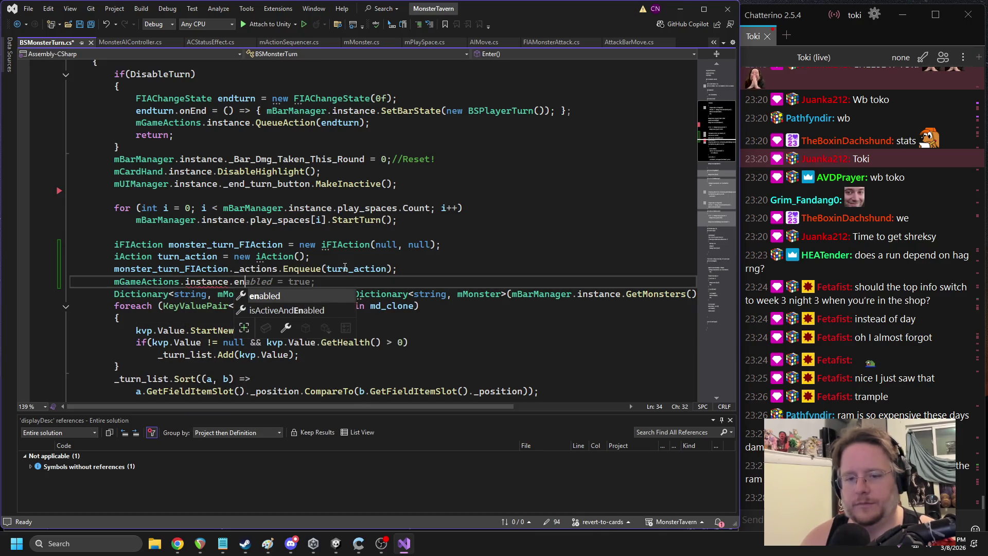
{"action": "key", "text": "Tab"}
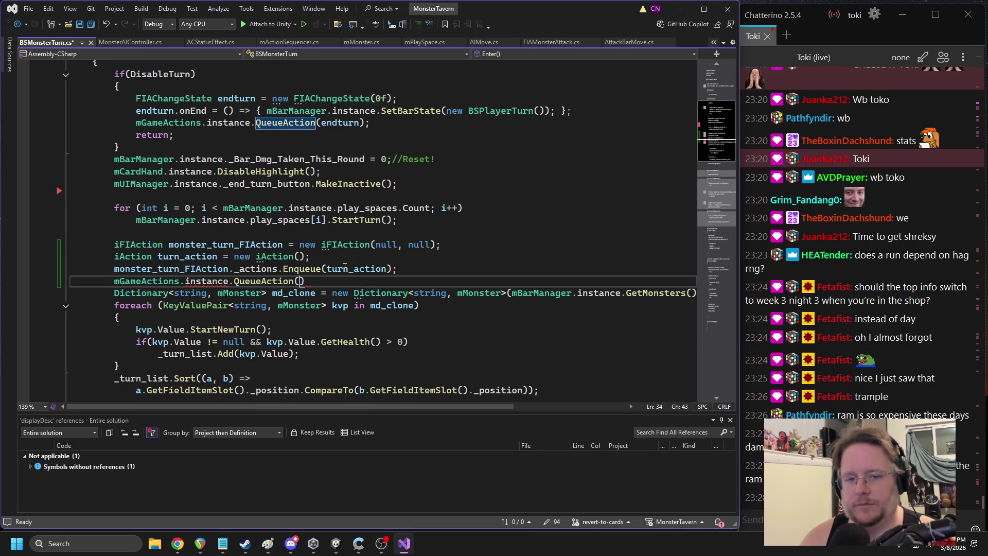
{"action": "type", "text": "monst"}
{"action": "key", "text": "Tab"}
{"action": "type", "text": ");"}
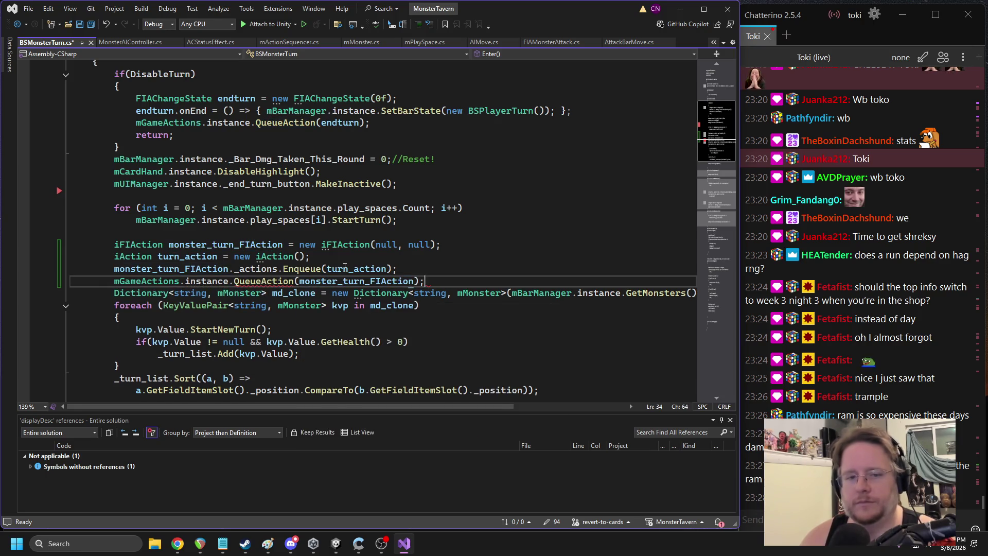
{"action": "key", "text": "Return"}
Begin a turn_action.onExecute lambda, removing its auto-inserted closing brace
{"action": "type", "text": "urn_ac"}
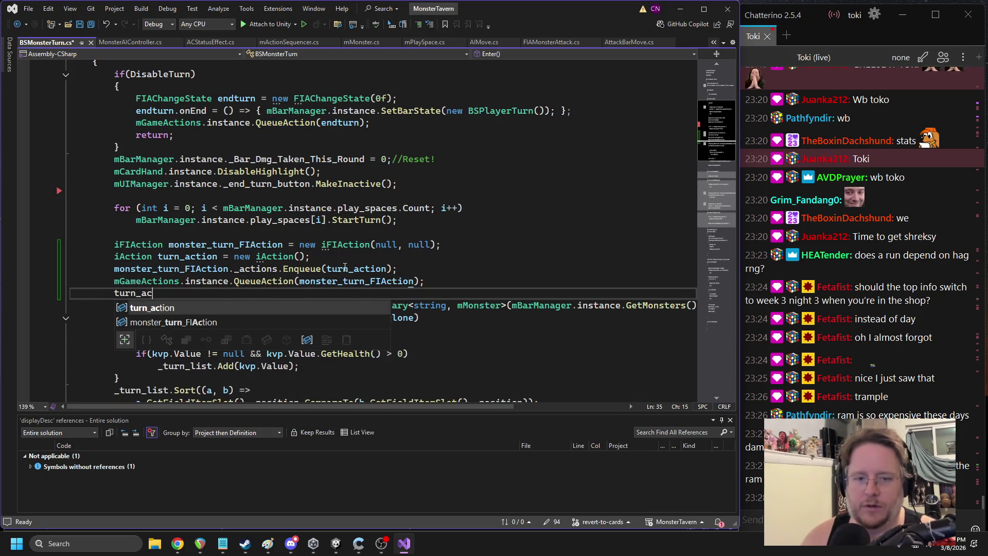
{"action": "key", "text": "Tab"}
{"action": "type", "text": "."}
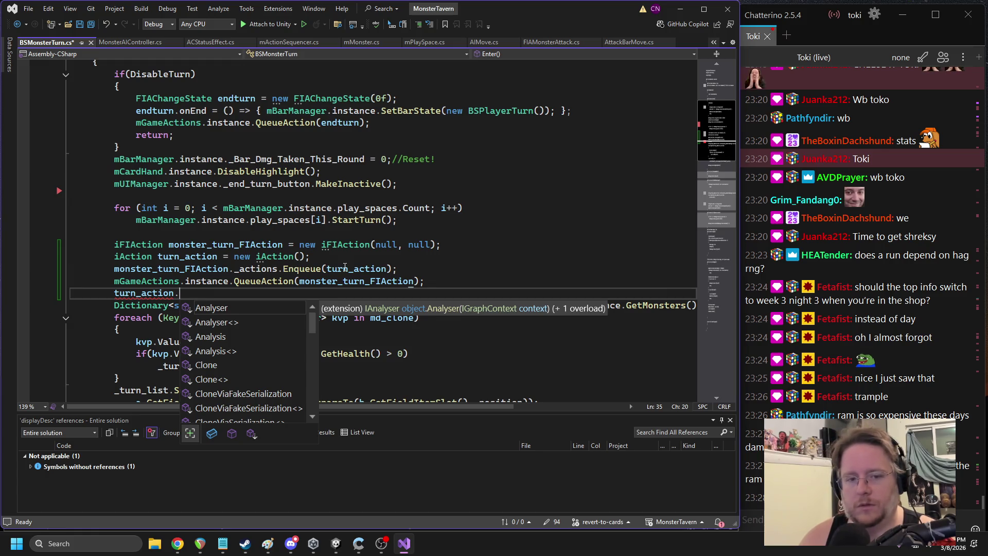
{"action": "type", "text": "onExecute = () => { };"}
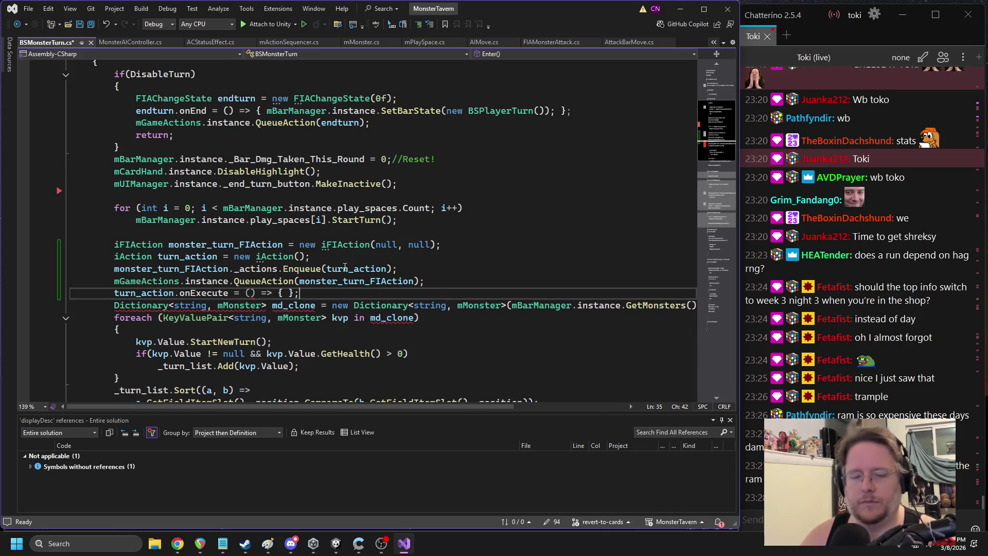
{"action": "key", "text": "BackSpace"}
{"action": "key", "text": "BackSpace"}
{"action": "key", "text": "BackSpace"}
{"action": "scroll", "coordinate": [299, 296], "scroll_direction": "down", "scroll_amount": 3}
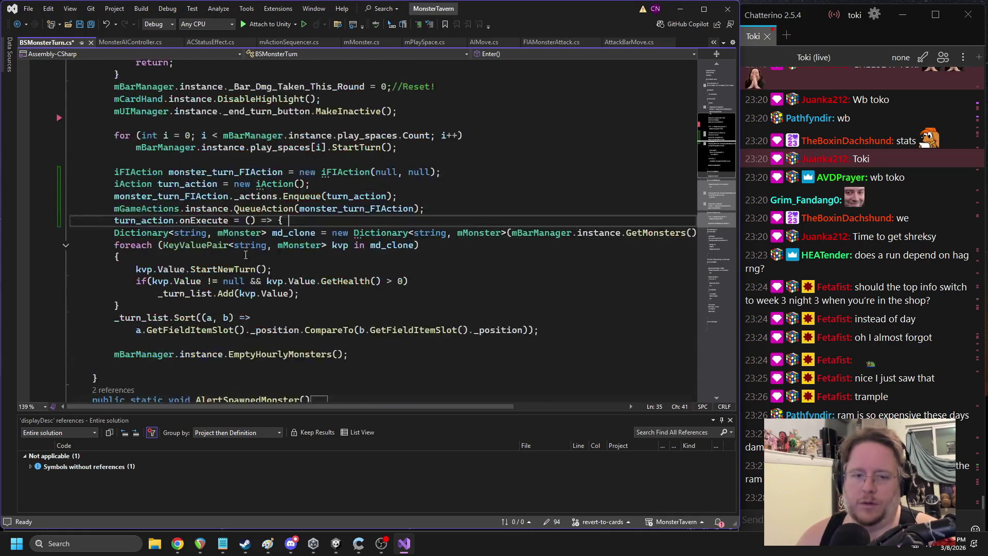
Close the onExecute handler after EmptyHourlyMonsters and indent the Dictionary line and foreach loop
{"action": "left_click", "coordinate": [178, 307]}
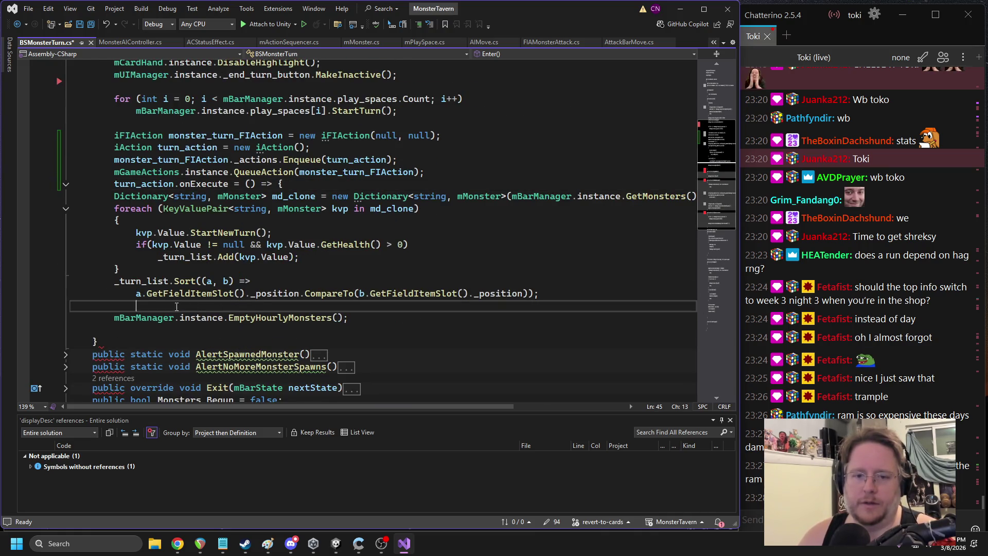
{"action": "left_click", "coordinate": [123, 329]}
{"action": "type", "text": "};"}
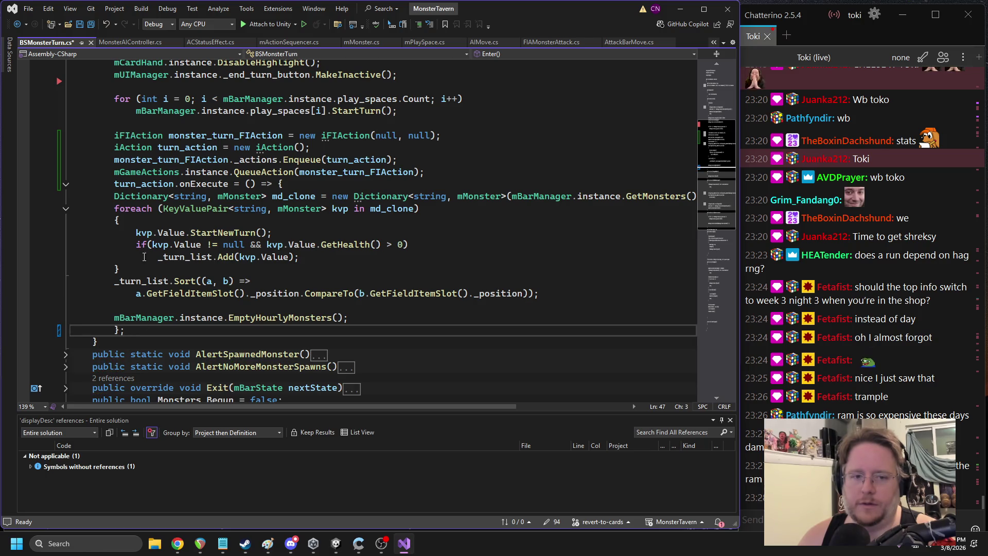
{"action": "left_click", "coordinate": [114, 196]}
{"action": "key", "text": "Tab"}
{"action": "key", "text": "Down"}
{"action": "key", "text": "Tab"}
{"action": "key", "text": "Down"}
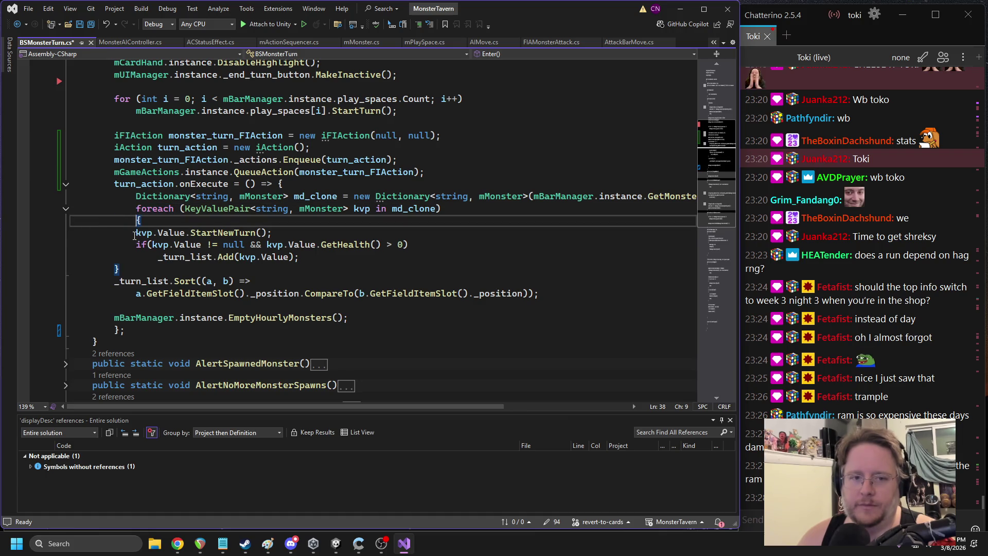
{"action": "key", "text": "Down"}
{"action": "key", "text": "Tab"}
{"action": "key", "text": "Down"}
{"action": "key", "text": "Tab"}
{"action": "key", "text": "Down"}
Indent the Sort, comparison and EmptyHourlyMonsters lines, then save BSMonsterTurn.cs
{"action": "key", "text": "Down"}
{"action": "key", "text": "Tab"}
{"action": "key", "text": "Down"}
{"action": "key", "text": "Tab"}
{"action": "key", "text": "Down"}
{"action": "key", "text": "Tab"}
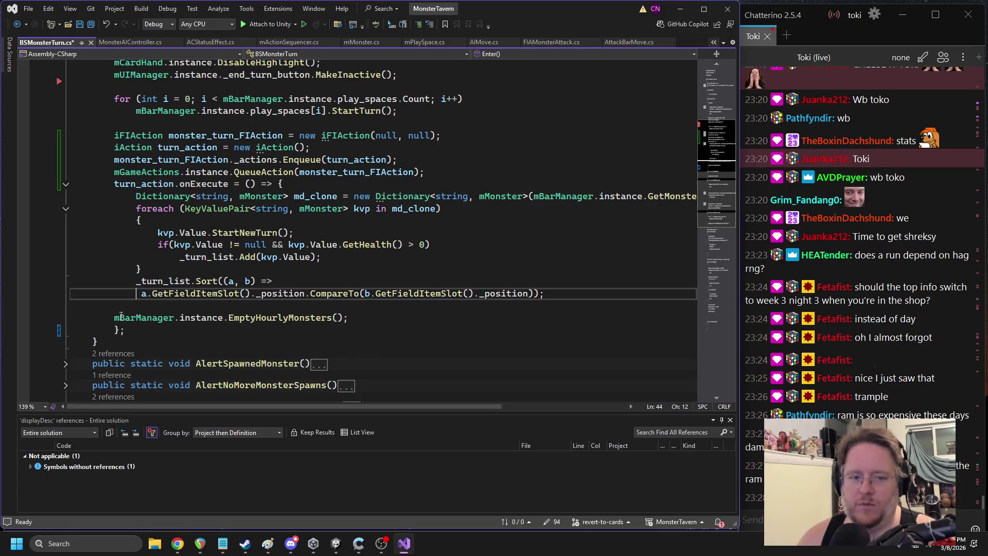
{"action": "key", "text": "BackSpace"}
{"action": "key", "text": "Tab"}
{"action": "key", "text": "Down"}
{"action": "key", "text": "Down"}
{"action": "key", "text": "Tab"}
{"action": "key", "text": "Down"}
{"action": "key", "text": "ctrl+s"}
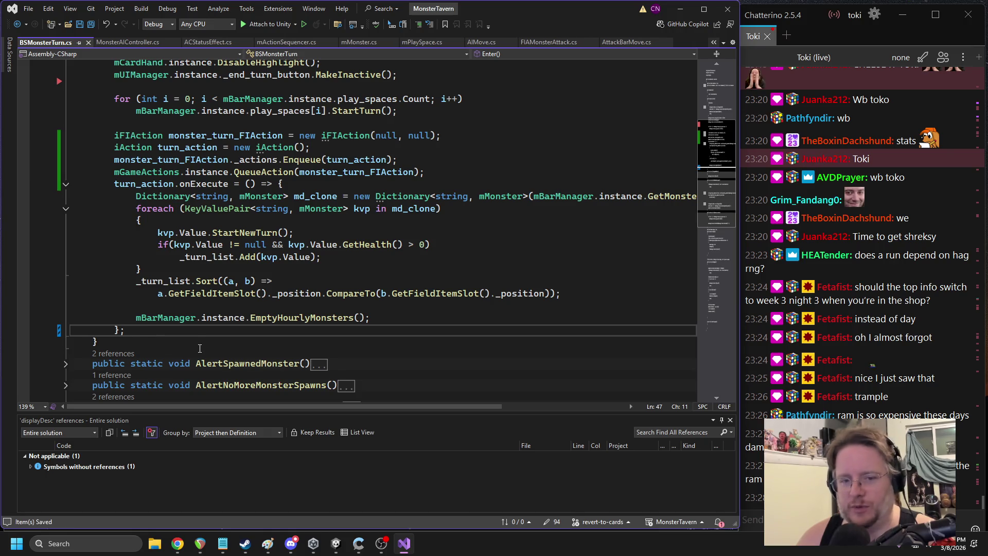
{"action": "left_click", "coordinate": [316, 546]}
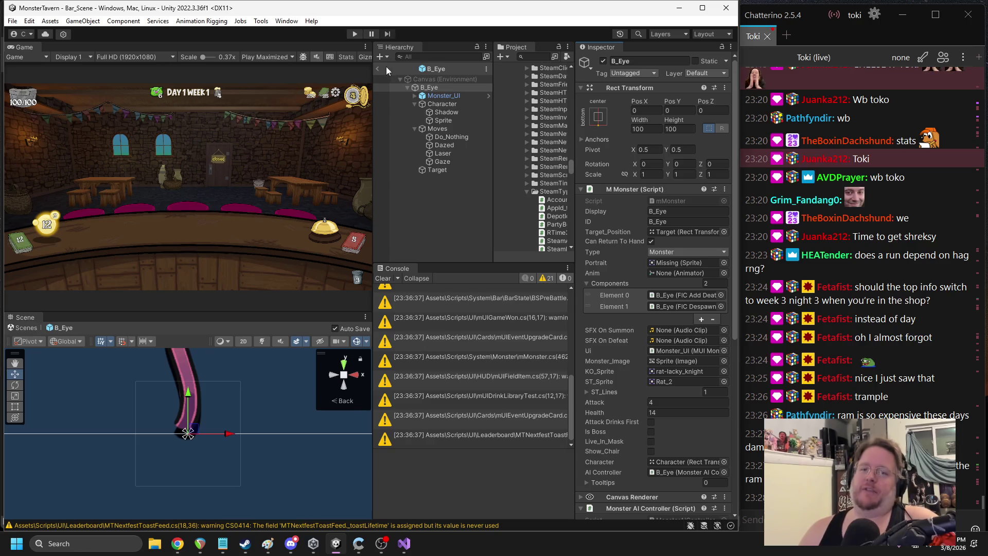
Leave the B_Eye prefab, start Play, play Giant Leaky Cask, Regenerating Hops, Sewer Brew and Sneeze, and end the turn
{"action": "left_click", "coordinate": [378, 69]}
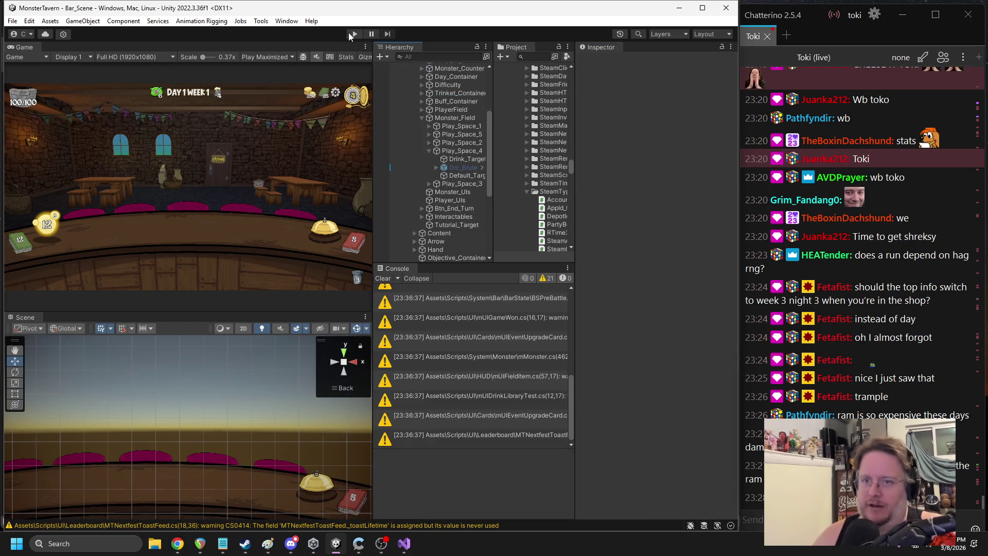
{"action": "left_click", "coordinate": [350, 33]}
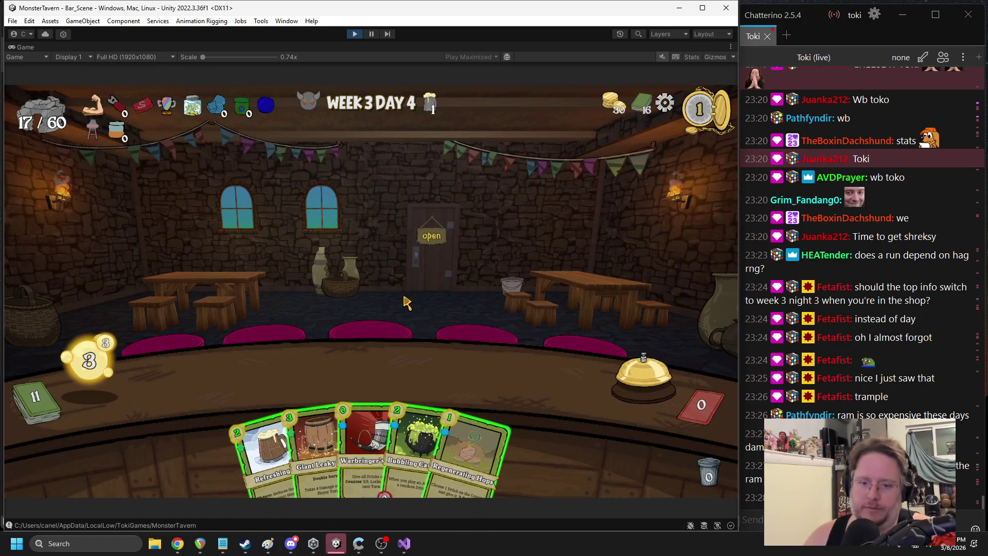
{"action": "mouse_move", "coordinate": [317, 453]}
{"action": "left_mouse_down"}
{"action": "mouse_move", "coordinate": [221, 365]}
{"action": "mouse_move", "coordinate": [228, 380]}
{"action": "left_mouse_up"}
{"action": "left_click_drag", "start_coordinate": [458, 442], "coordinate": [232, 368]}
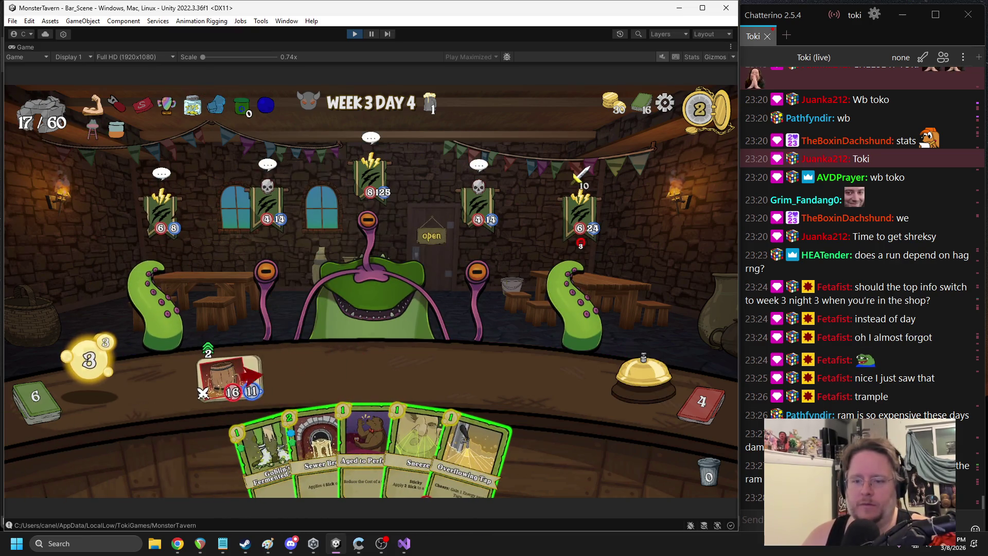
{"action": "mouse_move", "coordinate": [316, 447]}
{"action": "left_mouse_down"}
{"action": "mouse_move", "coordinate": [476, 383]}
{"action": "mouse_move", "coordinate": [528, 382]}
{"action": "left_mouse_up"}
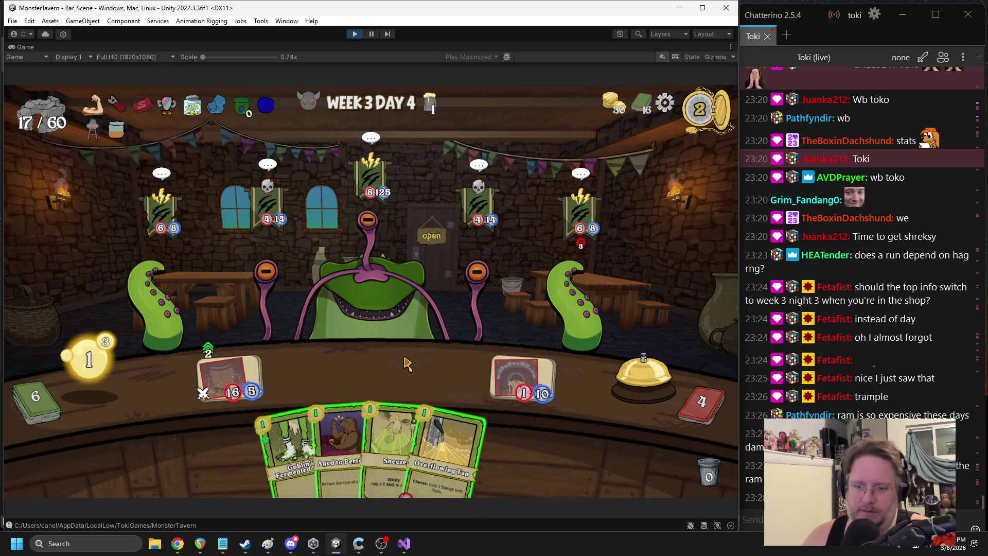
{"action": "mouse_move", "coordinate": [394, 360]}
{"action": "left_mouse_down"}
{"action": "mouse_move", "coordinate": [268, 286]}
{"action": "mouse_move", "coordinate": [252, 329]}
{"action": "mouse_move", "coordinate": [263, 282]}
{"action": "left_mouse_up"}
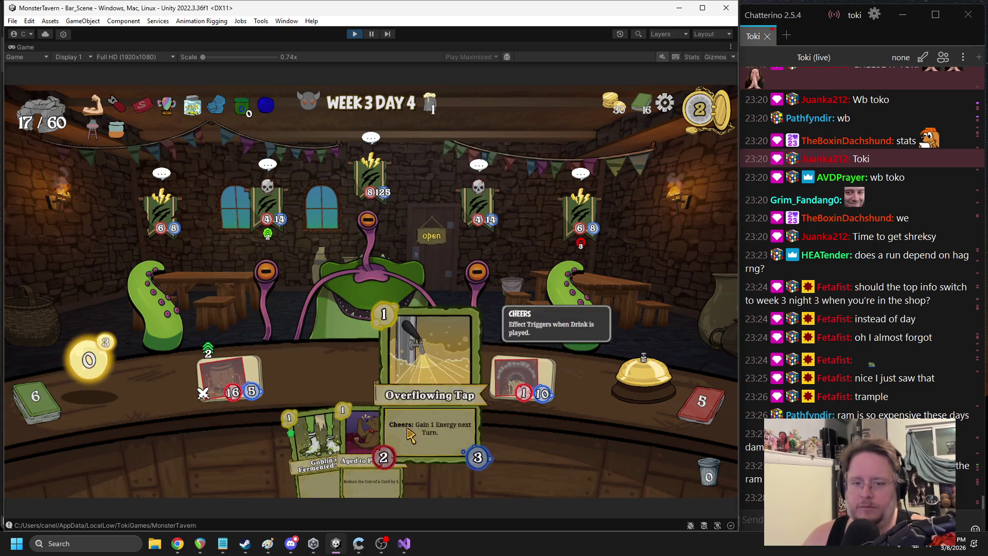
{"action": "left_click", "coordinate": [638, 379]}
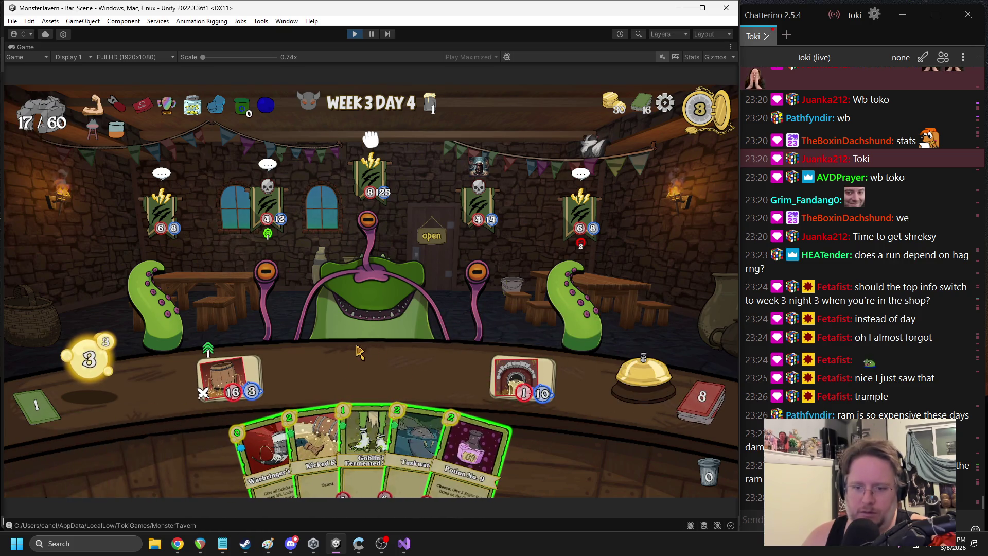
Play Potion No.9, Goblin's Fermented Sock and Warbringer's buff card, then end the turn
{"action": "left_click_drag", "start_coordinate": [463, 433], "coordinate": [367, 380]}
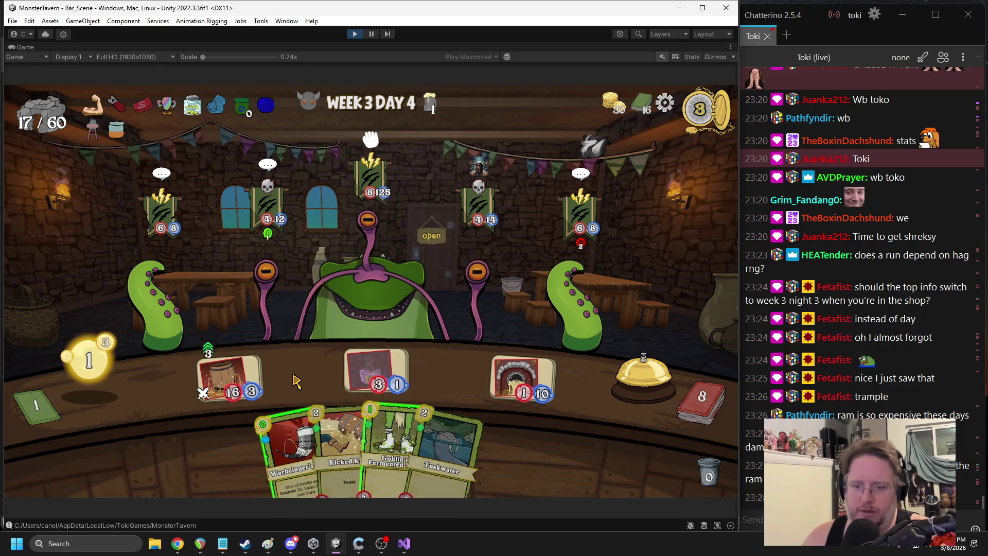
{"action": "mouse_move", "coordinate": [388, 407]}
{"action": "left_mouse_down"}
{"action": "mouse_move", "coordinate": [307, 381]}
{"action": "mouse_move", "coordinate": [413, 378]}
{"action": "mouse_move", "coordinate": [304, 375]}
{"action": "left_mouse_up"}
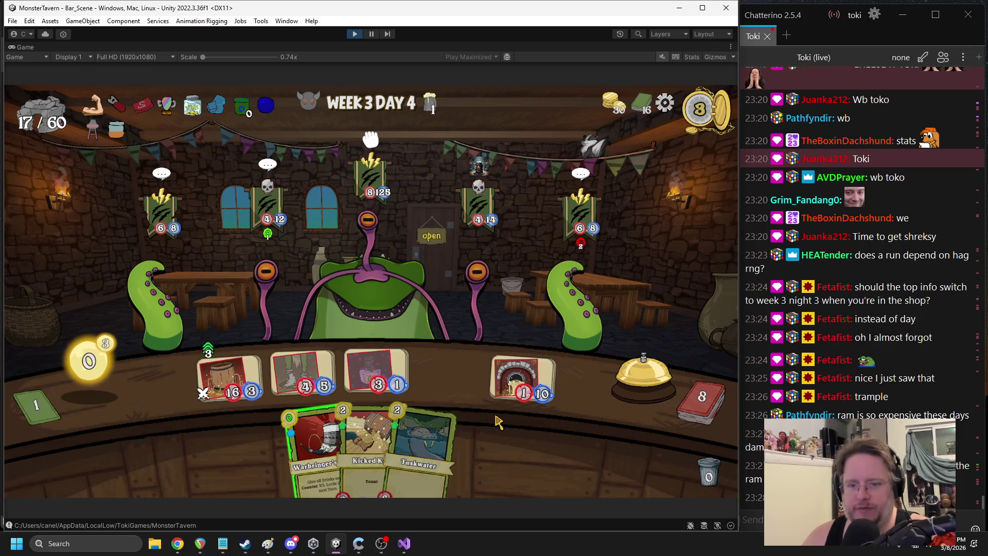
{"action": "left_click_drag", "start_coordinate": [317, 443], "coordinate": [370, 329]}
{"action": "left_click", "coordinate": [627, 394]}
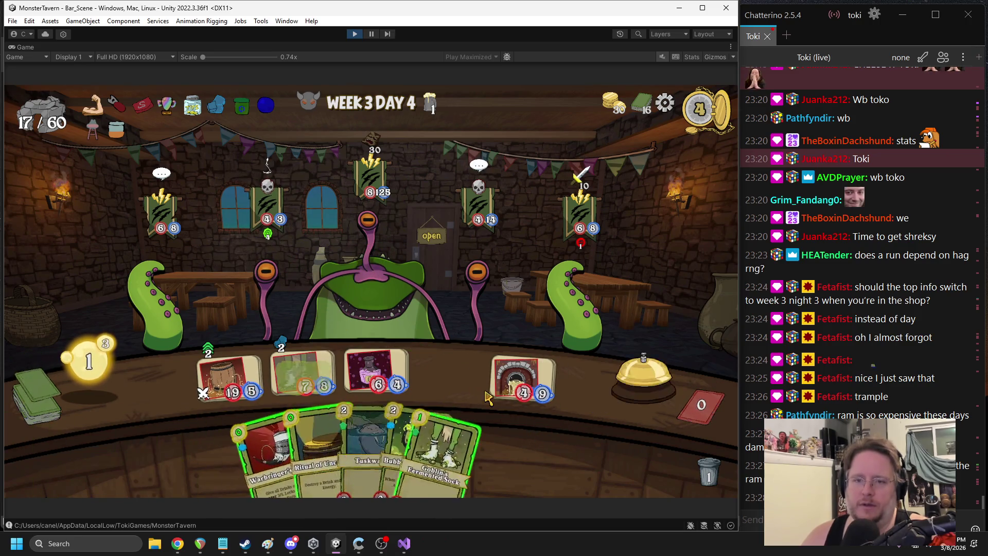
Play Ritual of Uncasking for energy and Bubbling Cauldron as a new drink
{"action": "mouse_move", "coordinate": [480, 312]}
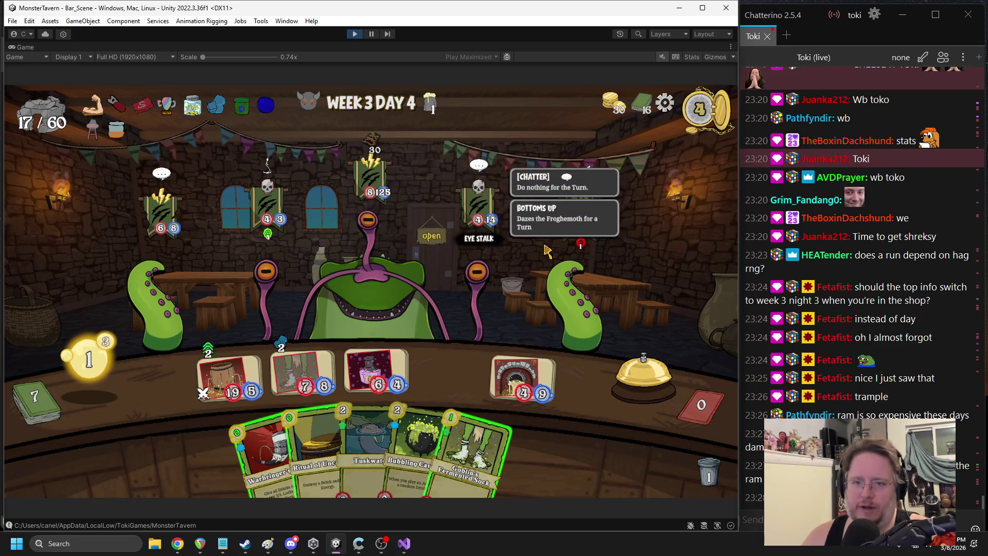
{"action": "mouse_move", "coordinate": [603, 329]}
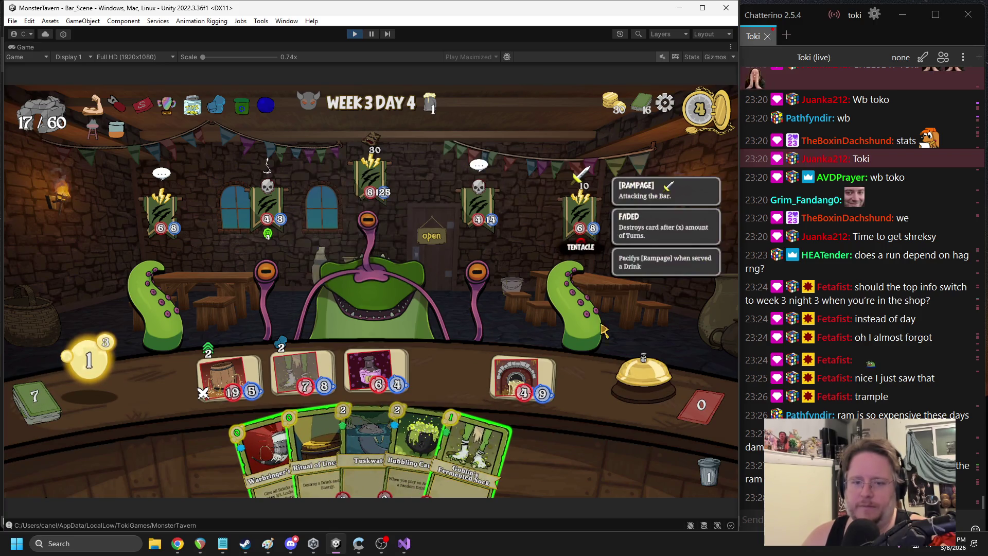
{"action": "mouse_move", "coordinate": [533, 307]}
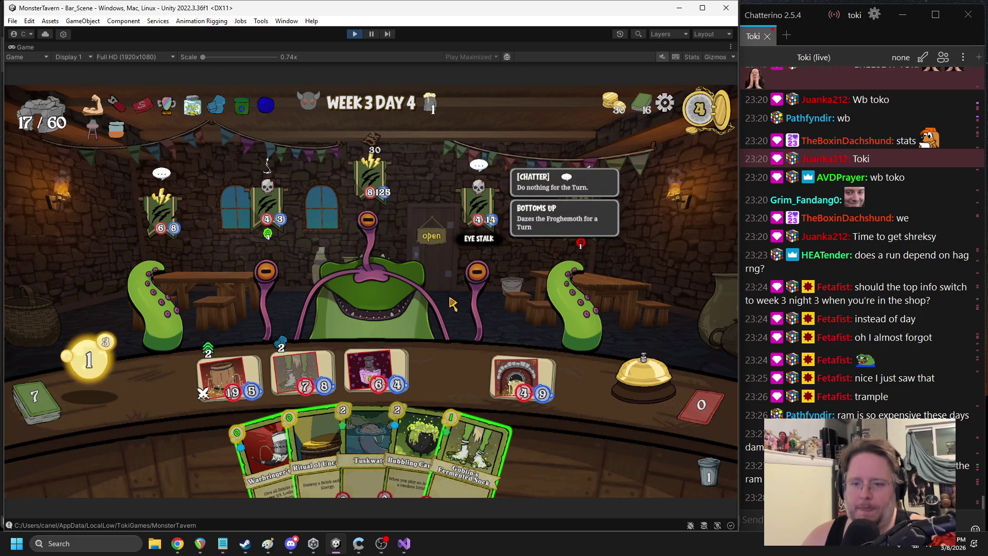
{"action": "mouse_move", "coordinate": [404, 308]}
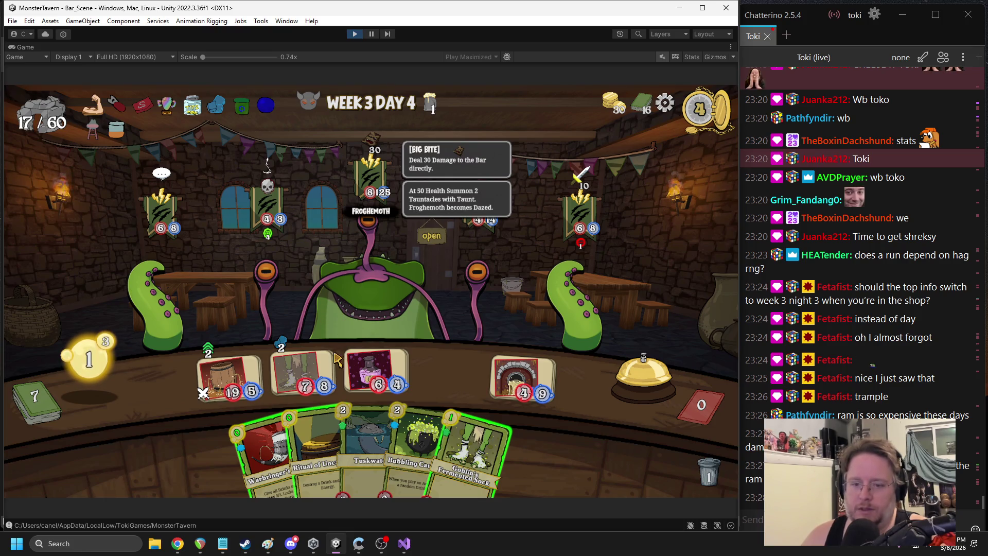
{"action": "left_click_drag", "start_coordinate": [315, 453], "coordinate": [520, 360]}
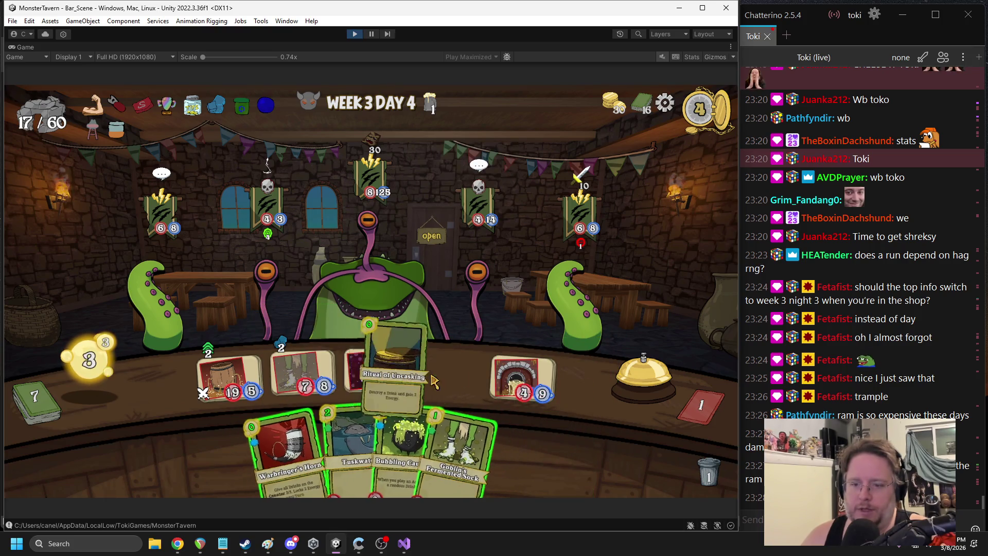
{"action": "left_click_drag", "start_coordinate": [402, 448], "coordinate": [375, 371]}
Buff the drinks with Warbringer's Horn, hit the left tentacle with the barrel drink, and end the turn
{"action": "mouse_move", "coordinate": [314, 448]}
{"action": "left_mouse_down"}
{"action": "mouse_move", "coordinate": [511, 368]}
{"action": "mouse_move", "coordinate": [502, 391]}
{"action": "left_mouse_up"}
{"action": "mouse_move", "coordinate": [429, 436]}
{"action": "left_mouse_down"}
{"action": "mouse_move", "coordinate": [435, 422]}
{"action": "mouse_move", "coordinate": [381, 427]}
{"action": "mouse_move", "coordinate": [438, 360]}
{"action": "mouse_move", "coordinate": [489, 431]}
{"action": "mouse_move", "coordinate": [463, 438]}
{"action": "left_mouse_up"}
{"action": "left_click_drag", "start_coordinate": [320, 443], "coordinate": [507, 289]}
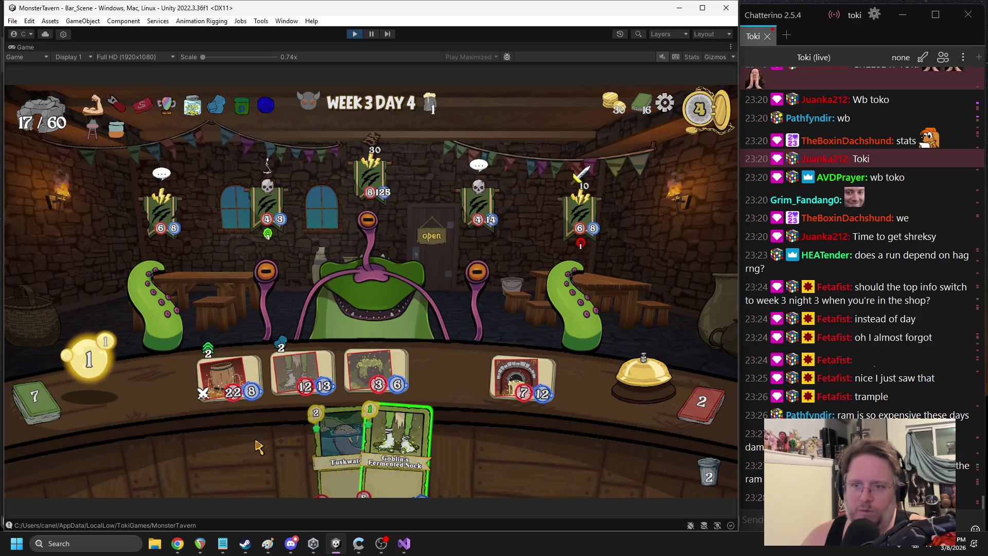
{"action": "left_click_drag", "start_coordinate": [233, 401], "coordinate": [165, 301]}
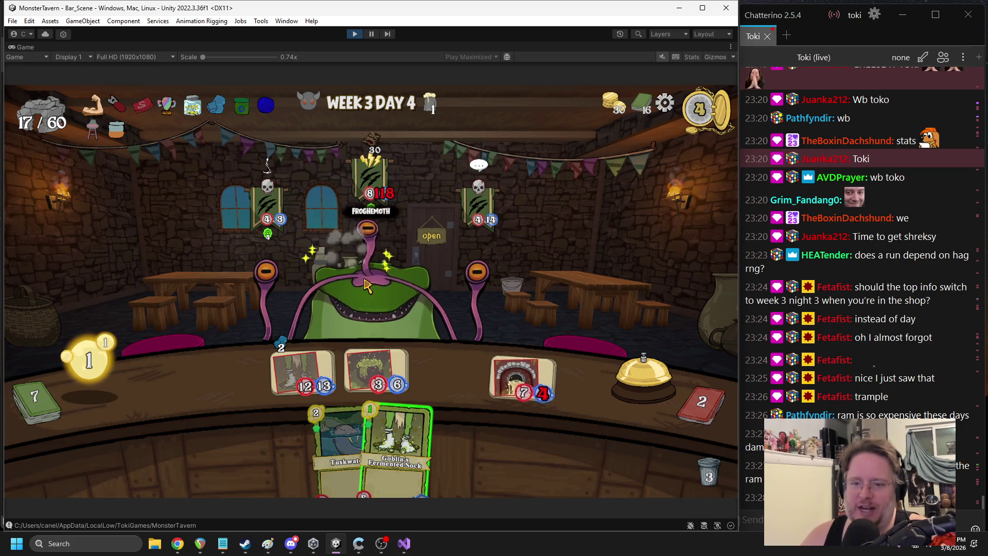
{"action": "left_click_drag", "start_coordinate": [396, 437], "coordinate": [258, 412]}
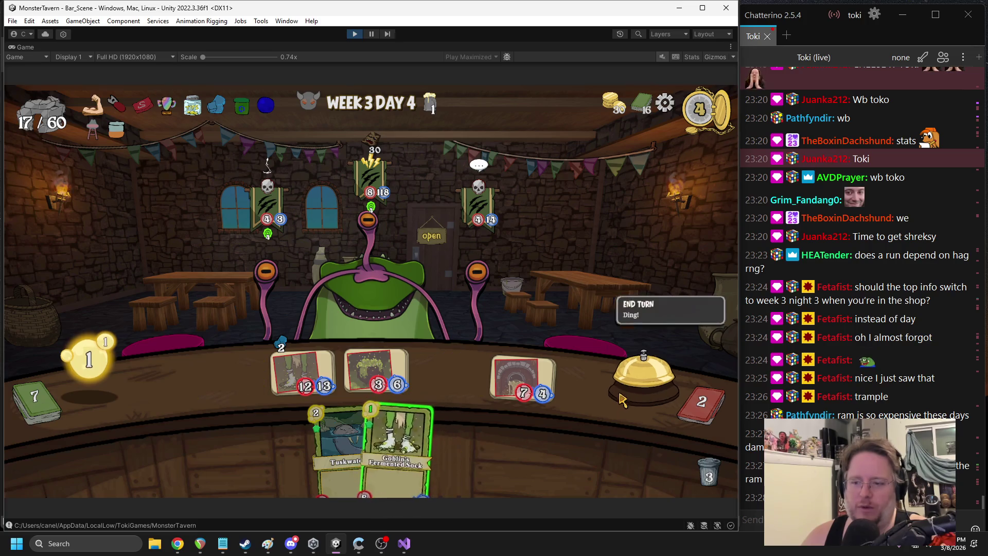
{"action": "left_click", "coordinate": [643, 372]}
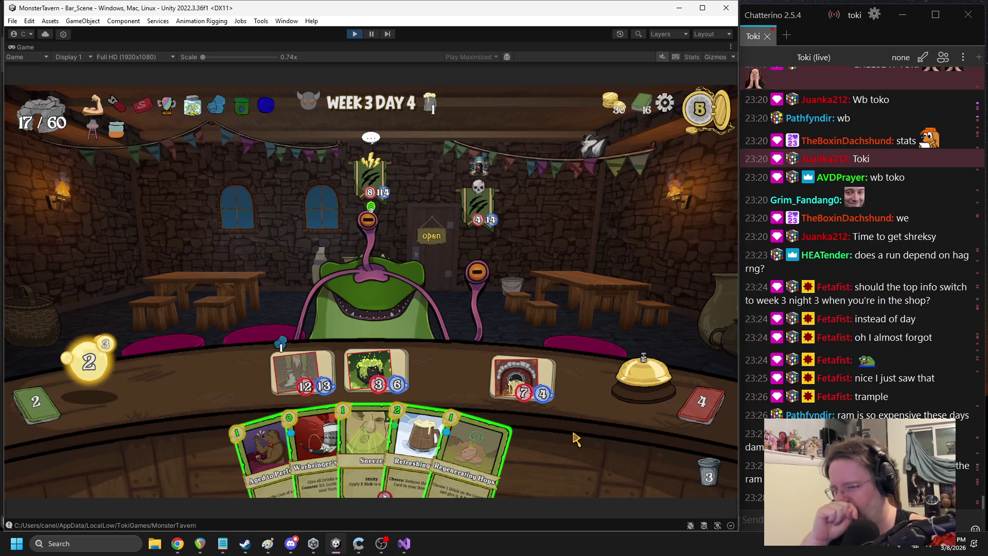
Switch to Chrome, where the streamer's Twitch channel page is loading
{"action": "key", "text": "alt+Tab"}
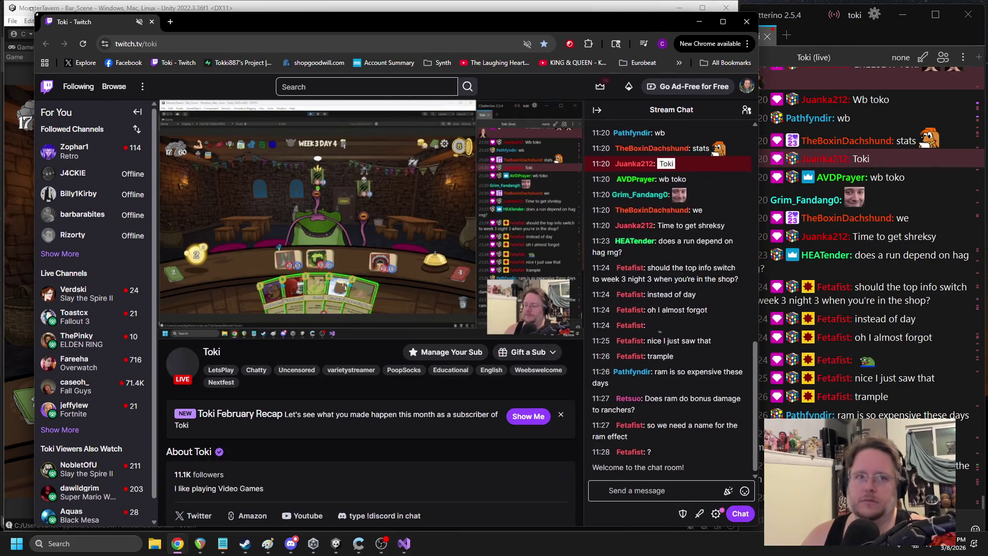
Shrink Chrome, move it over the game, and go to the channel's home page
{"action": "left_click_drag", "start_coordinate": [41, 20], "coordinate": [203, 147]}
{"action": "mouse_move", "coordinate": [409, 159]}
{"action": "left_mouse_down"}
{"action": "mouse_move", "coordinate": [261, 75]}
{"action": "mouse_move", "coordinate": [299, 77]}
{"action": "left_mouse_up"}
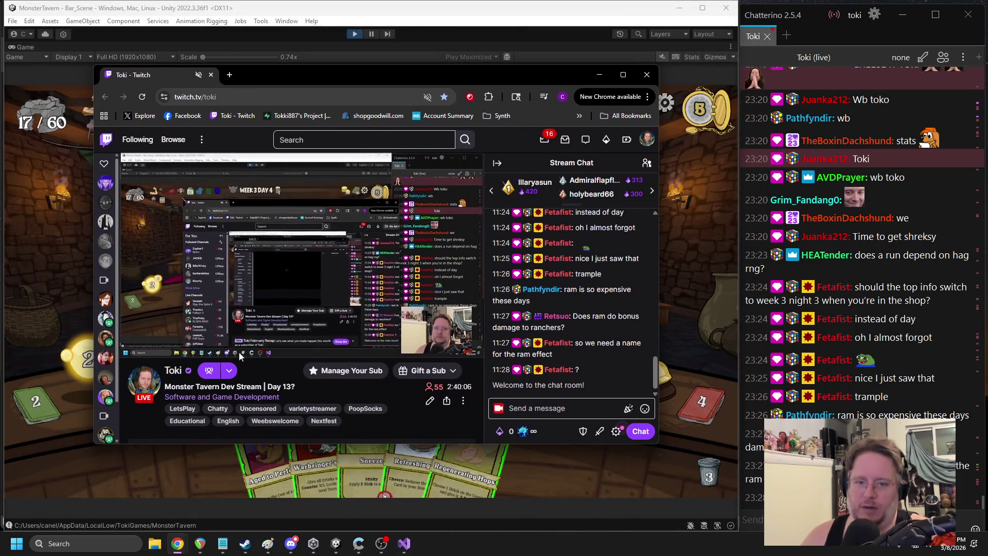
{"action": "left_click", "coordinate": [171, 374]}
{"action": "scroll", "coordinate": [268, 324], "scroll_direction": "down", "scroll_amount": 5}
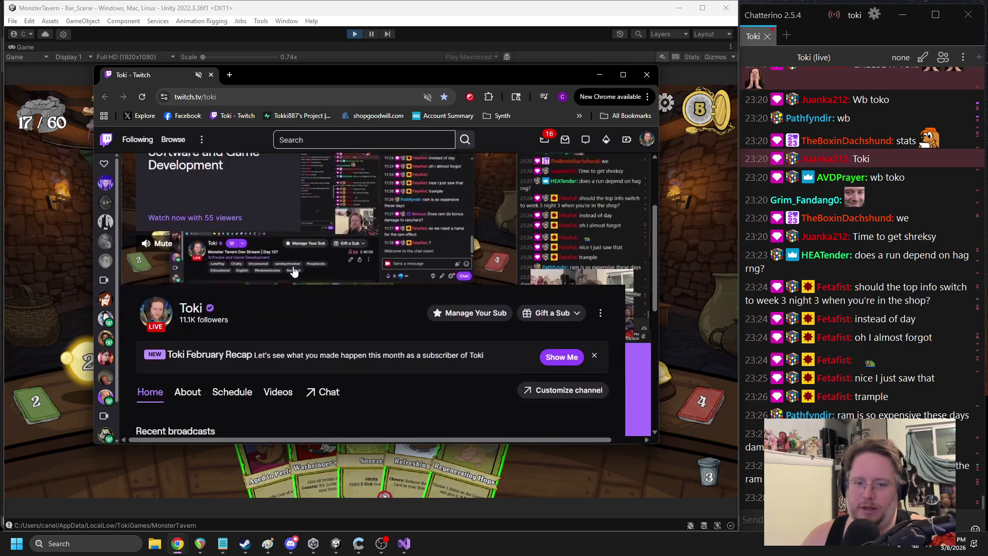
Play the most recent past broadcast from near its end in an enlarged window
{"action": "left_click", "coordinate": [268, 324]}
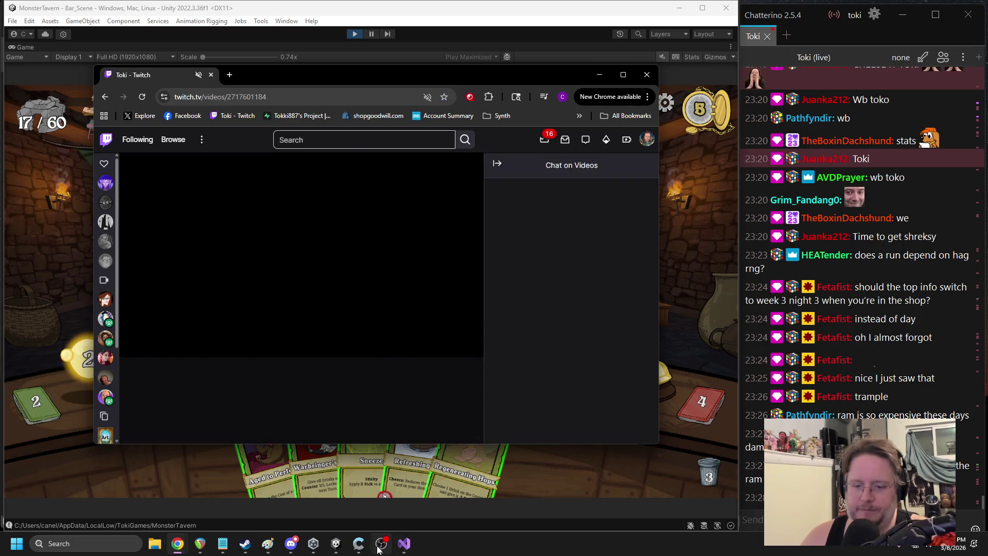
{"action": "left_click", "coordinate": [466, 332]}
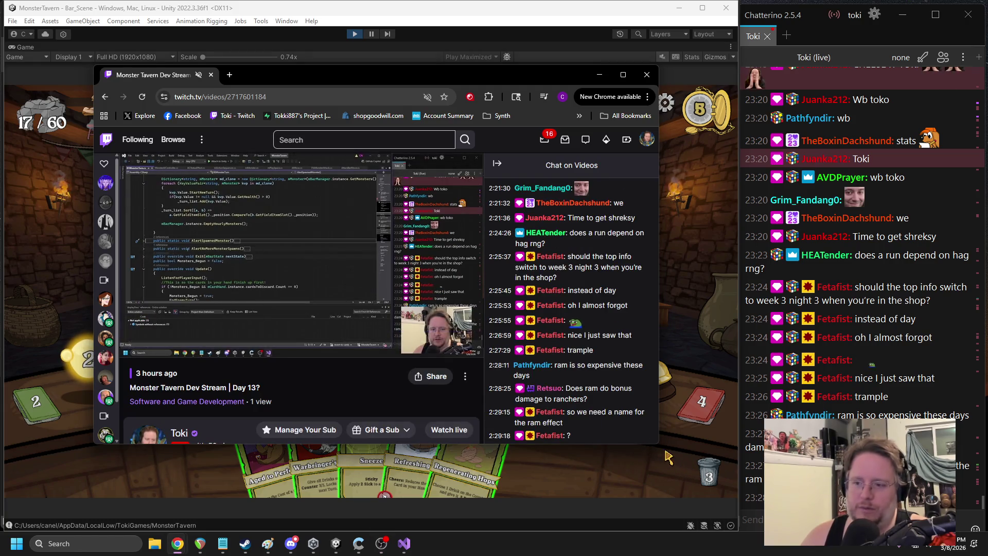
{"action": "left_click_drag", "start_coordinate": [659, 444], "coordinate": [732, 515]}
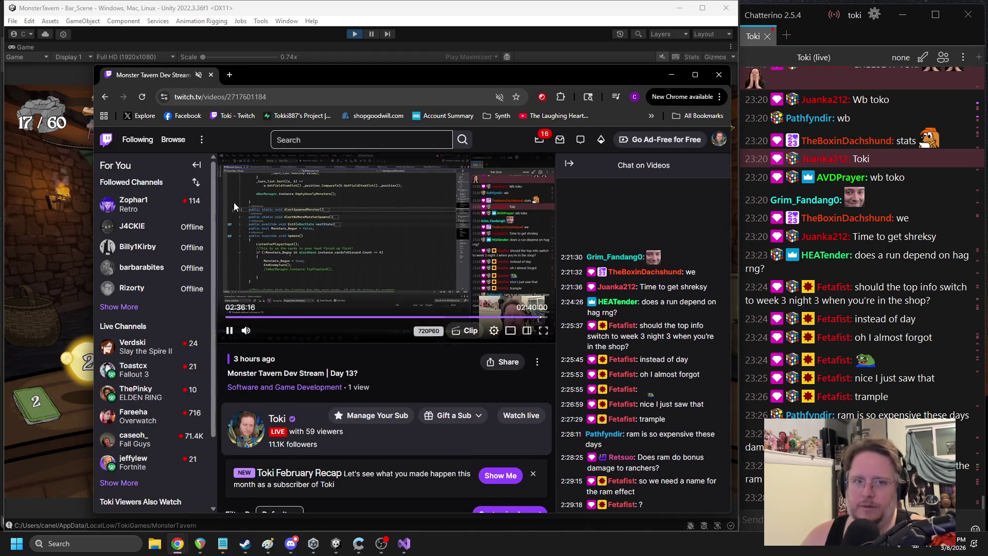
Enlarge Chrome, skip the recording ahead to the Week 3 Day 4 fight, then close the browser
{"action": "left_click_drag", "start_coordinate": [92, 65], "coordinate": [15, 19]}
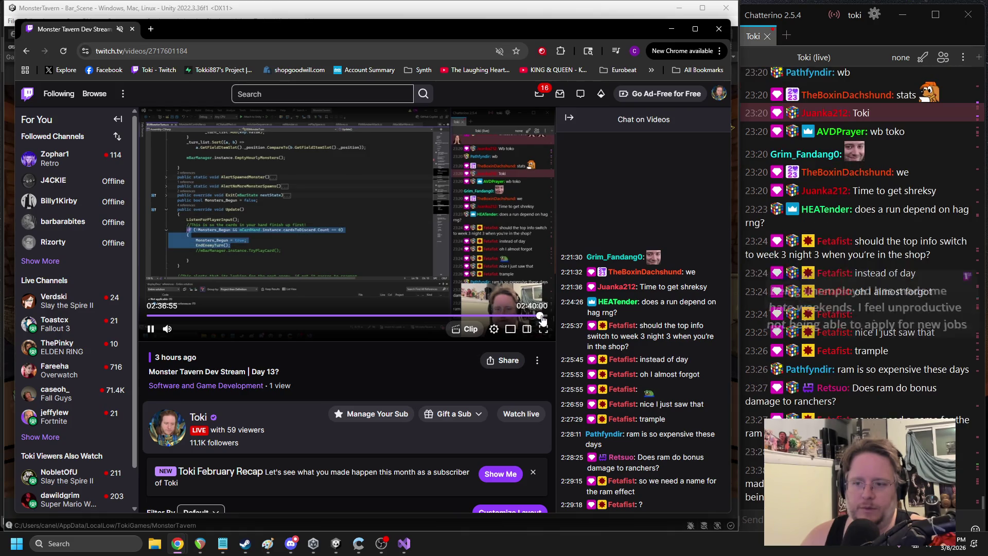
{"action": "left_click", "coordinate": [540, 316]}
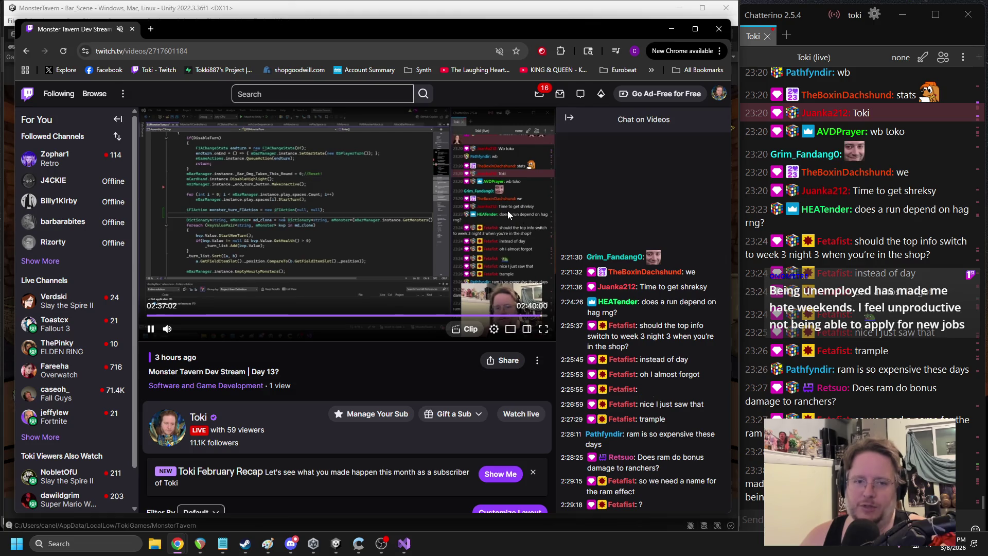
{"action": "key", "text": "Right"}
{"action": "key", "text": "Right"}
{"action": "key", "text": "Right"}
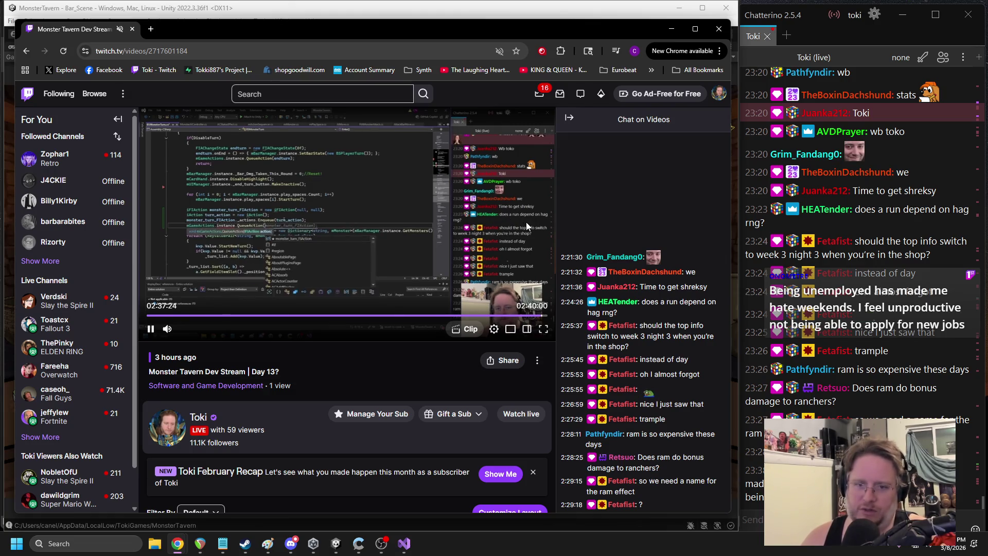
{"action": "key", "text": "Right"}
{"action": "key", "text": "Right"}
{"action": "key", "text": "Right"}
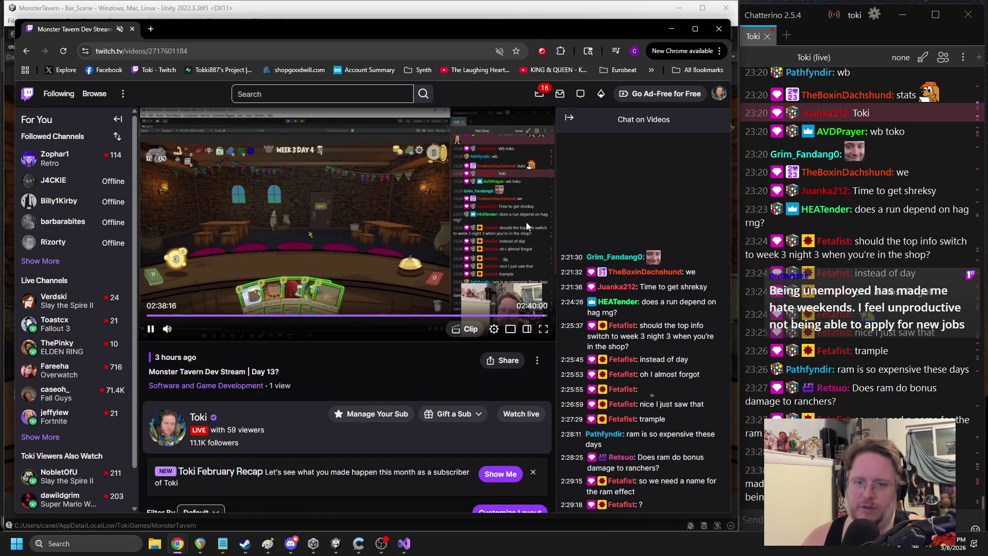
{"action": "key", "text": "Right"}
{"action": "key", "text": "Right"}
{"action": "key", "text": "Right"}
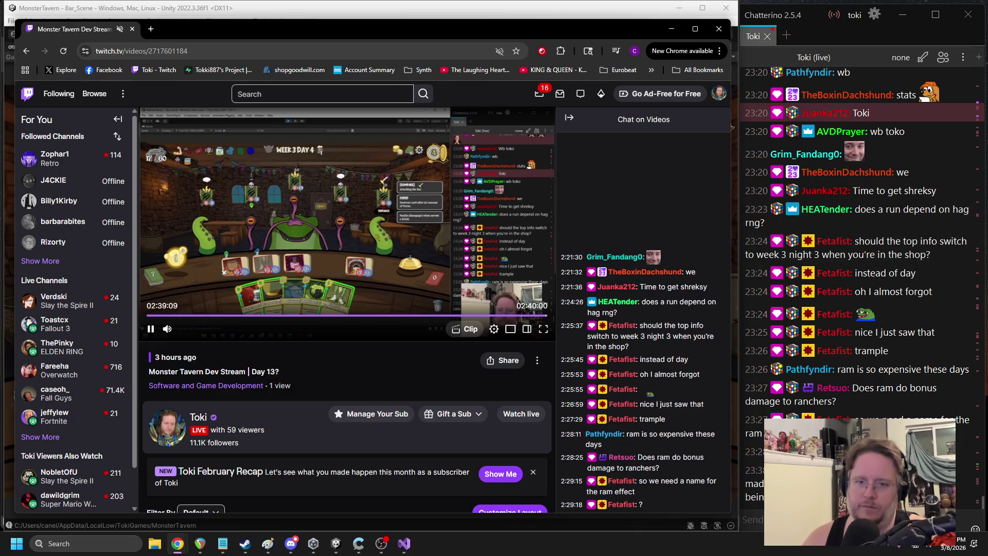
{"action": "key", "text": "Right"}
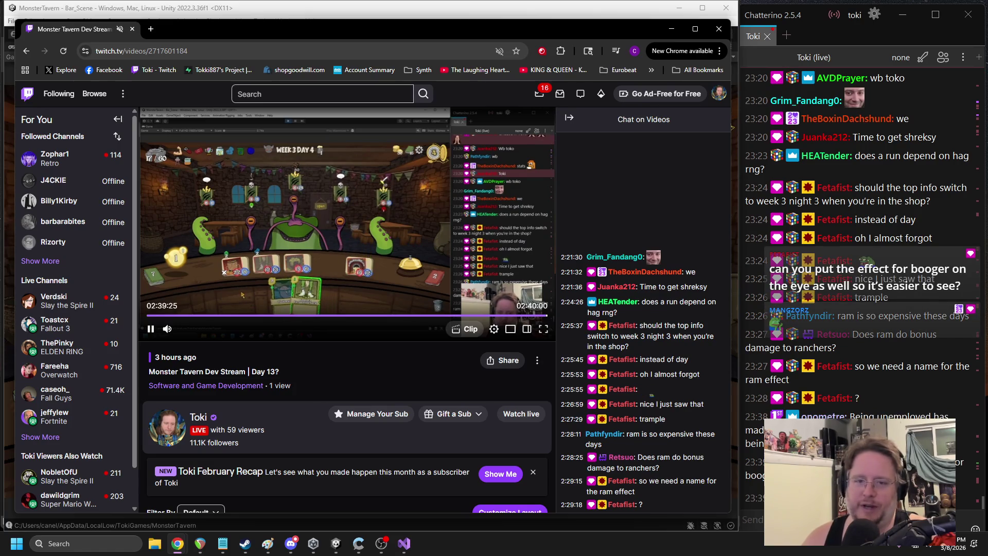
{"action": "key", "text": "Right"}
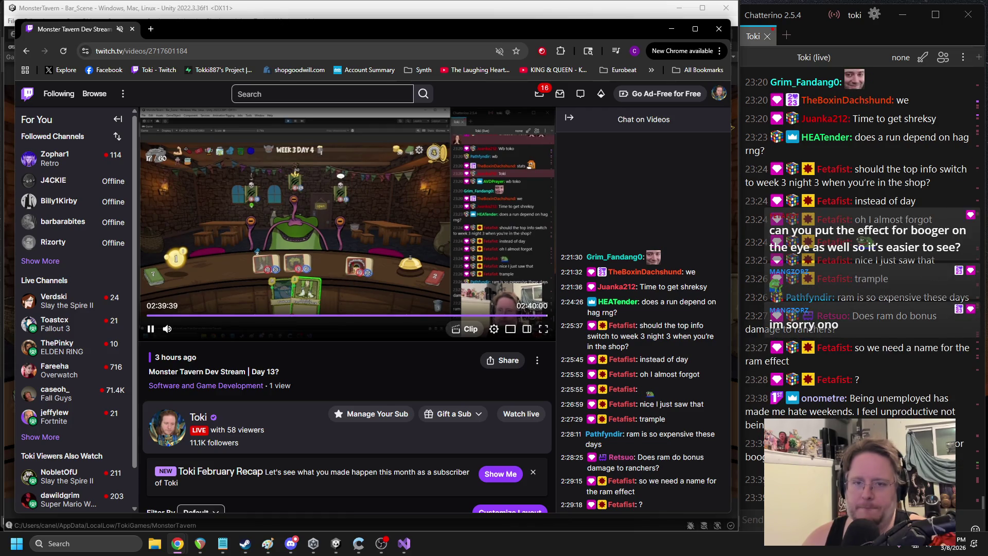
{"action": "key", "text": "Right"}
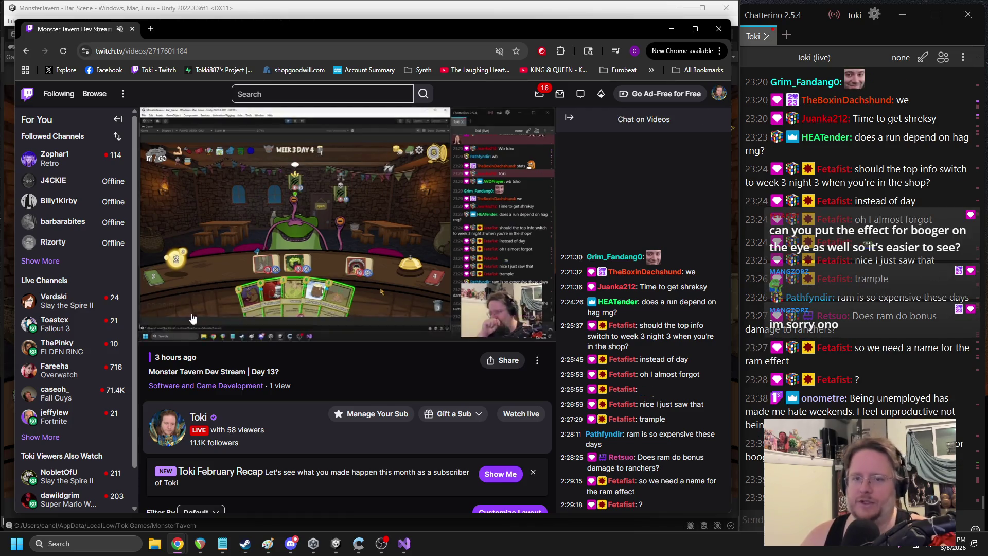
{"action": "left_click", "coordinate": [719, 30]}
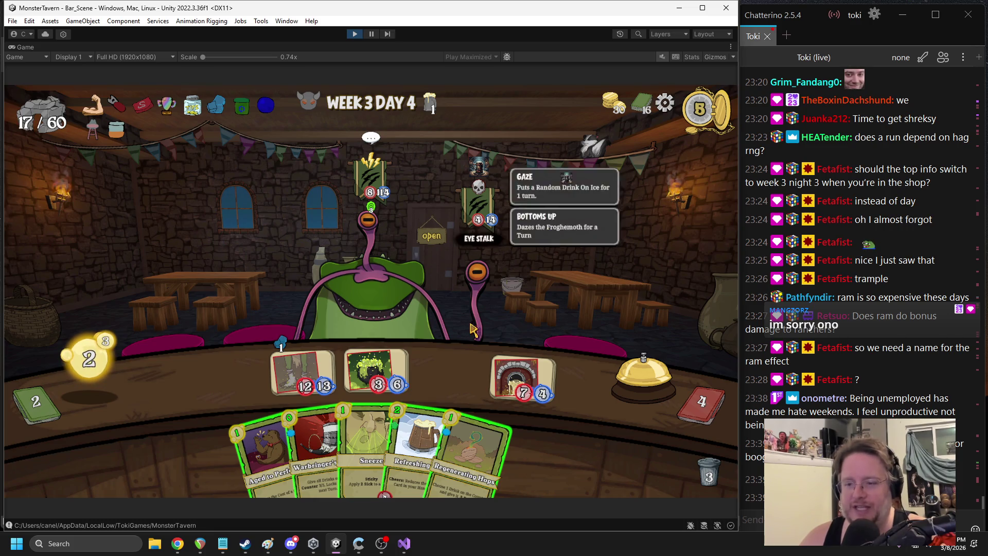
Boost the right drink with Aged to Perfection and end the turn for a new hand
{"action": "mouse_move", "coordinate": [471, 443]}
{"action": "left_mouse_down"}
{"action": "mouse_move", "coordinate": [687, 374]}
{"action": "mouse_move", "coordinate": [331, 353]}
{"action": "mouse_move", "coordinate": [540, 364]}
{"action": "mouse_move", "coordinate": [523, 376]}
{"action": "left_mouse_up"}
{"action": "mouse_move", "coordinate": [285, 448]}
{"action": "left_mouse_down"}
{"action": "mouse_move", "coordinate": [242, 355]}
{"action": "mouse_move", "coordinate": [309, 267]}
{"action": "left_mouse_up"}
{"action": "left_click", "coordinate": [522, 378]}
{"action": "mouse_move", "coordinate": [402, 447]}
{"action": "left_mouse_down"}
{"action": "mouse_move", "coordinate": [566, 312]}
{"action": "mouse_move", "coordinate": [402, 278]}
{"action": "left_mouse_up"}
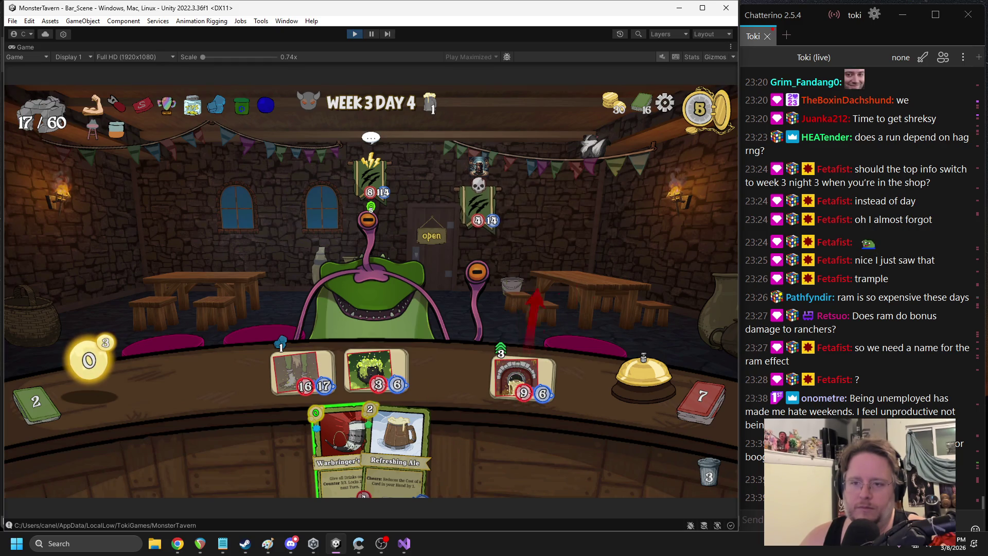
{"action": "left_click", "coordinate": [629, 379]}
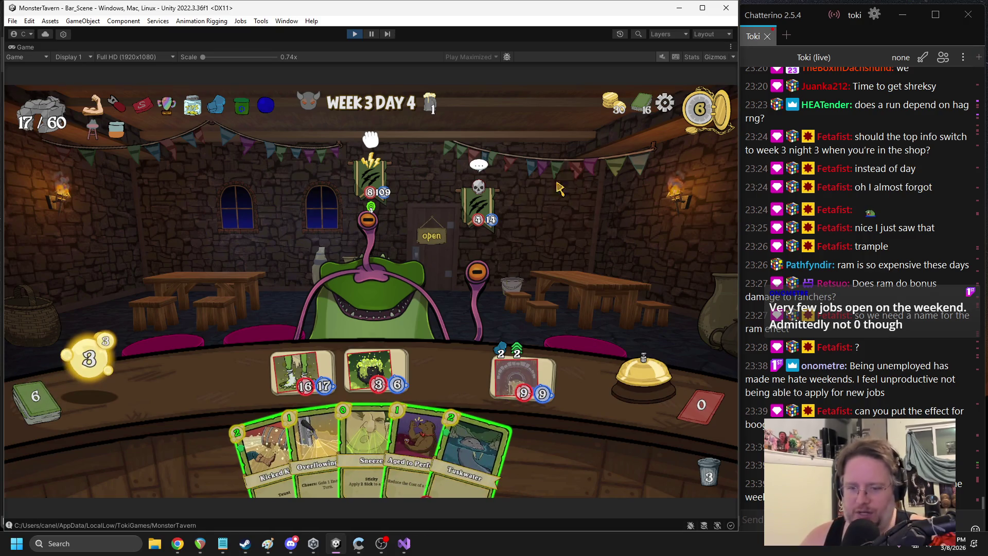
Play Sneeze on the frog customer and Overflowing onto the left counter slot
{"action": "mouse_move", "coordinate": [491, 230]}
{"action": "left_click_drag", "start_coordinate": [368, 437], "coordinate": [371, 281]}
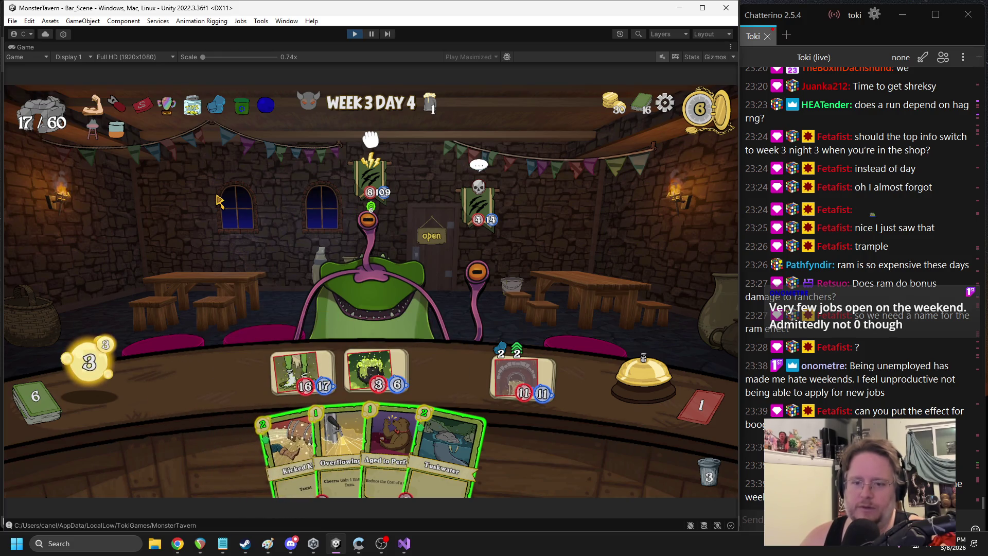
{"action": "left_click_drag", "start_coordinate": [340, 453], "coordinate": [219, 370]}
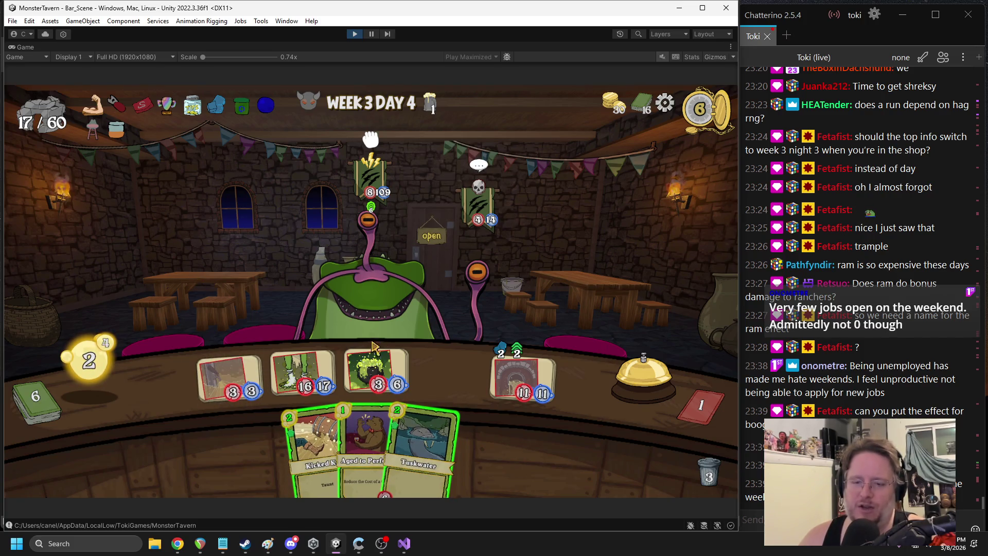
{"action": "mouse_move", "coordinate": [380, 337]}
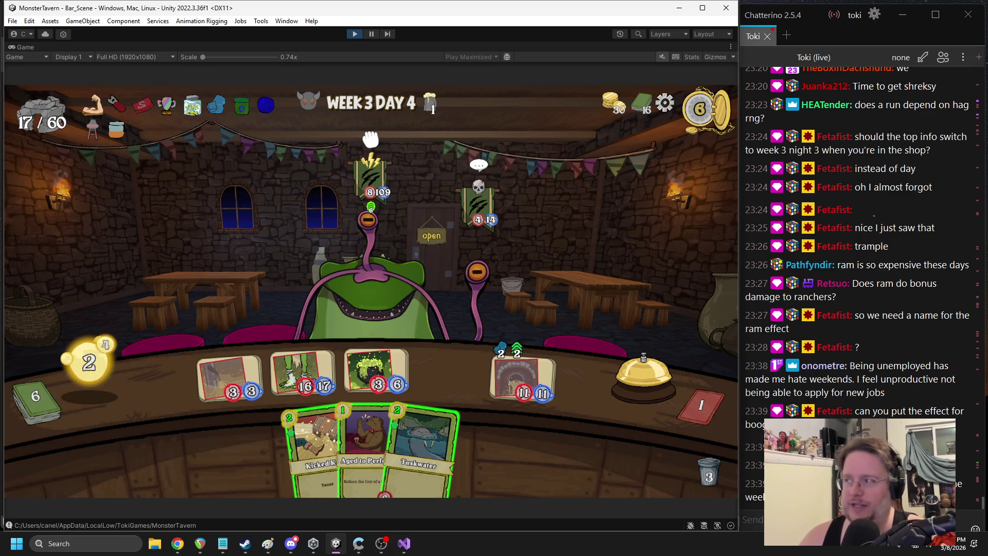
{"action": "key", "text": "alt+Tab"}
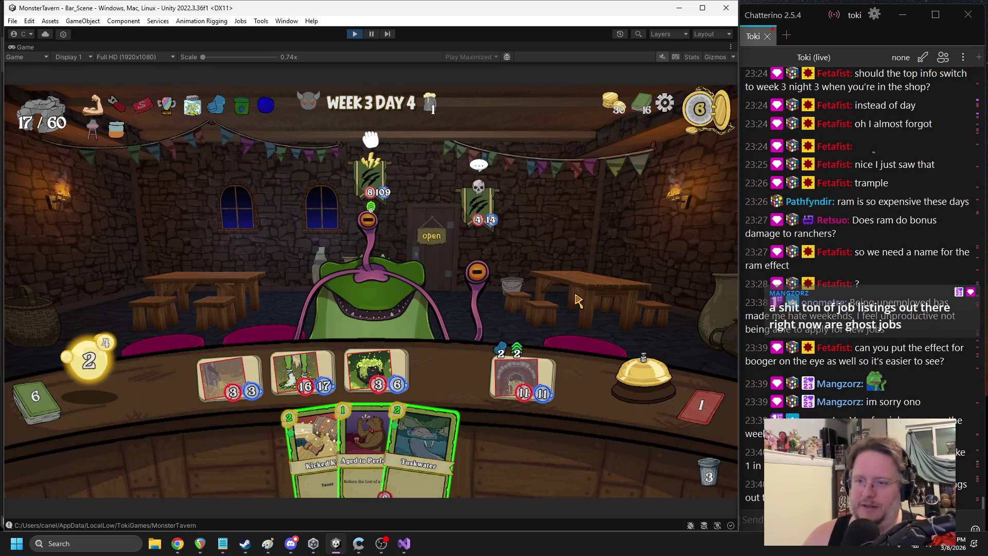
Use Aged to Perfection to pick Tuskwater and play Tuskwater onto the counter
{"action": "mouse_move", "coordinate": [394, 310]}
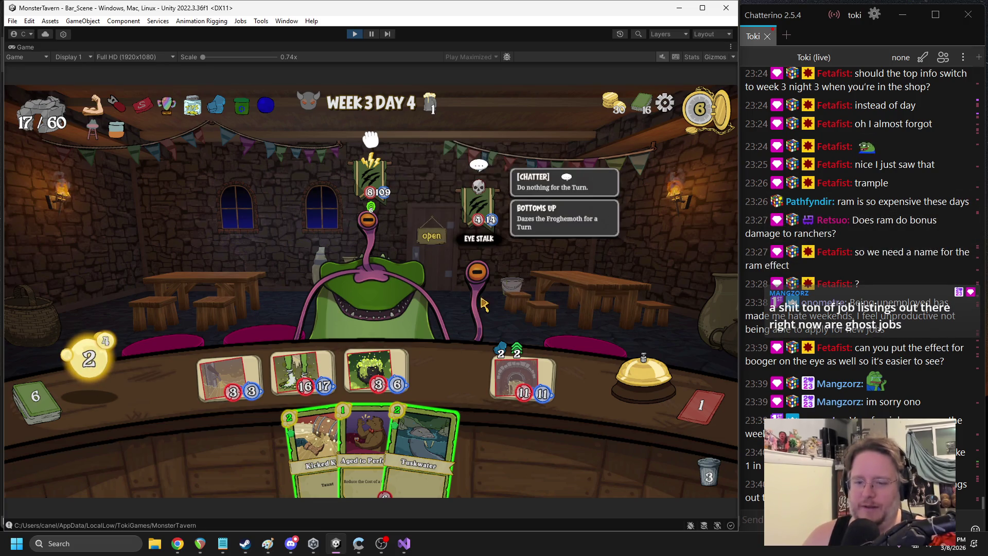
{"action": "left_click_drag", "start_coordinate": [363, 438], "coordinate": [615, 210]}
{"action": "left_click", "coordinate": [420, 448]}
{"action": "left_click_drag", "start_coordinate": [419, 448], "coordinate": [450, 371]}
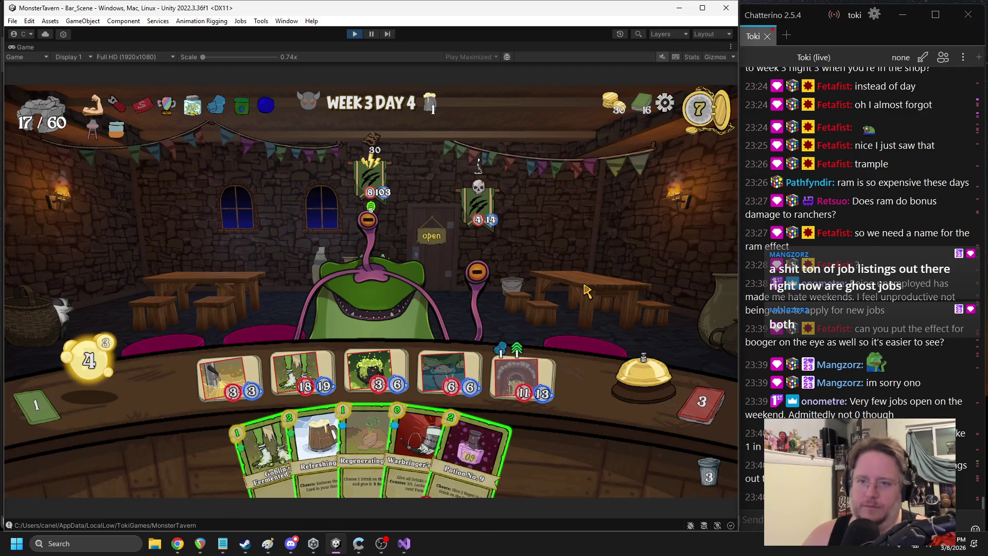
Play Potion No. 9 into the first slot, buff with Warbringer's Horn, and end the turn
{"action": "mouse_move", "coordinate": [401, 265]}
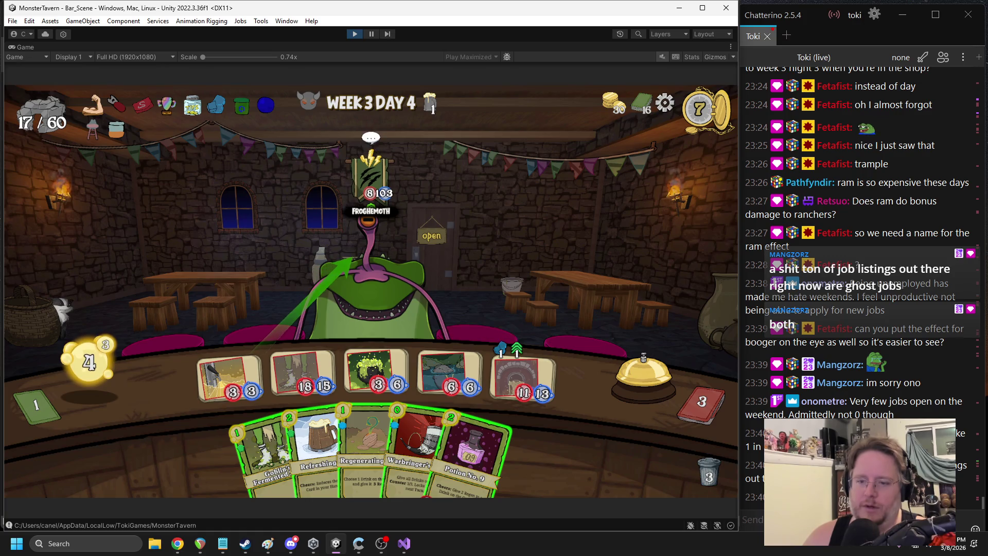
{"action": "left_click_drag", "start_coordinate": [471, 458], "coordinate": [232, 382]}
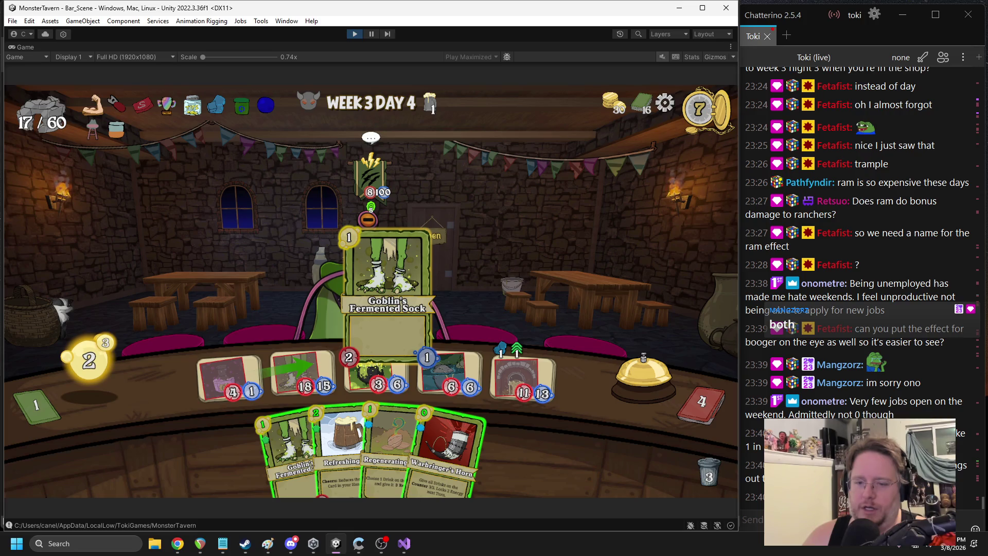
{"action": "mouse_move", "coordinate": [448, 448]}
{"action": "left_mouse_down"}
{"action": "mouse_move", "coordinate": [483, 304]}
{"action": "mouse_move", "coordinate": [458, 431]}
{"action": "mouse_move", "coordinate": [525, 383]}
{"action": "left_mouse_up"}
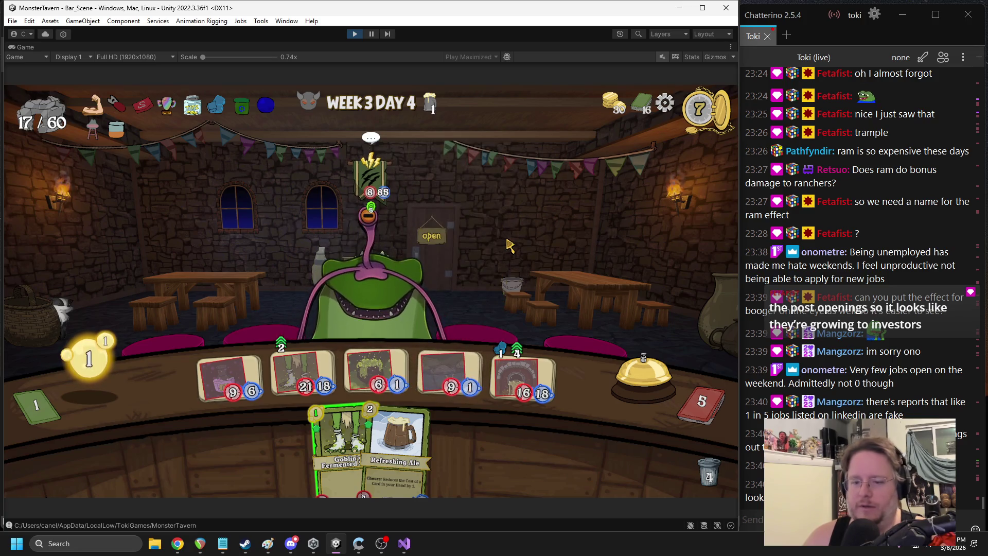
{"action": "left_click", "coordinate": [641, 373]}
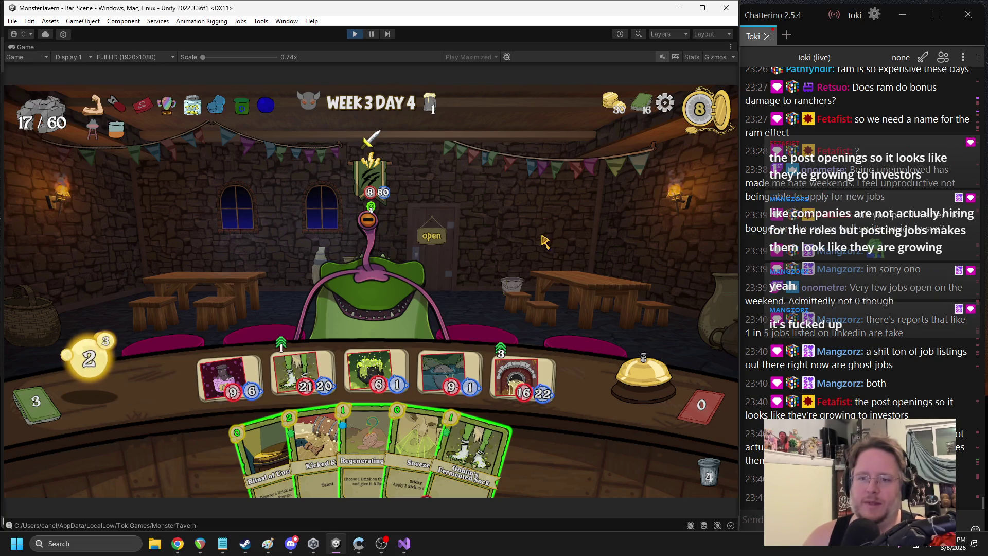
Attack and Sneeze the Froghemoth, add Regeneration, Goblin's Fermented Sock and Kicked Keg, then end the turn
{"action": "left_click_drag", "start_coordinate": [446, 297], "coordinate": [444, 296]}
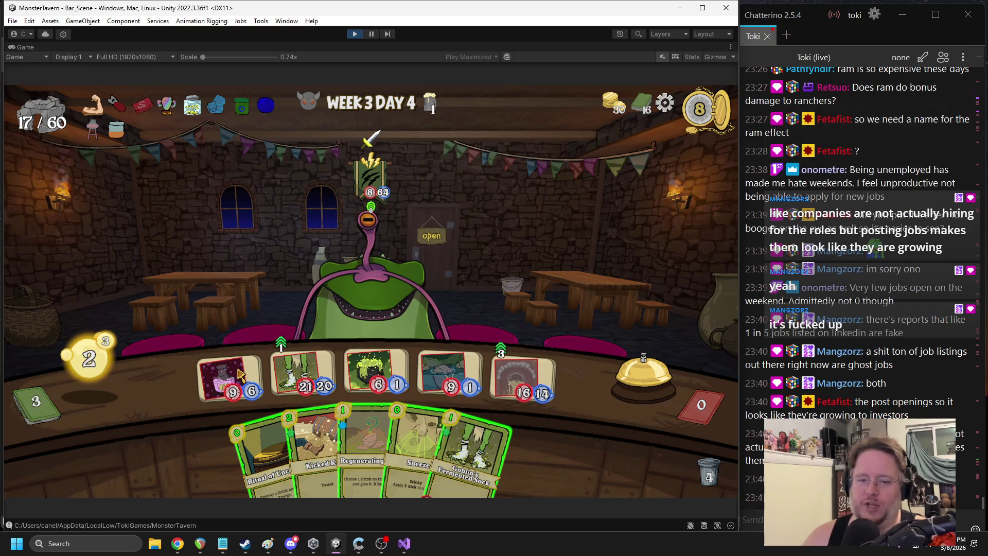
{"action": "mouse_move", "coordinate": [420, 216]}
{"action": "left_click_drag", "start_coordinate": [427, 443], "coordinate": [373, 232]}
{"action": "left_click_drag", "start_coordinate": [408, 431], "coordinate": [522, 378]}
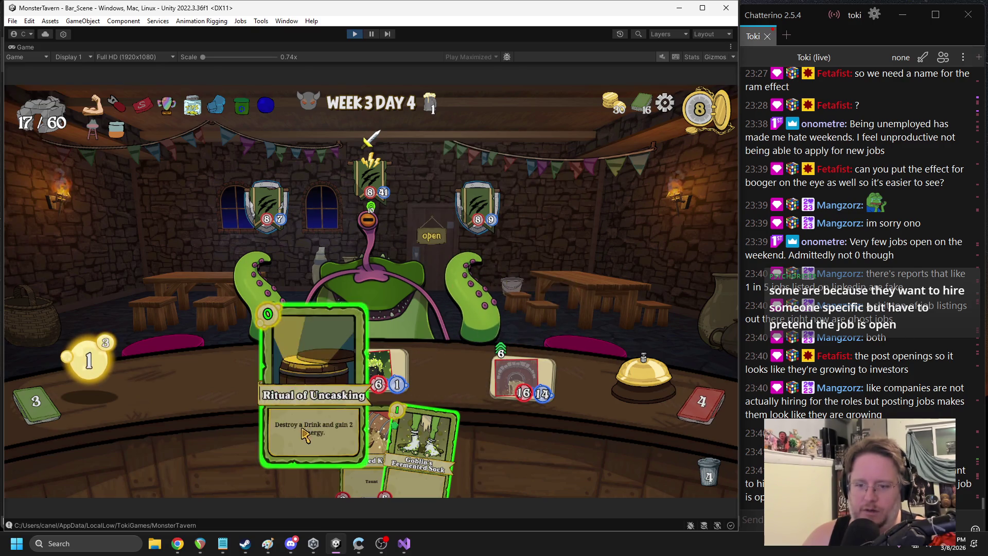
{"action": "left_click_drag", "start_coordinate": [419, 438], "coordinate": [442, 383]}
{"action": "mouse_move", "coordinate": [317, 445]}
{"action": "left_mouse_down"}
{"action": "mouse_move", "coordinate": [432, 355]}
{"action": "mouse_move", "coordinate": [456, 363]}
{"action": "left_mouse_up"}
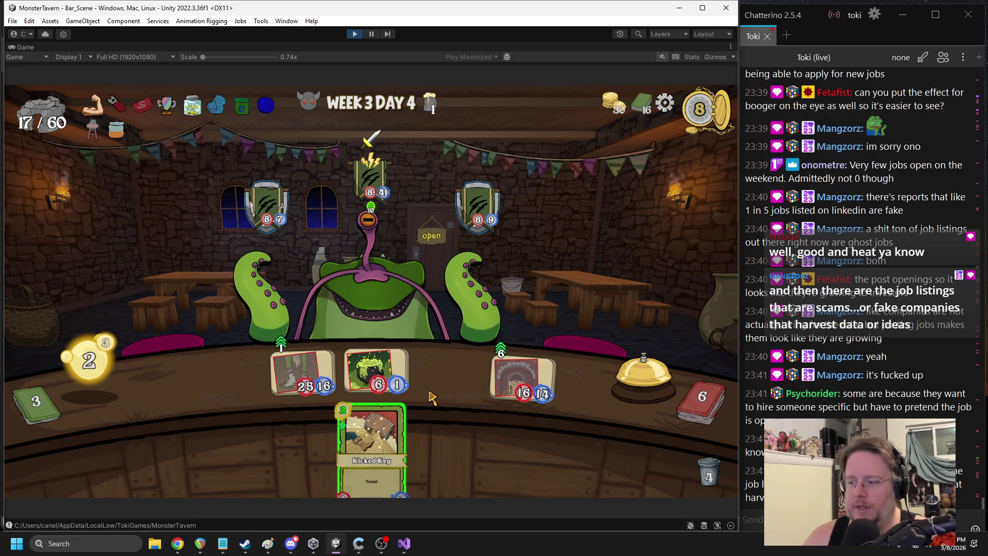
{"action": "mouse_move", "coordinate": [402, 422]}
{"action": "left_mouse_down"}
{"action": "mouse_move", "coordinate": [361, 371]}
{"action": "mouse_move", "coordinate": [232, 378]}
{"action": "left_mouse_up"}
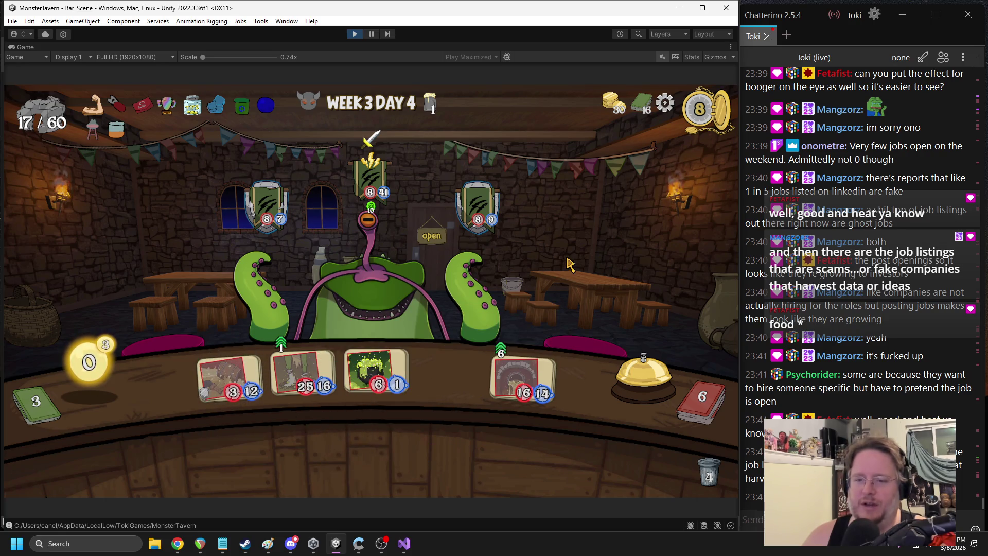
{"action": "left_click", "coordinate": [641, 359]}
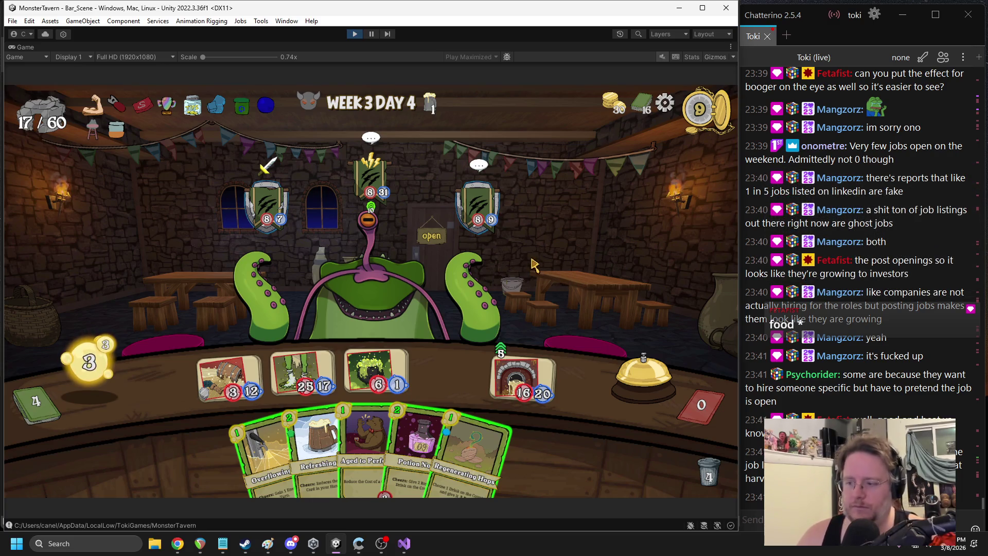
Take out the taunting tentacle, attack the right enemy, and hit the Froghemoth with the right drink
{"action": "mouse_move", "coordinate": [518, 240]}
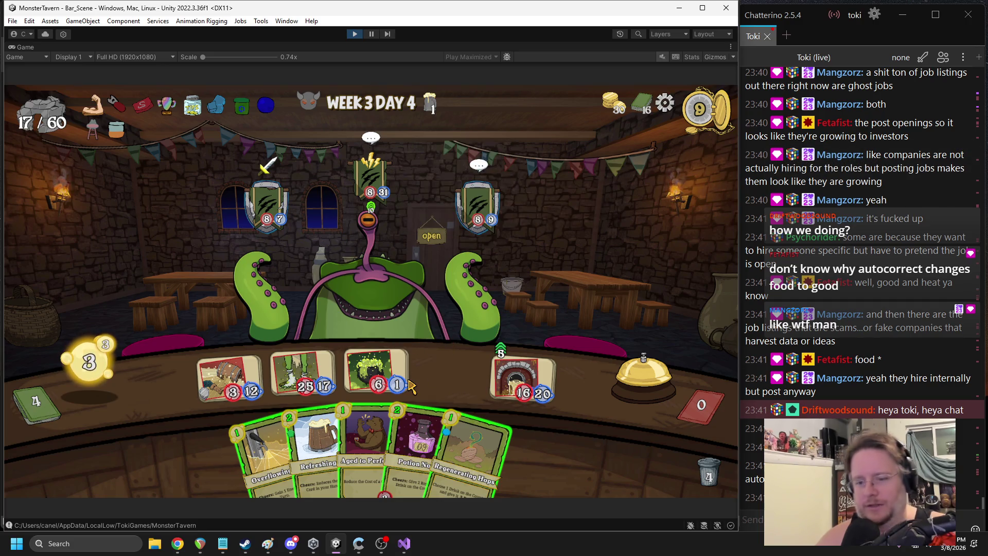
{"action": "mouse_move", "coordinate": [410, 386]}
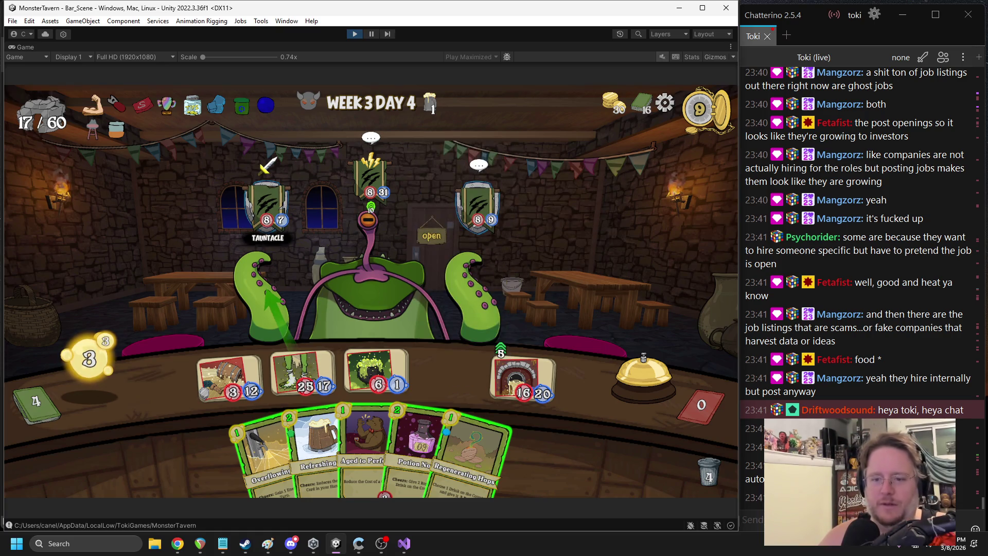
{"action": "left_click", "coordinate": [267, 291]}
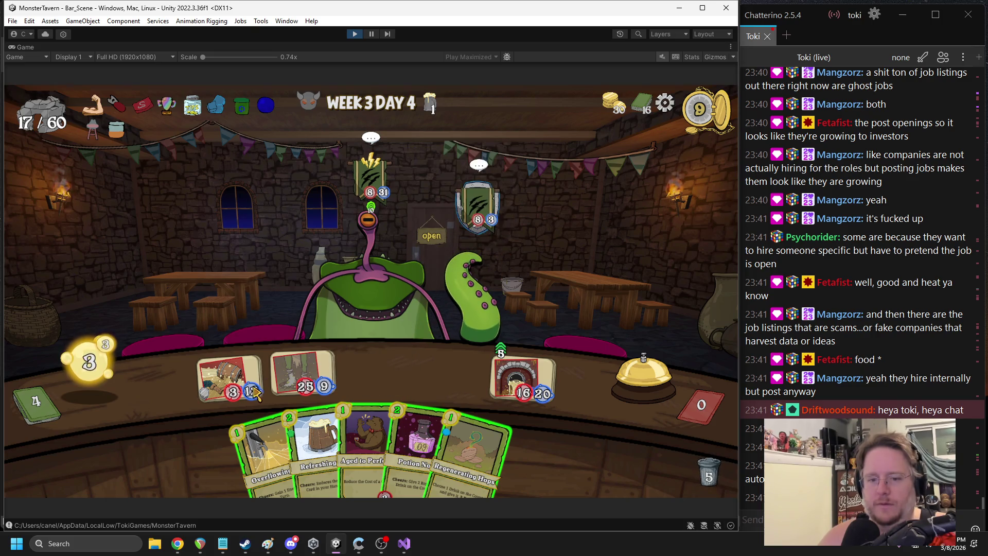
{"action": "left_click_drag", "start_coordinate": [255, 394], "coordinate": [479, 206]}
{"action": "left_click_drag", "start_coordinate": [457, 317], "coordinate": [372, 302]}
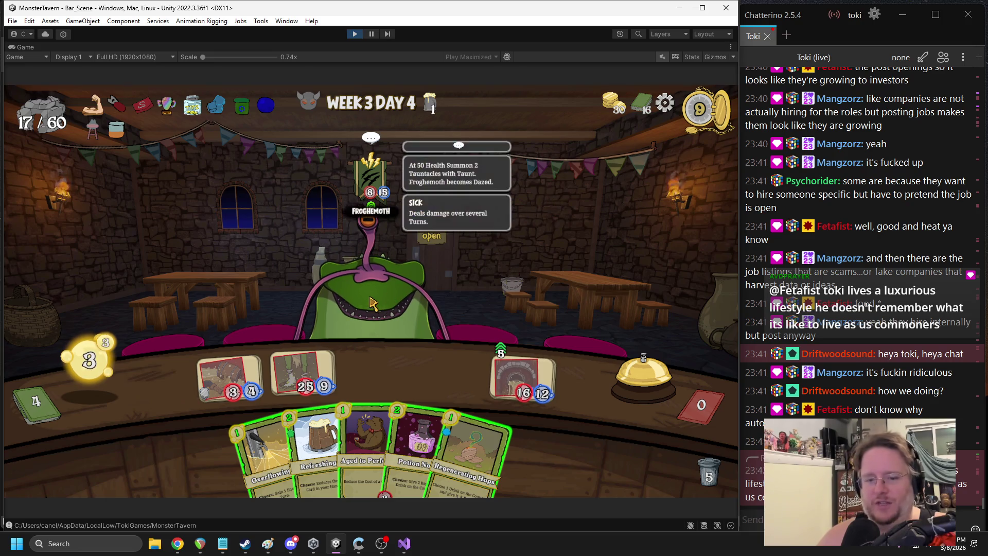
Play Refreshing and Regenerating Hops onto the counter, then end the turn
{"action": "mouse_move", "coordinate": [316, 448]}
{"action": "left_mouse_down"}
{"action": "mouse_move", "coordinate": [364, 361]}
{"action": "mouse_move", "coordinate": [371, 373]}
{"action": "left_mouse_up"}
{"action": "mouse_move", "coordinate": [455, 466]}
{"action": "left_mouse_down"}
{"action": "mouse_move", "coordinate": [268, 376]}
{"action": "mouse_move", "coordinate": [308, 353]}
{"action": "mouse_move", "coordinate": [309, 367]}
{"action": "mouse_move", "coordinate": [518, 375]}
{"action": "left_mouse_up"}
{"action": "left_click_drag", "start_coordinate": [288, 447], "coordinate": [451, 373]}
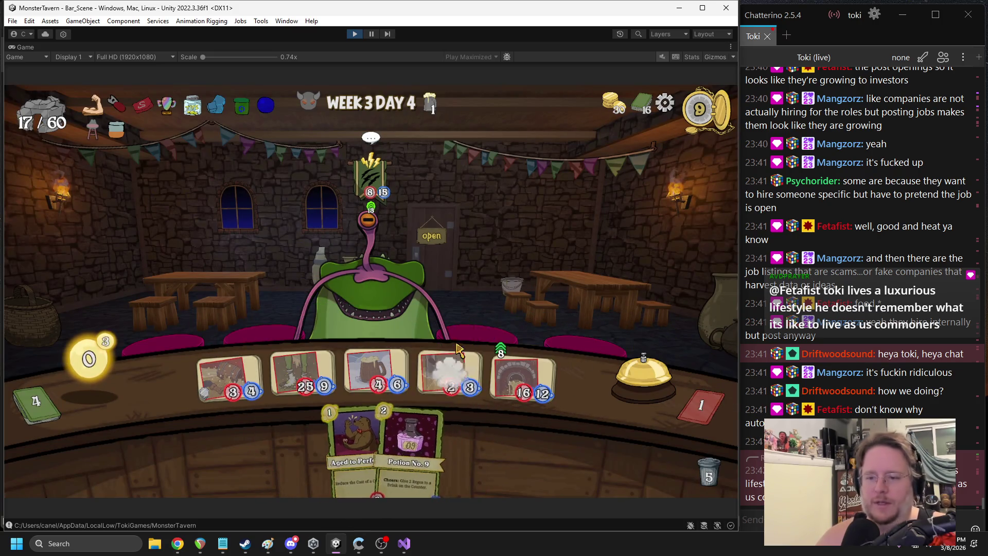
{"action": "left_click", "coordinate": [638, 367]}
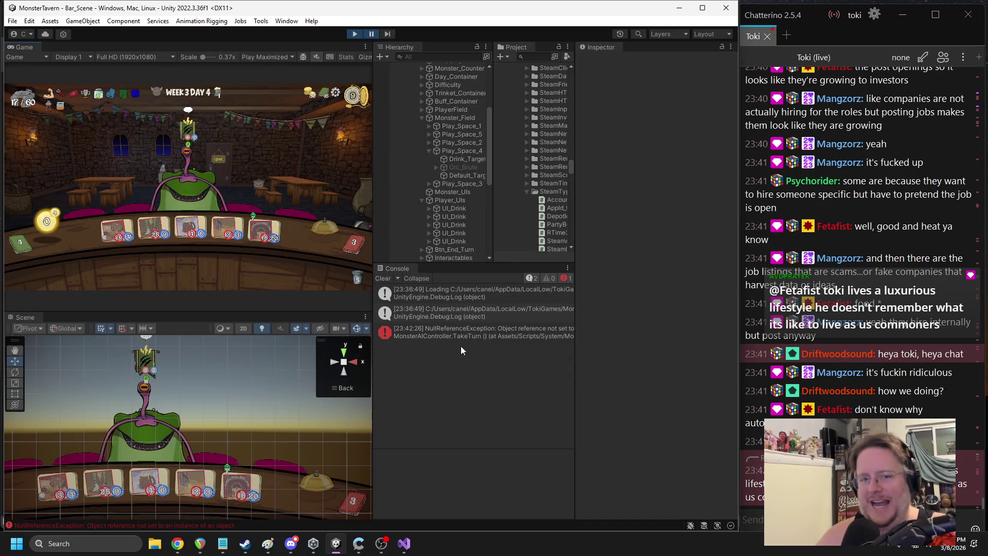
Open the NullReferenceException's source, then follow its stack trace to BSMonsterTurn.cs line 114
{"action": "double_click", "coordinate": [450, 330]}
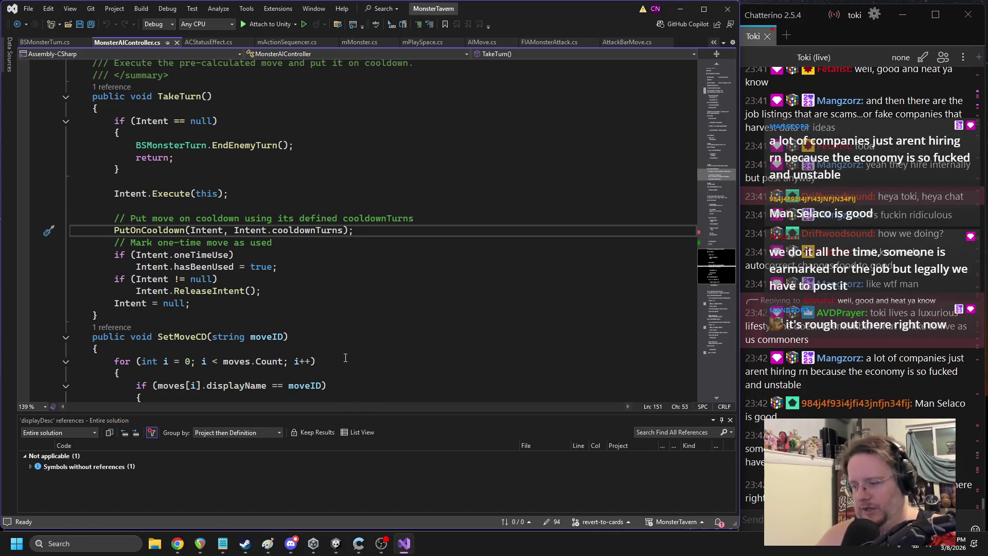
{"action": "left_click", "coordinate": [340, 544]}
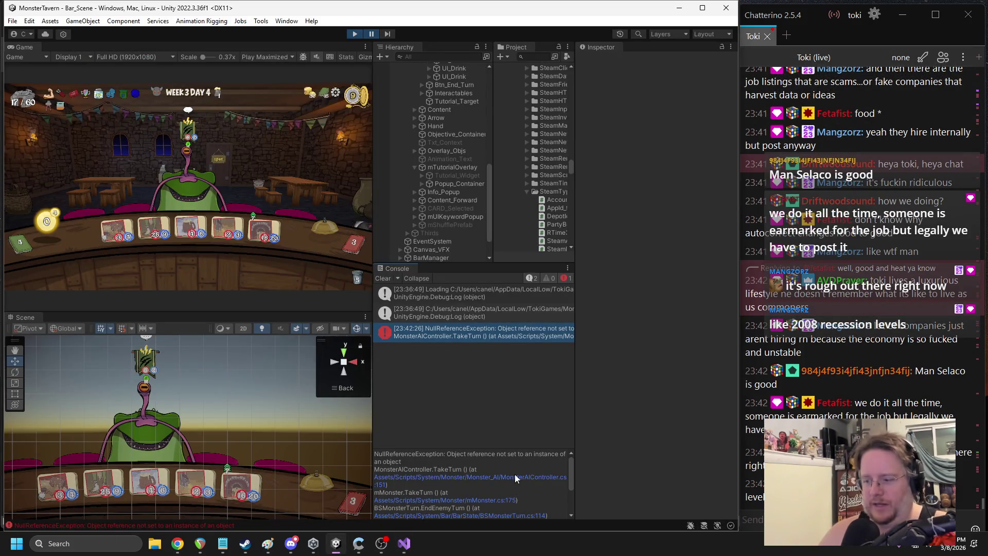
{"action": "scroll", "coordinate": [514, 454], "scroll_direction": "down", "scroll_amount": 2}
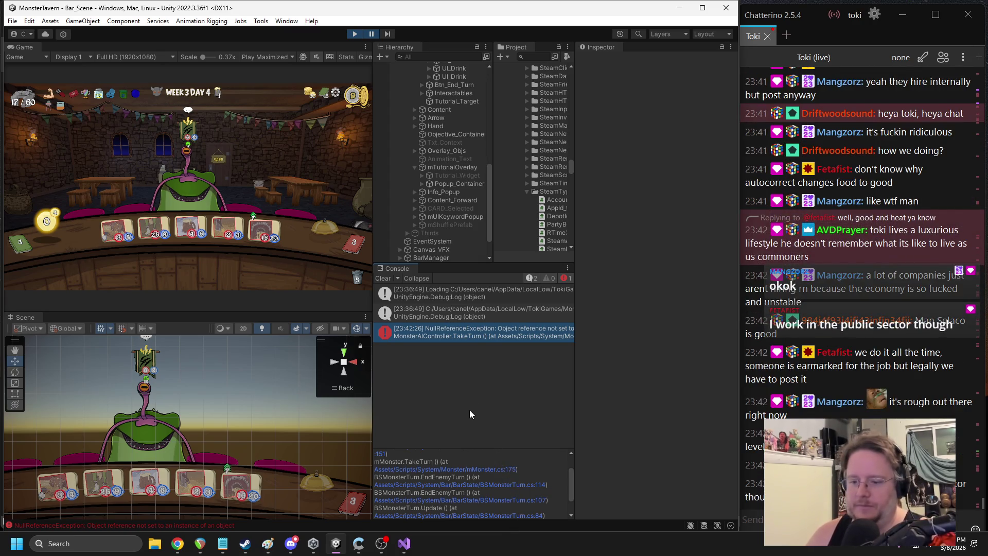
{"action": "left_click", "coordinate": [540, 486]}
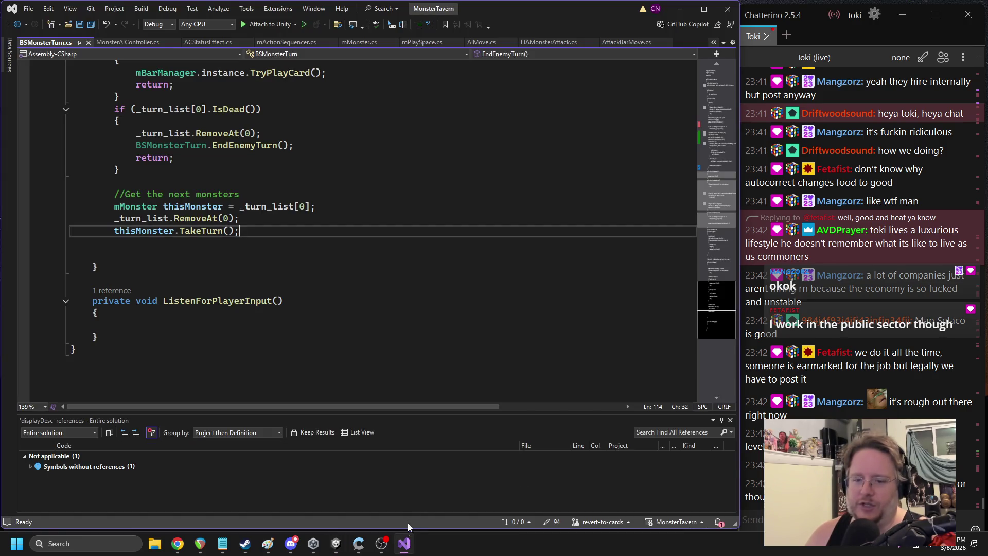
Open the BSMonsterTurn.cs stack-trace entries at lines 114 and 107
{"action": "scroll", "coordinate": [384, 294], "scroll_direction": "up", "scroll_amount": 3}
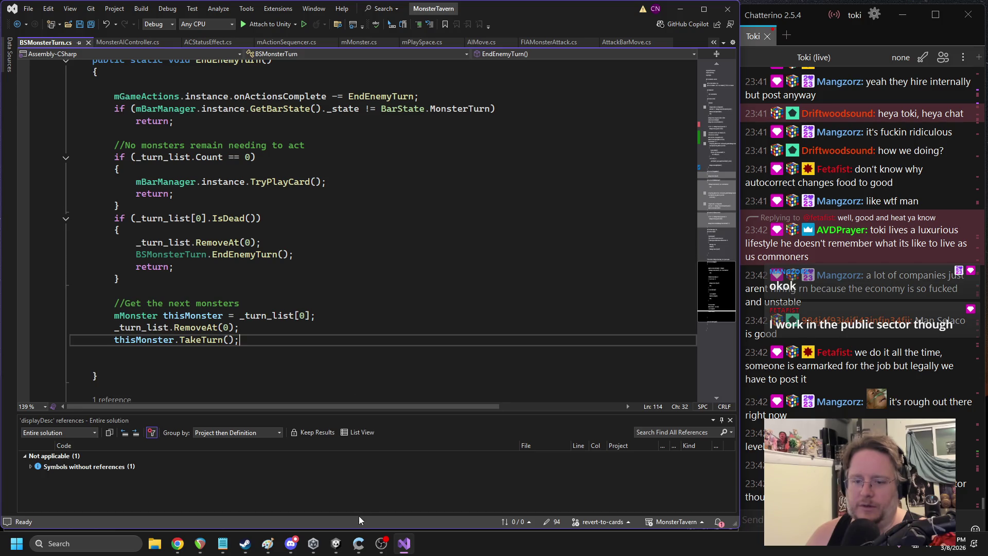
{"action": "left_click", "coordinate": [336, 543]}
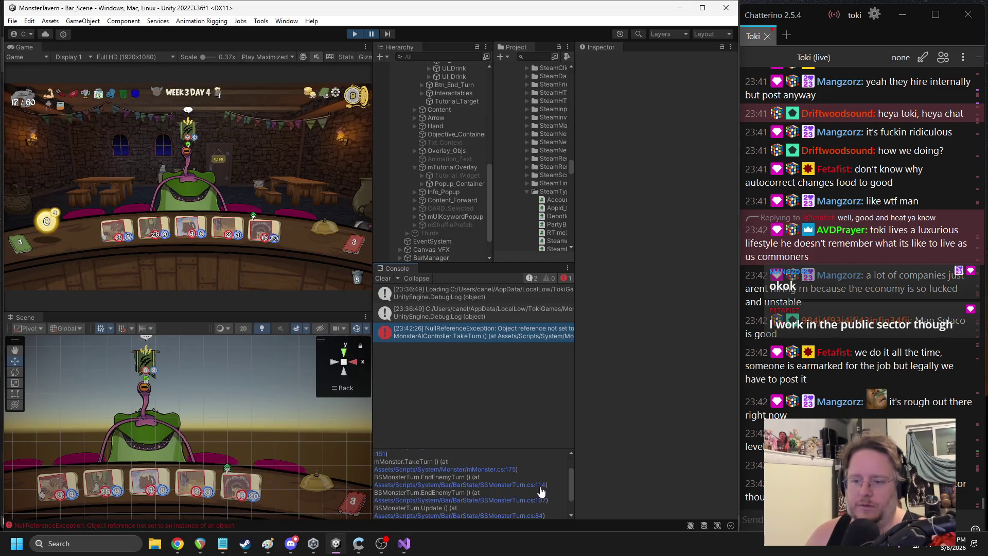
{"action": "left_click", "coordinate": [541, 485]}
{"action": "left_click", "coordinate": [336, 543]}
{"action": "left_click", "coordinate": [541, 500]}
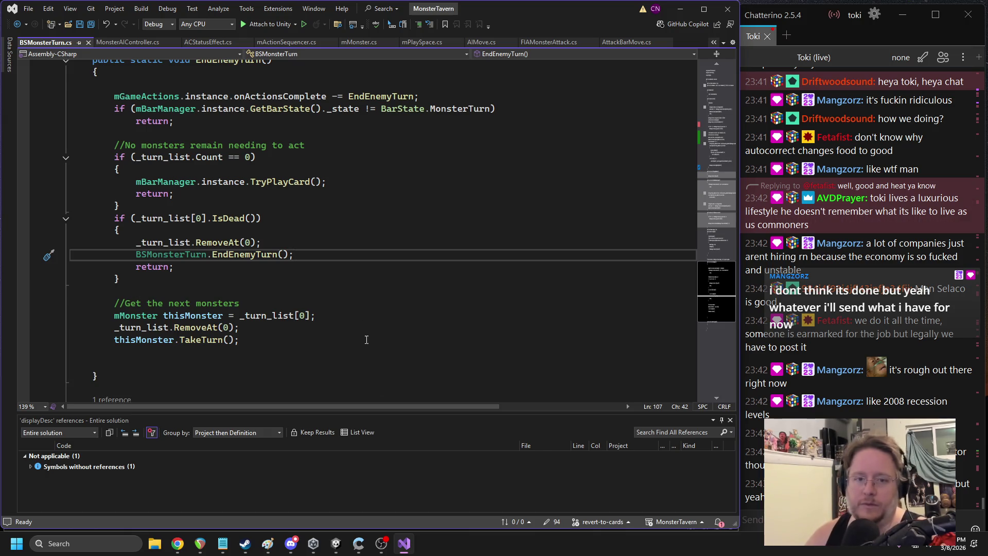
Follow the trace on to mMonster.cs line 175 and mBarManager.cs line 323
{"action": "scroll", "coordinate": [366, 340], "scroll_direction": "up", "scroll_amount": 2}
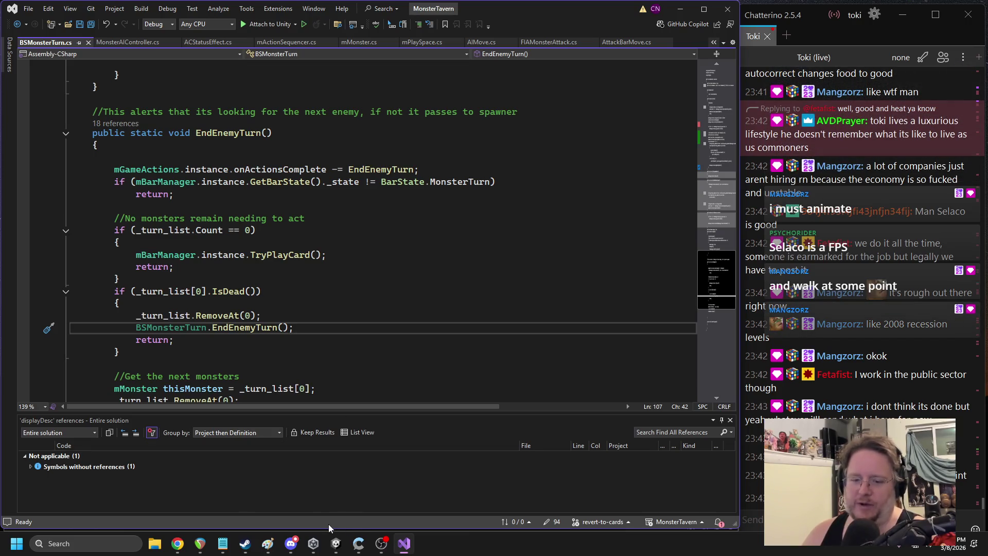
{"action": "left_click", "coordinate": [334, 545]}
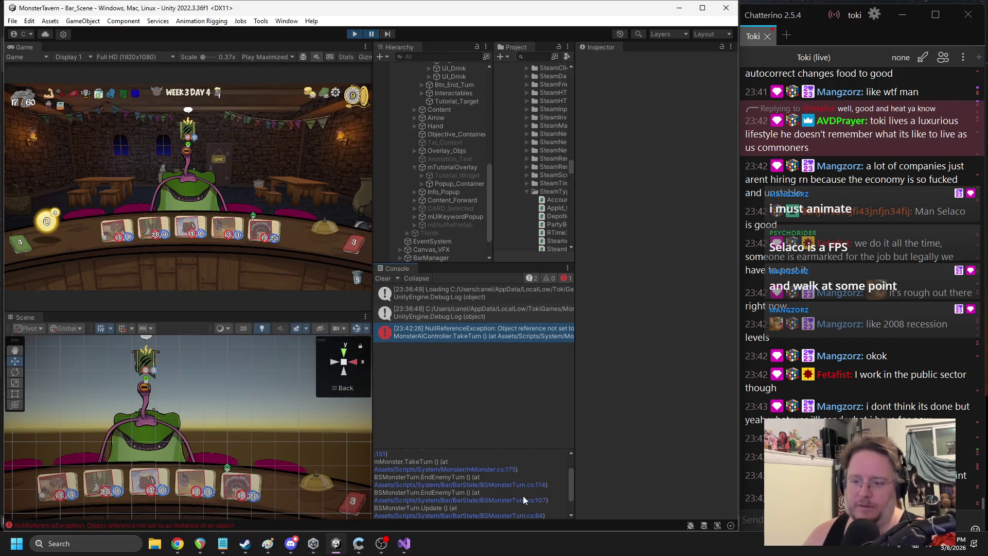
{"action": "key", "text": "alt+Tab"}
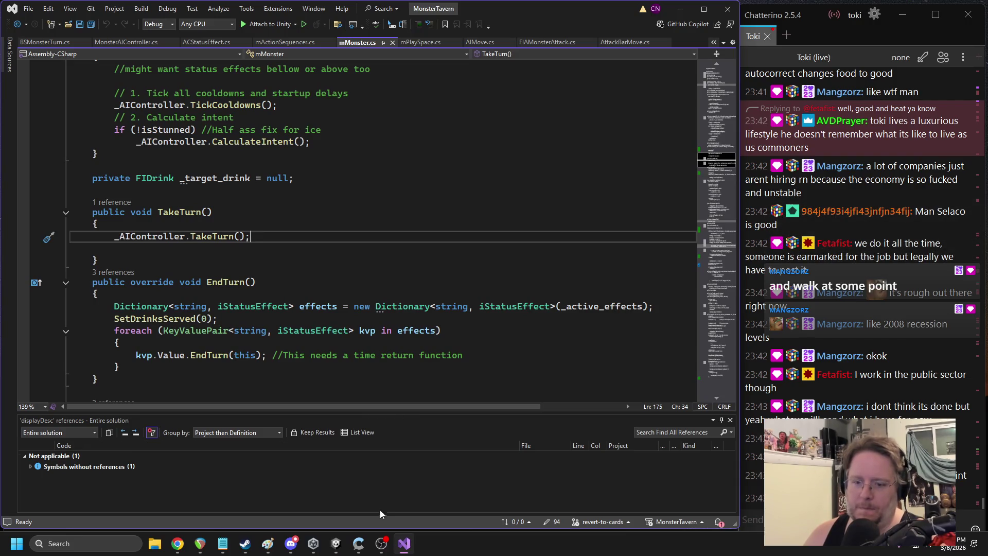
{"action": "left_click", "coordinate": [335, 543]}
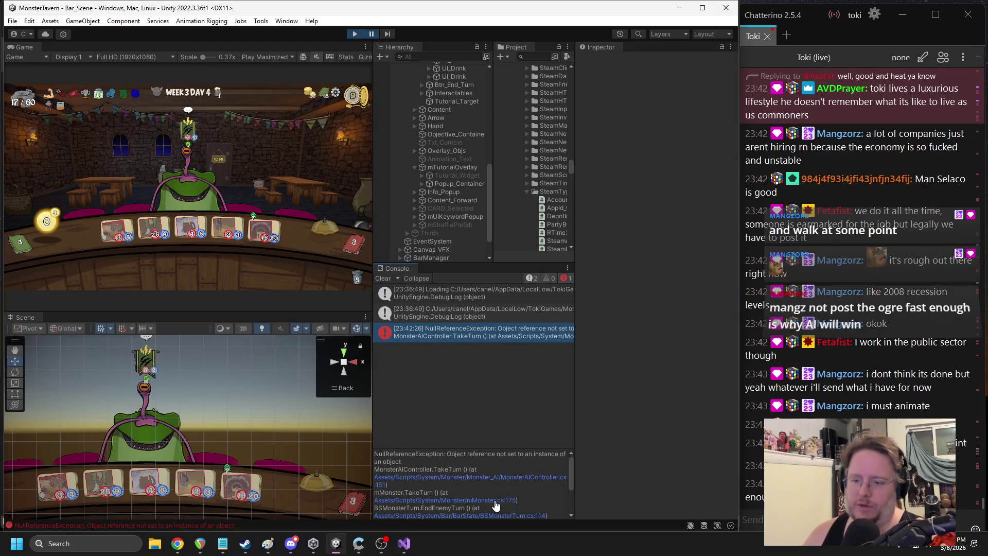
{"action": "scroll", "coordinate": [477, 457], "scroll_direction": "down", "scroll_amount": 3}
{"action": "left_click", "coordinate": [506, 502]}
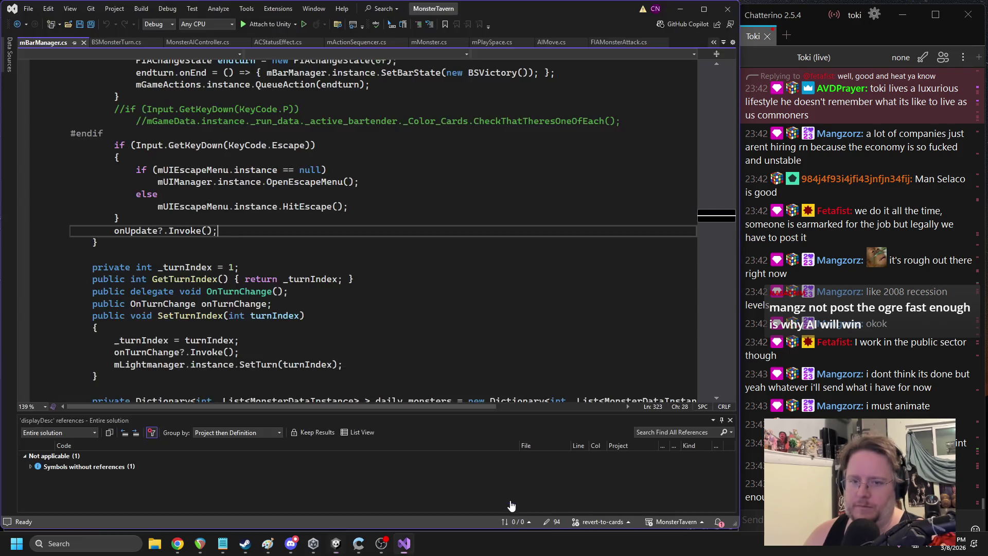
Open BSMonsterTurn.cs at Update line 84 and highlight every use of EndEnemyTurn
{"action": "scroll", "coordinate": [412, 360], "scroll_direction": "up", "scroll_amount": 2}
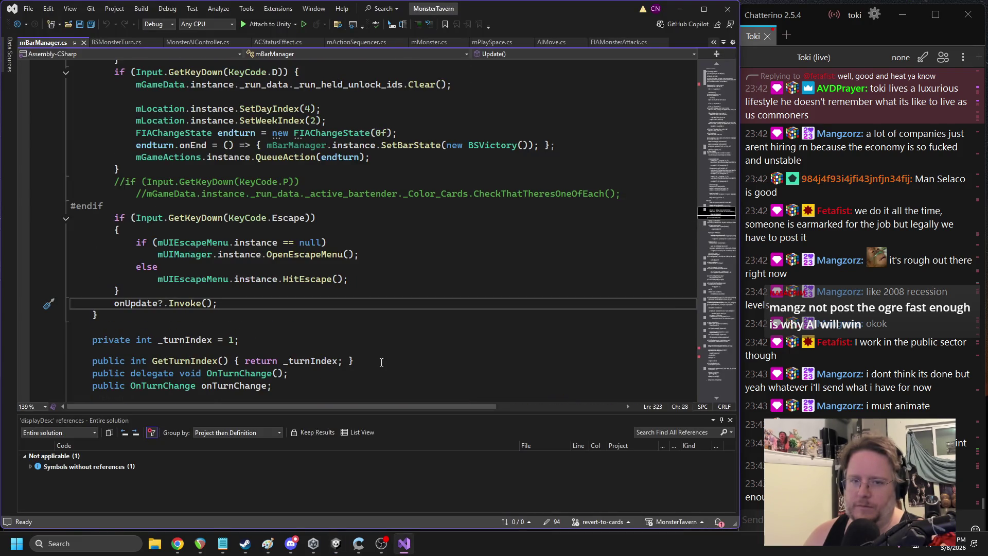
{"action": "left_click", "coordinate": [359, 546]}
{"action": "left_click", "coordinate": [538, 490]}
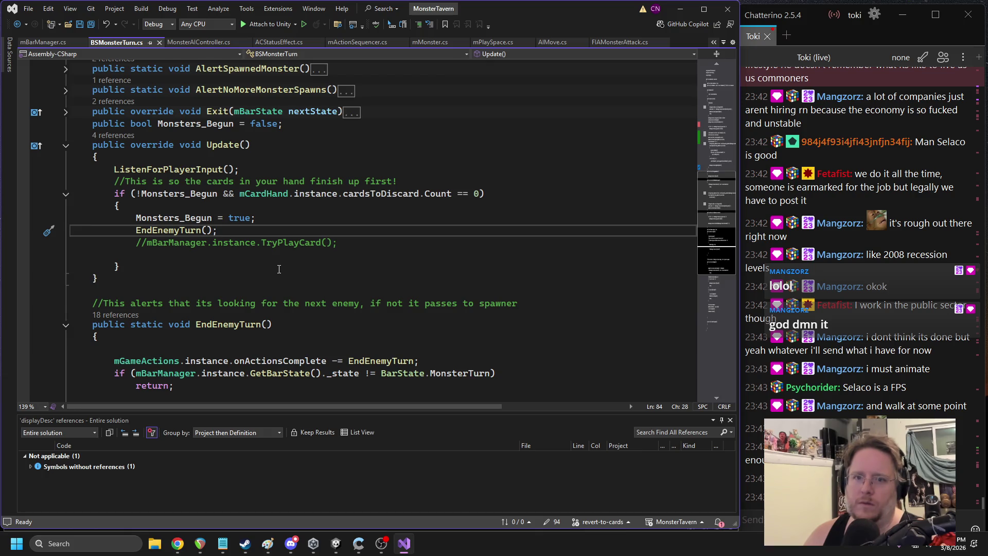
{"action": "double_click", "coordinate": [163, 235]}
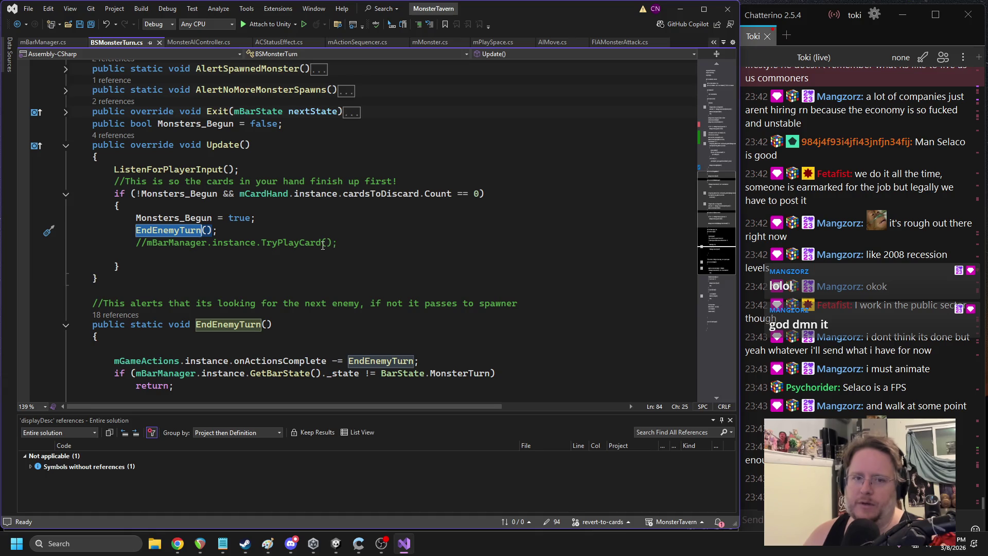
{"action": "scroll", "coordinate": [316, 244], "scroll_direction": "down", "scroll_amount": 2}
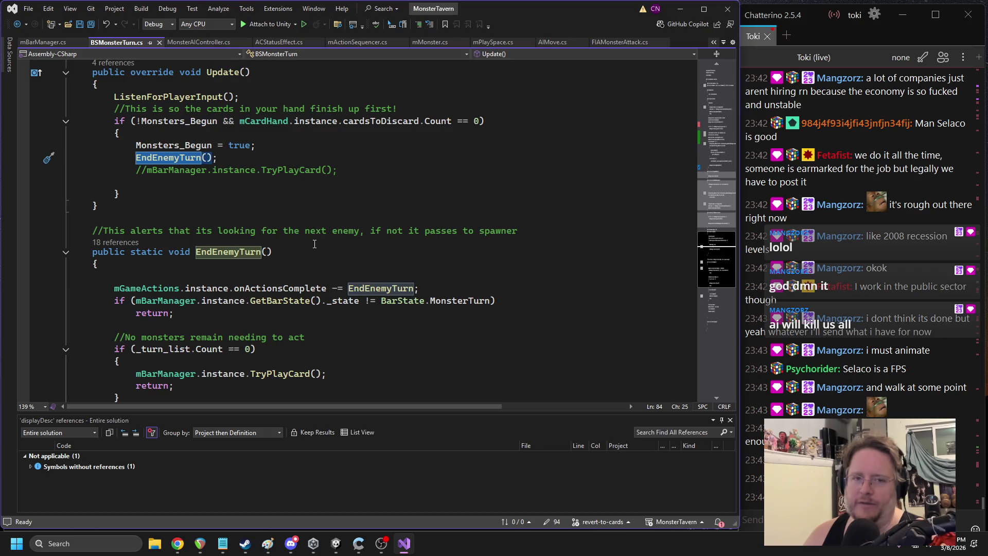
{"action": "scroll", "coordinate": [298, 216], "scroll_direction": "up", "scroll_amount": 9}
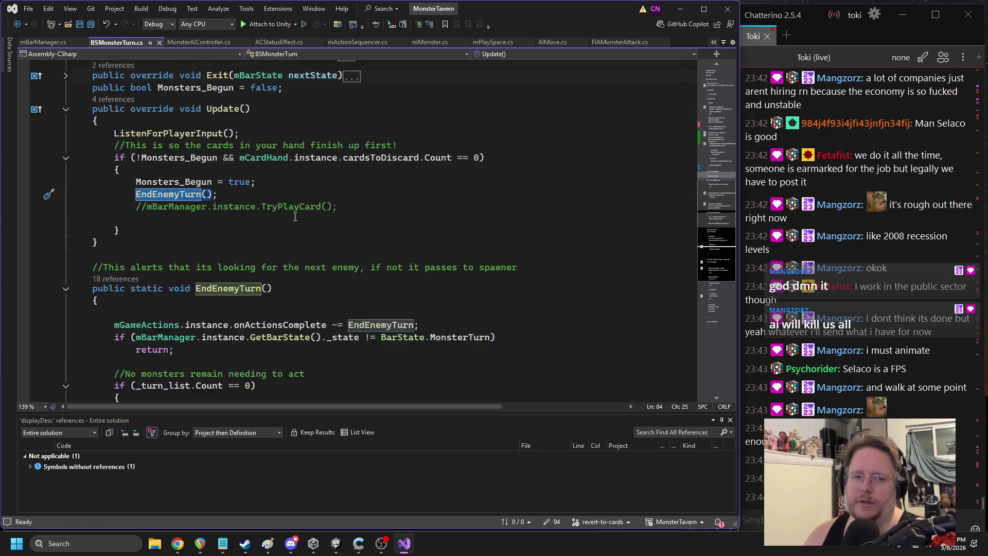
Paste the five action-queueing lines from Enter above Monsters_Begun in Update
{"action": "left_click_drag", "start_coordinate": [72, 132], "coordinate": [304, 183]}
{"action": "key", "text": "ctrl+c"}
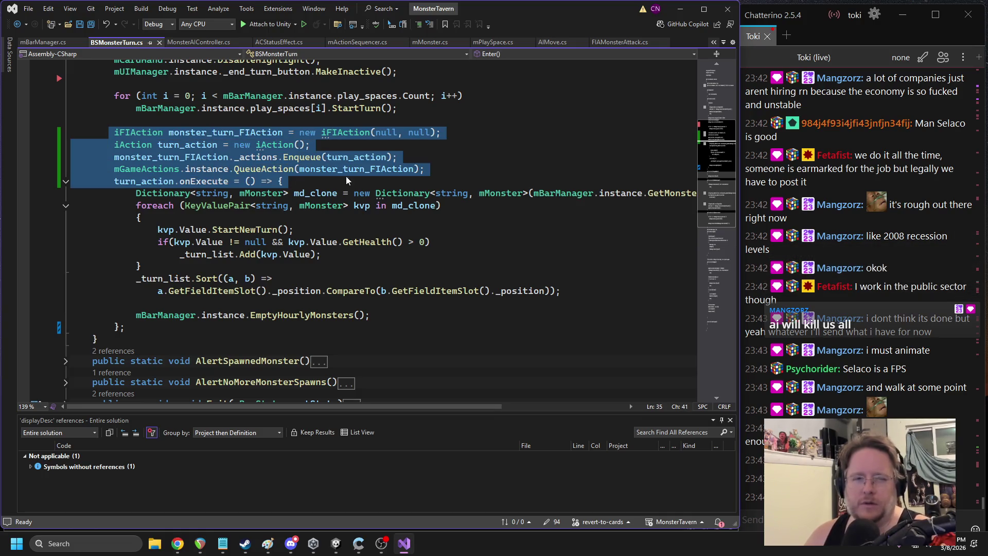
{"action": "scroll", "coordinate": [261, 227], "scroll_direction": "down", "scroll_amount": 5}
{"action": "left_click", "coordinate": [176, 323]}
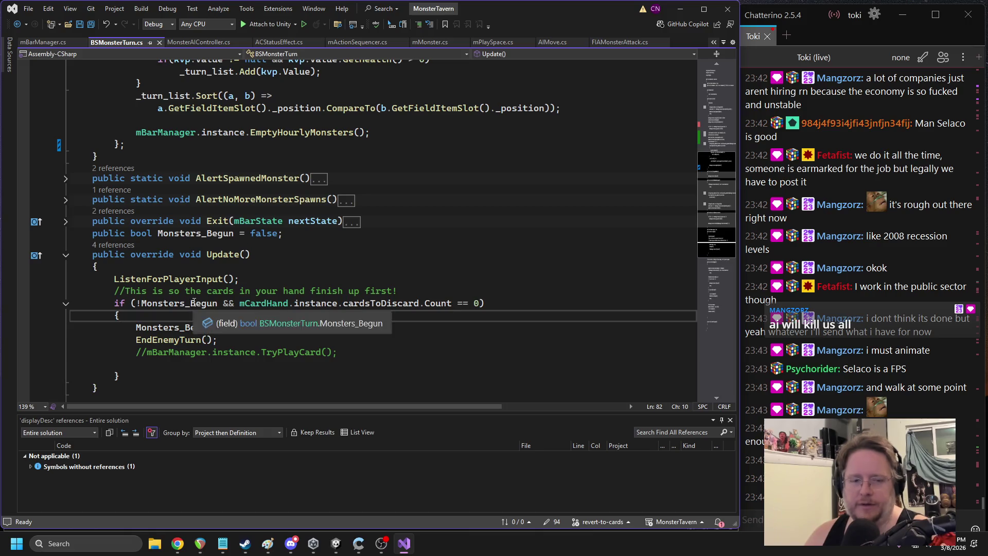
{"action": "key", "text": "ctrl+Return"}
{"action": "scroll", "coordinate": [265, 306], "scroll_direction": "down", "scroll_amount": 2}
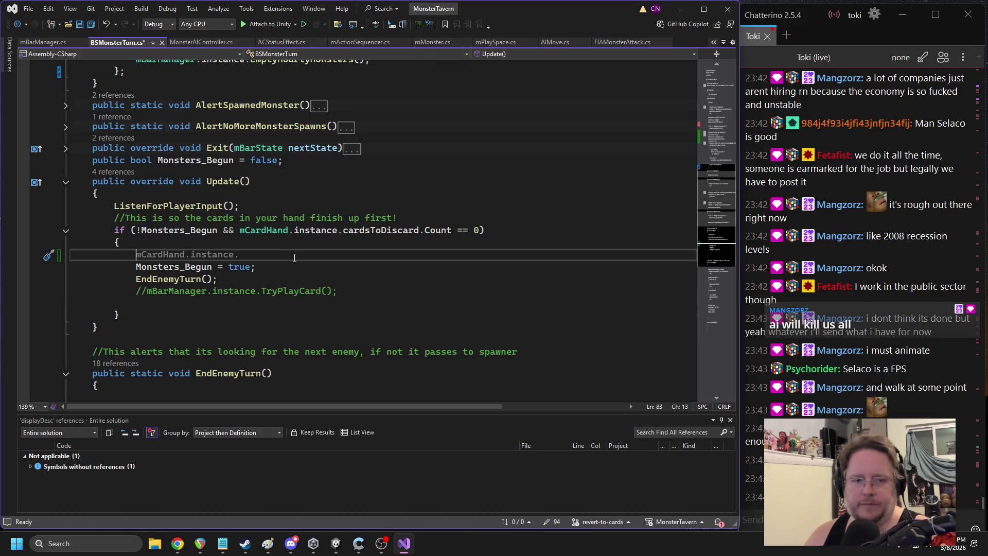
{"action": "key", "text": "ctrl+v"}
Move the closing brace after the TryPlayCard comment to end the lambda, and save BSMonsterTurn.cs
{"action": "scroll", "coordinate": [242, 309], "scroll_direction": "up", "scroll_amount": 7}
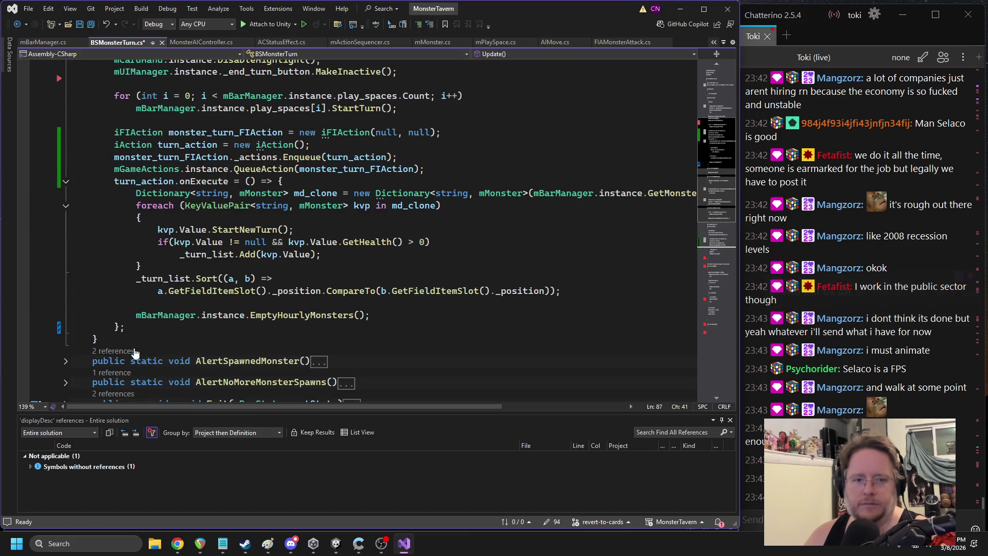
{"action": "left_click_drag", "start_coordinate": [135, 334], "coordinate": [70, 332]}
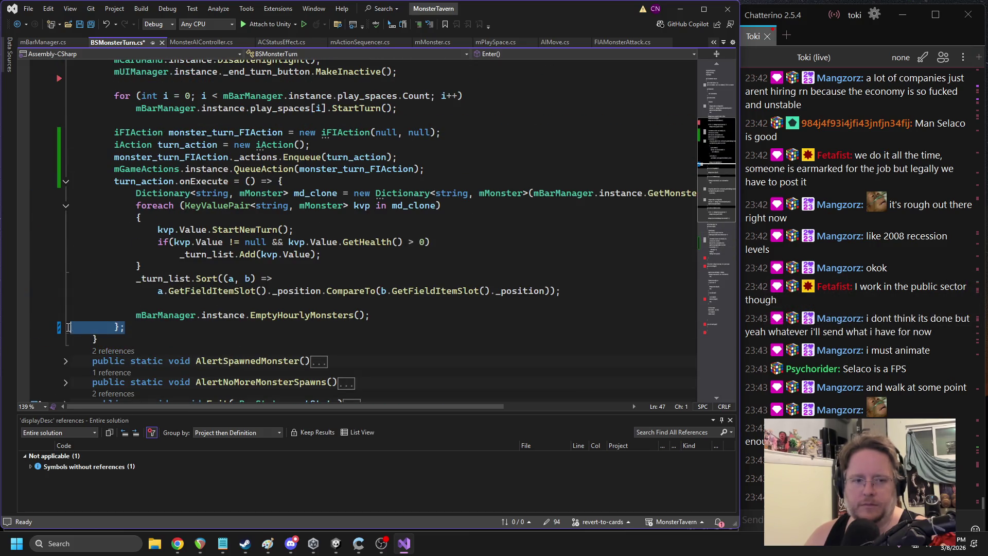
{"action": "scroll", "coordinate": [209, 300], "scroll_direction": "down", "scroll_amount": 7}
{"action": "key", "text": "ctrl+x"}
{"action": "left_click", "coordinate": [247, 315]}
{"action": "key", "text": "ctrl+v"}
{"action": "left_click", "coordinate": [291, 268]}
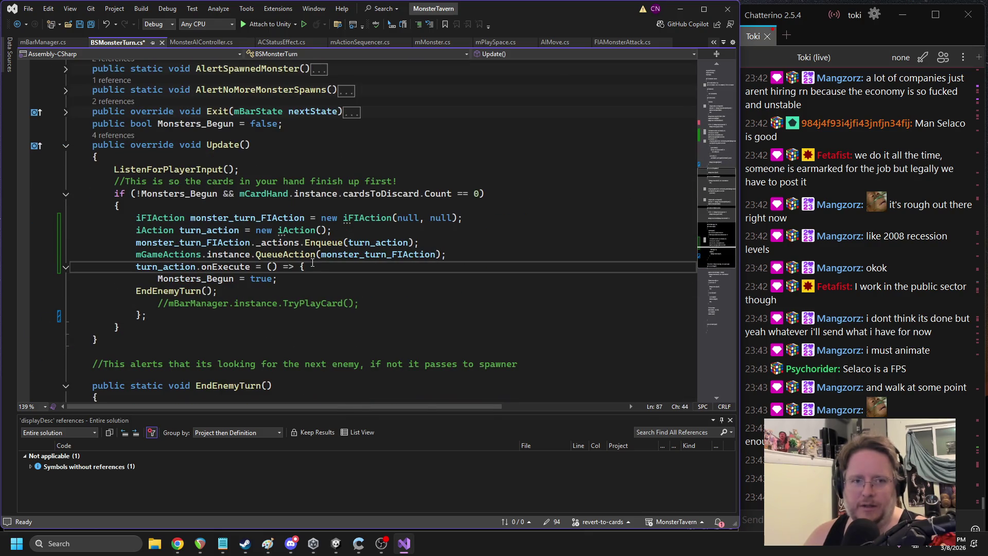
{"action": "left_click", "coordinate": [331, 209]}
{"action": "key", "text": "ctrl+s"}
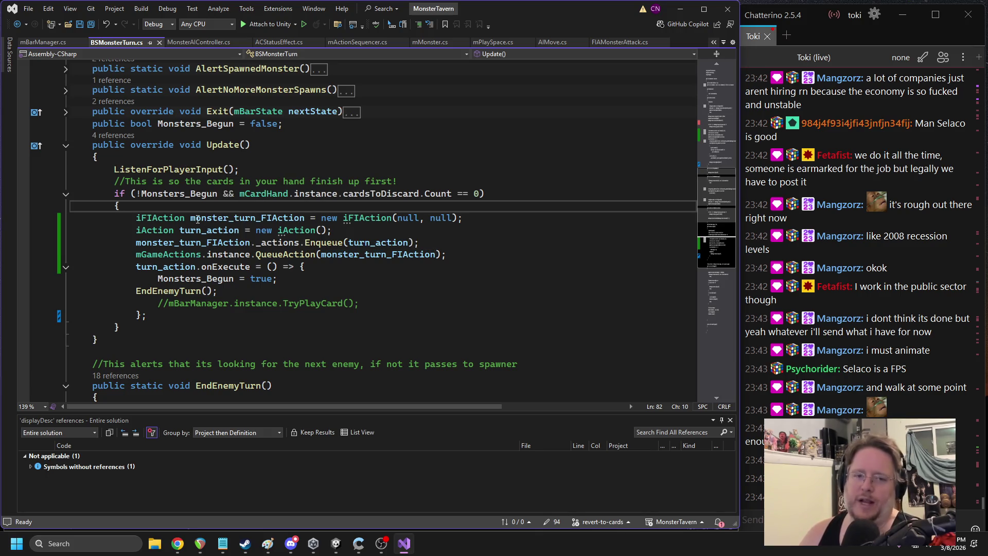
Restart the tavern playtest in Unity to test the code change
{"action": "left_click", "coordinate": [336, 544]}
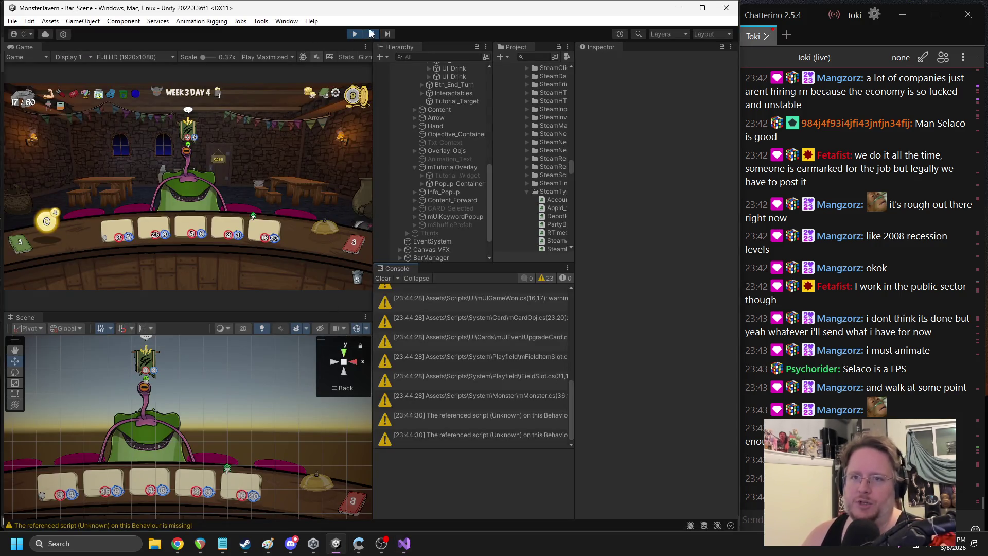
{"action": "left_click", "coordinate": [355, 33]}
{"action": "left_click", "coordinate": [355, 32]}
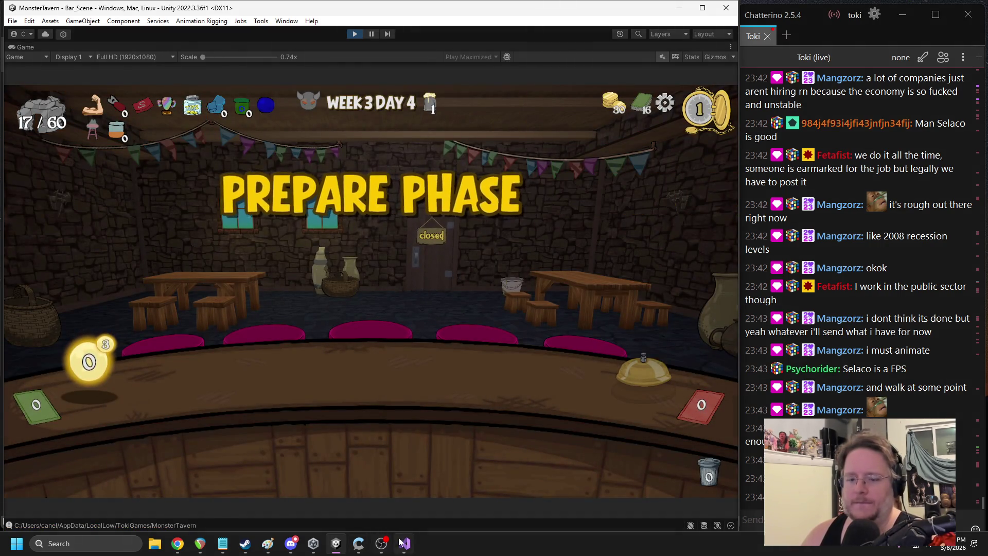
{"action": "key", "text": "alt+Tab"}
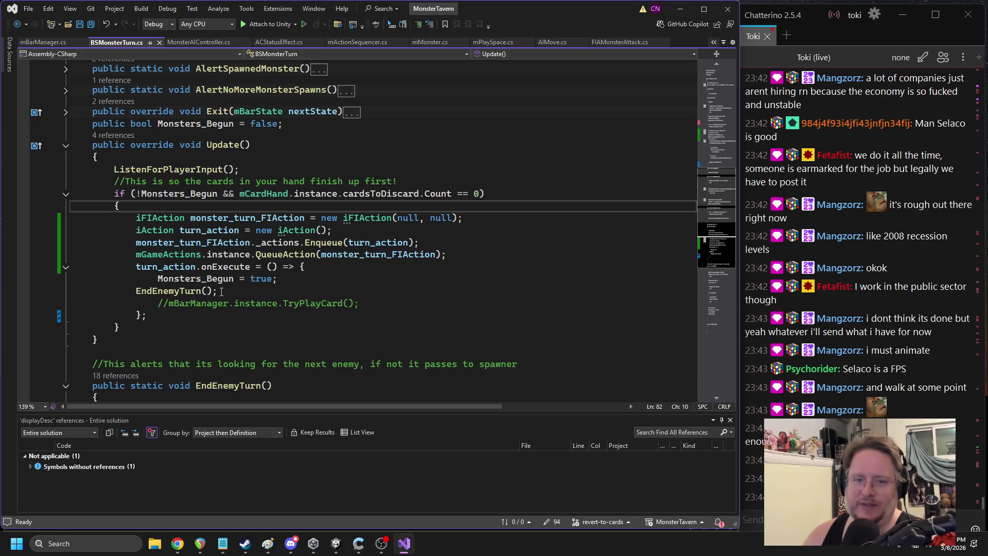
{"action": "left_click", "coordinate": [337, 543]}
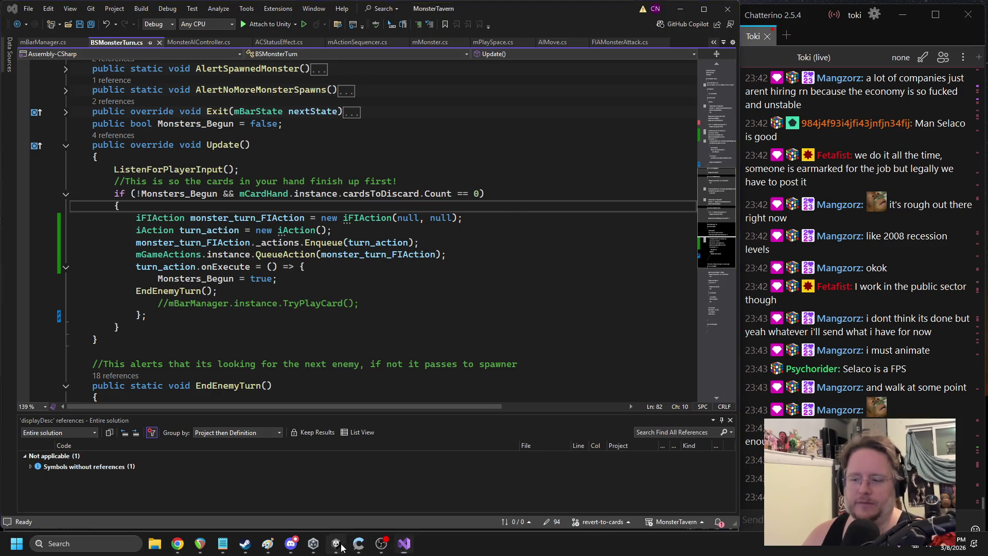
Play Sewer Brew, Refreshing Ale and Aged to Perfection onto the counter, then end the turn
{"action": "left_click_drag", "start_coordinate": [317, 443], "coordinate": [294, 361]}
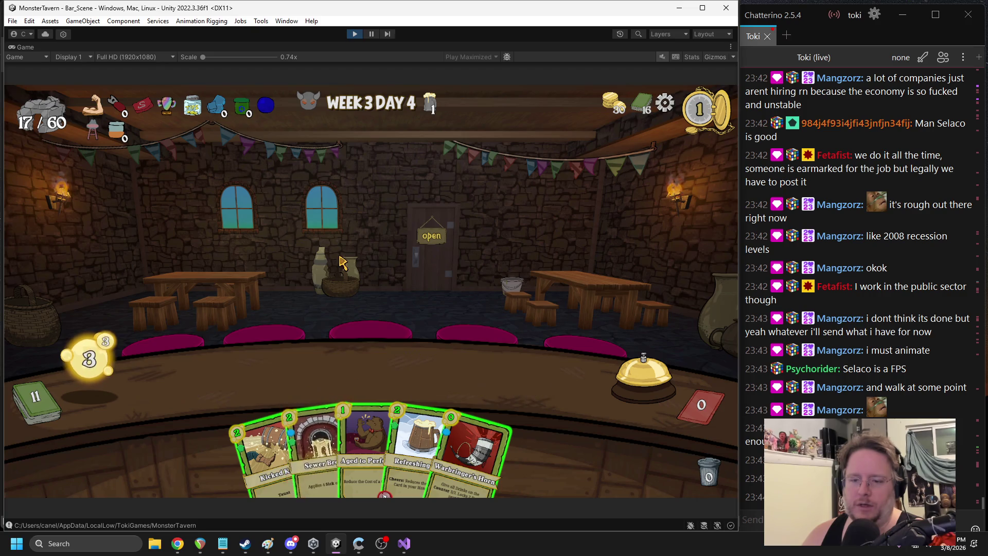
{"action": "mouse_move", "coordinate": [415, 407]}
{"action": "left_mouse_down"}
{"action": "mouse_move", "coordinate": [222, 361]}
{"action": "mouse_move", "coordinate": [512, 366]}
{"action": "left_mouse_up"}
{"action": "left_click", "coordinate": [373, 432]}
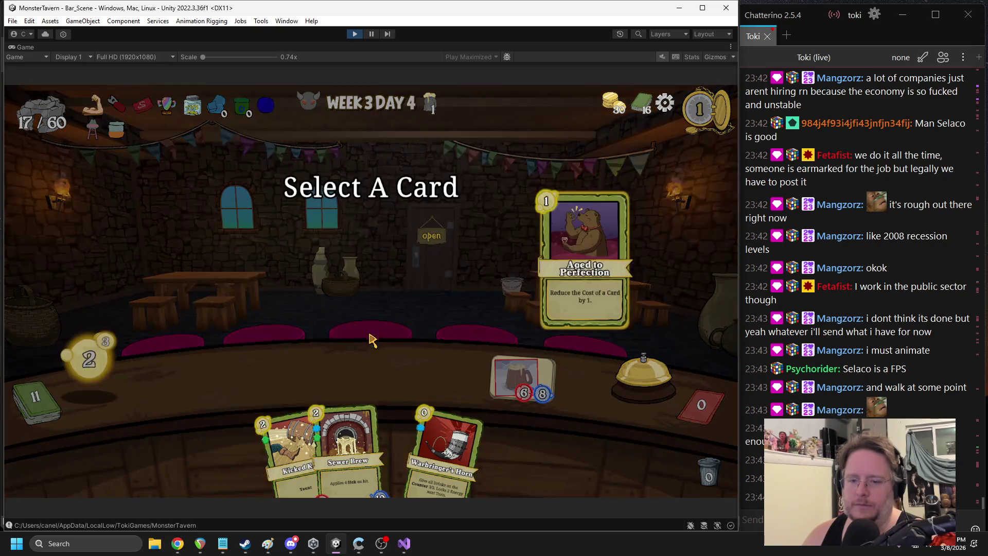
{"action": "left_click", "coordinate": [348, 447]}
{"action": "mouse_move", "coordinate": [348, 448]}
{"action": "left_mouse_down"}
{"action": "mouse_move", "coordinate": [247, 368]}
{"action": "mouse_move", "coordinate": [229, 376]}
{"action": "left_mouse_up"}
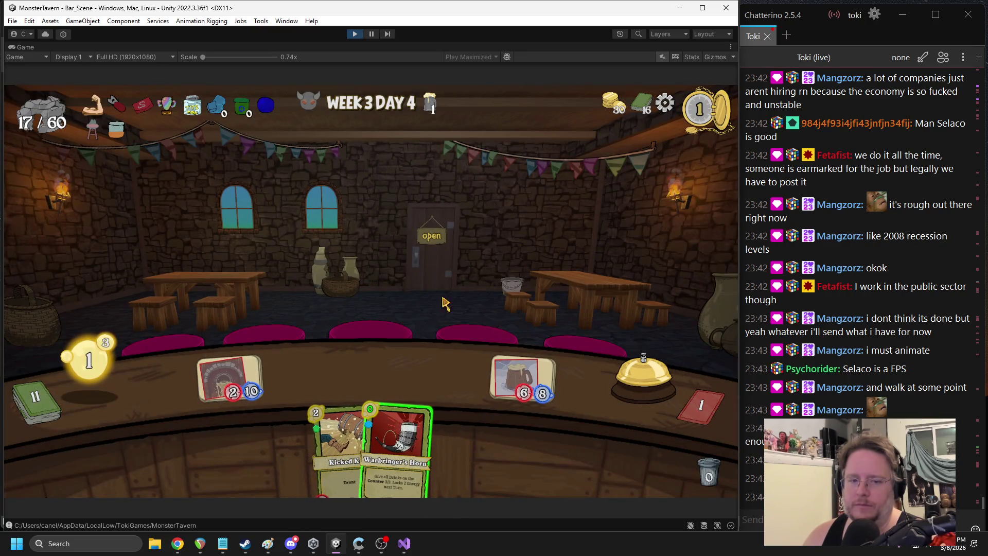
{"action": "left_click", "coordinate": [636, 363]}
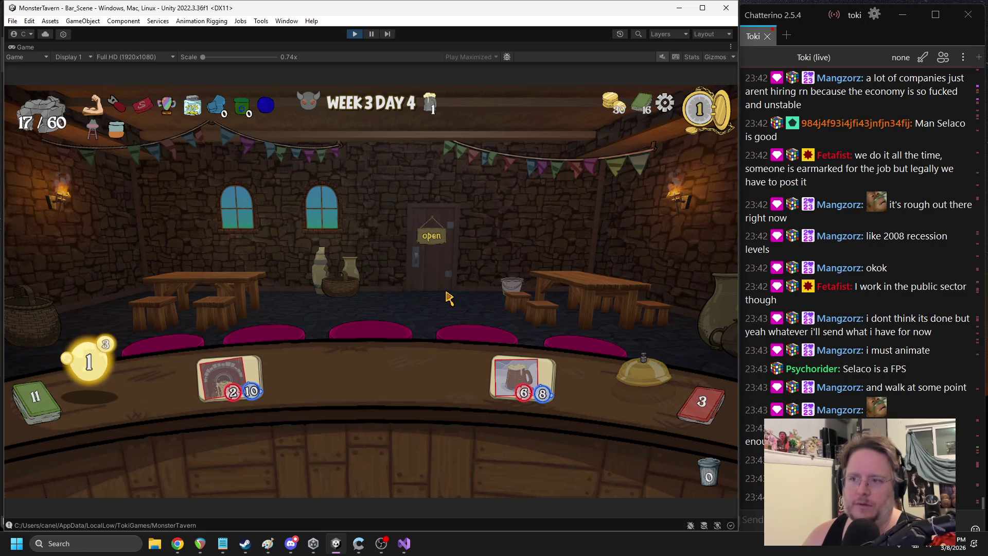
Stop the playtest and undo the turn-action wrapper in BSMonsterTurn.cs Update()
{"action": "left_click", "coordinate": [352, 35]}
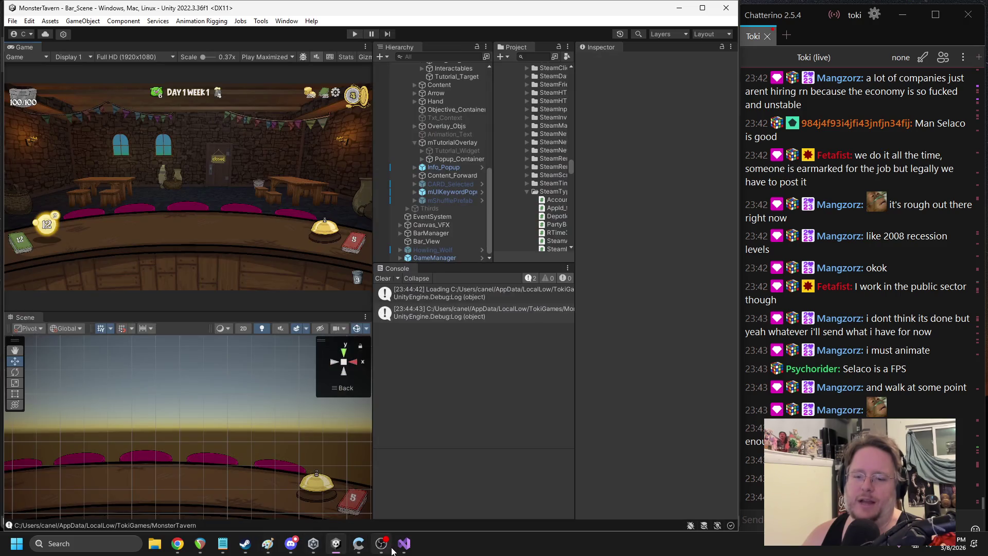
{"action": "left_click", "coordinate": [404, 543]}
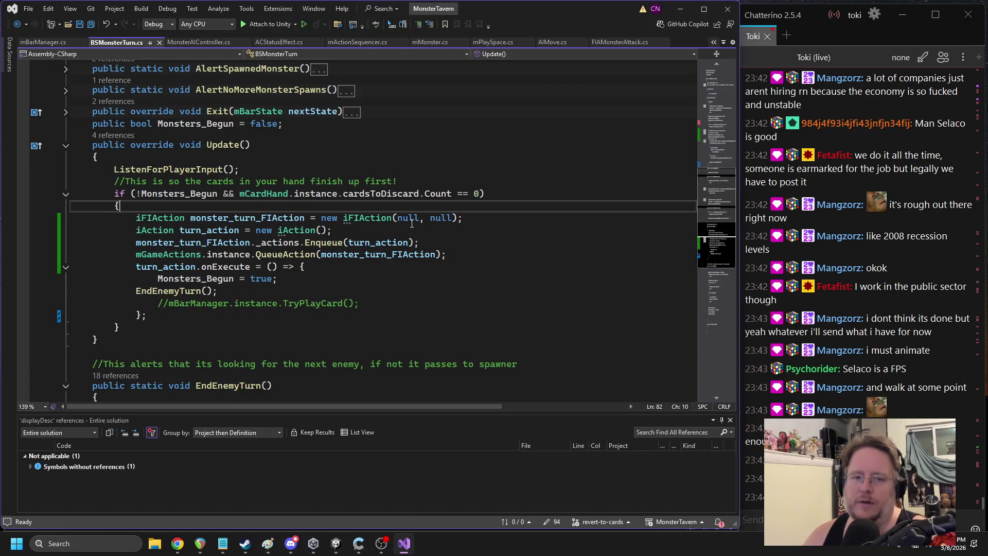
{"action": "left_click", "coordinate": [414, 181]}
{"action": "key", "text": "ctrl+z"}
{"action": "key", "text": "ctrl+z"}
{"action": "key", "text": "ctrl+z"}
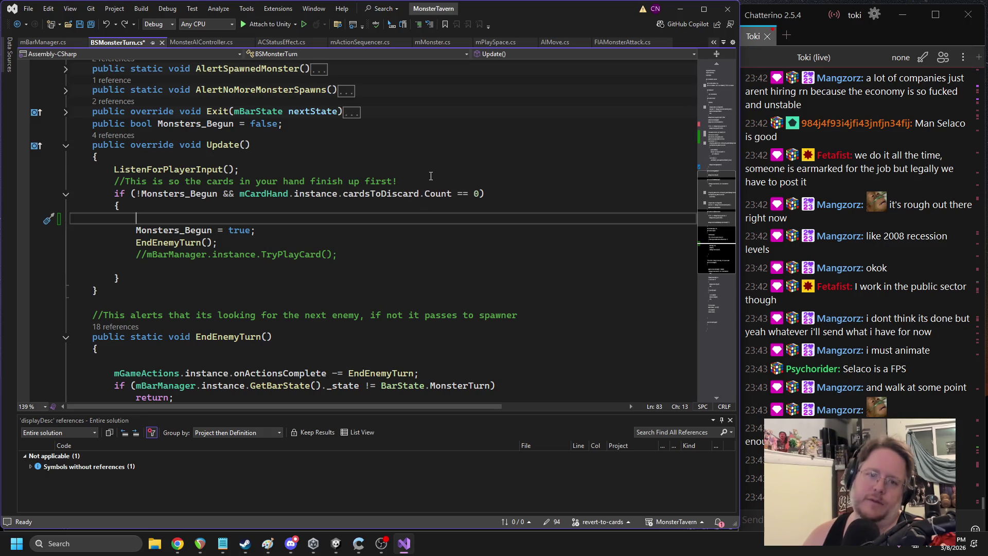
Redo the wrapper lines and inspect the QueueAction call in BSMonsterTurn.cs
{"action": "key", "text": "ctrl+y"}
{"action": "key", "text": "ctrl+y"}
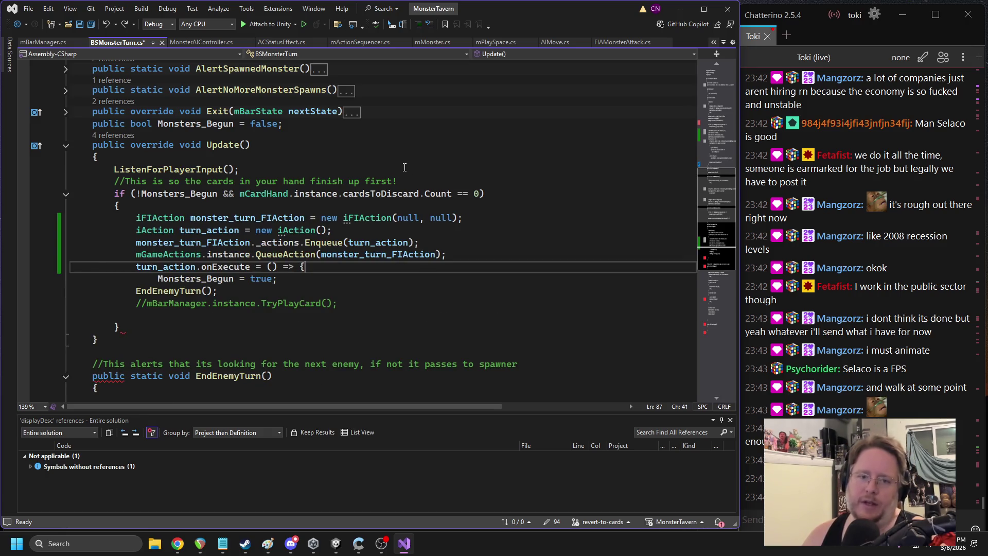
{"action": "key", "text": "ctrl+y"}
{"action": "key", "text": "ctrl+y"}
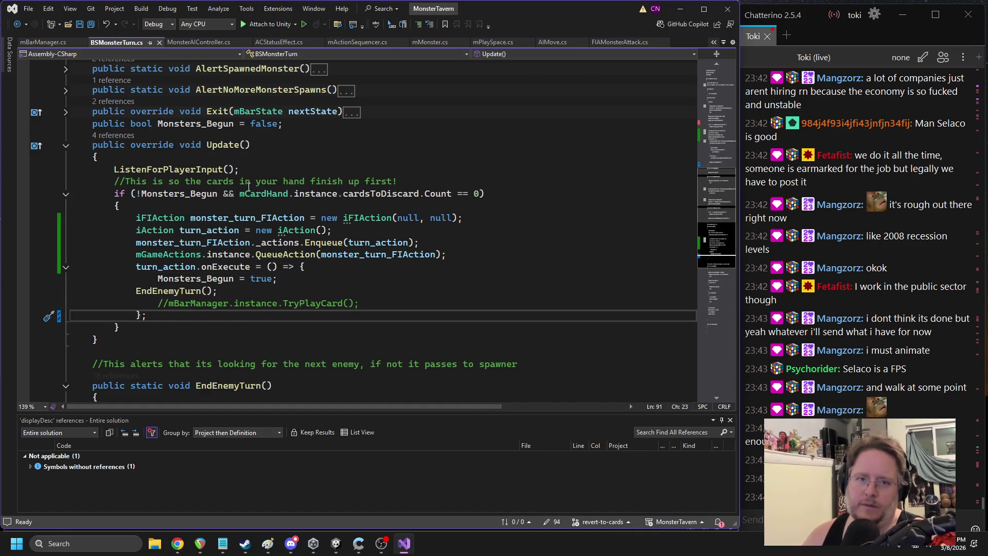
{"action": "scroll", "coordinate": [305, 202], "scroll_direction": "up", "scroll_amount": 3}
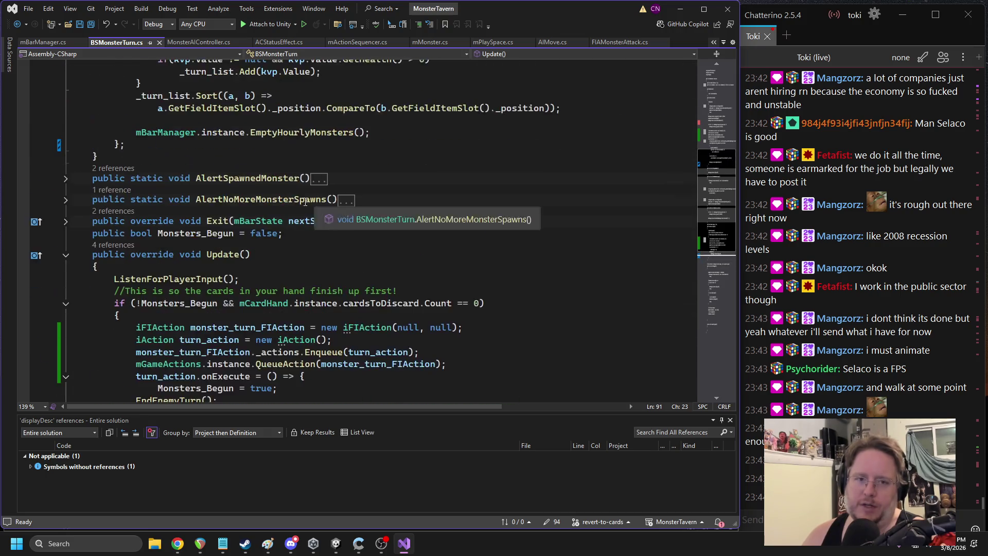
{"action": "scroll", "coordinate": [306, 202], "scroll_direction": "up", "scroll_amount": 4}
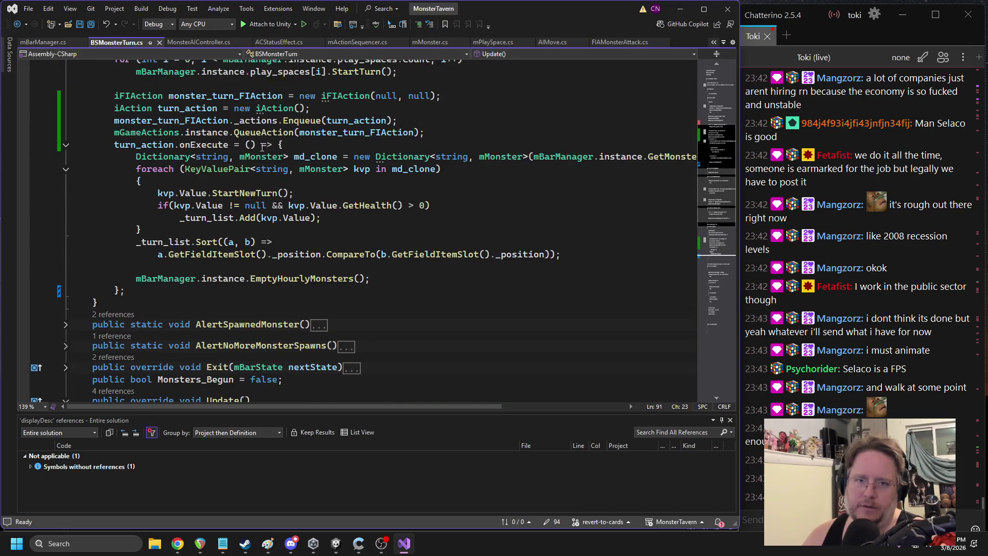
{"action": "double_click", "coordinate": [263, 133]}
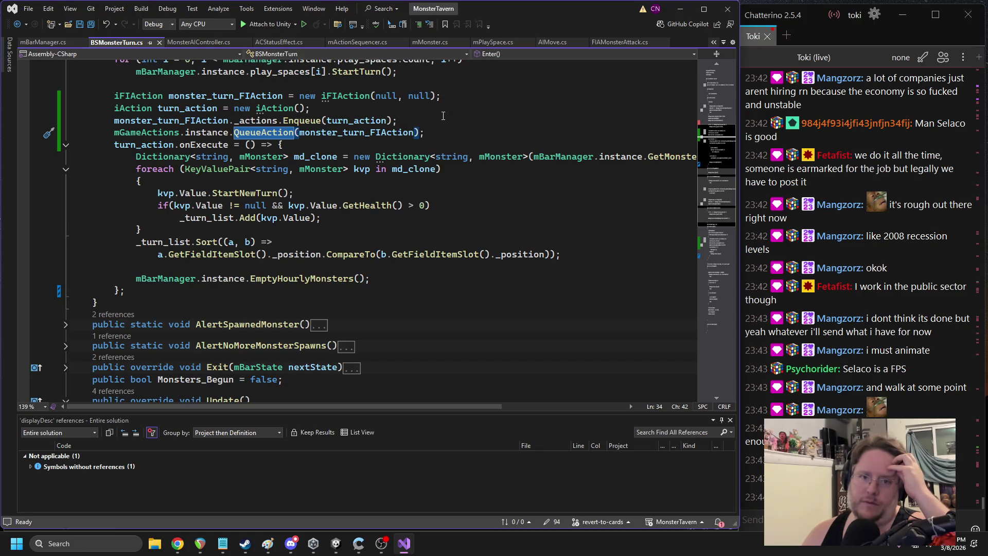
{"action": "scroll", "coordinate": [363, 169], "scroll_direction": "down", "scroll_amount": 12}
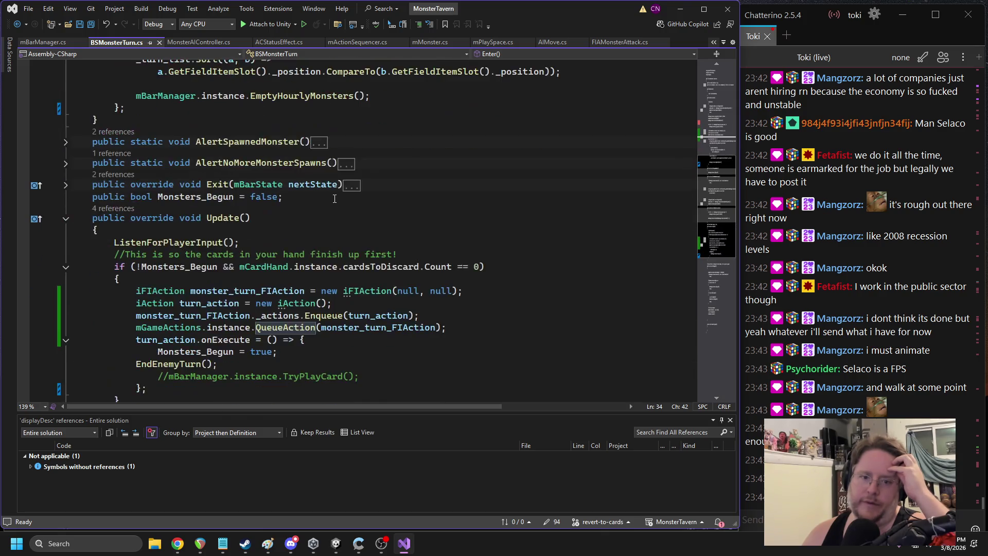
{"action": "scroll", "coordinate": [335, 198], "scroll_direction": "up", "scroll_amount": 5}
{"action": "scroll", "coordinate": [335, 198], "scroll_direction": "down", "scroll_amount": 5}
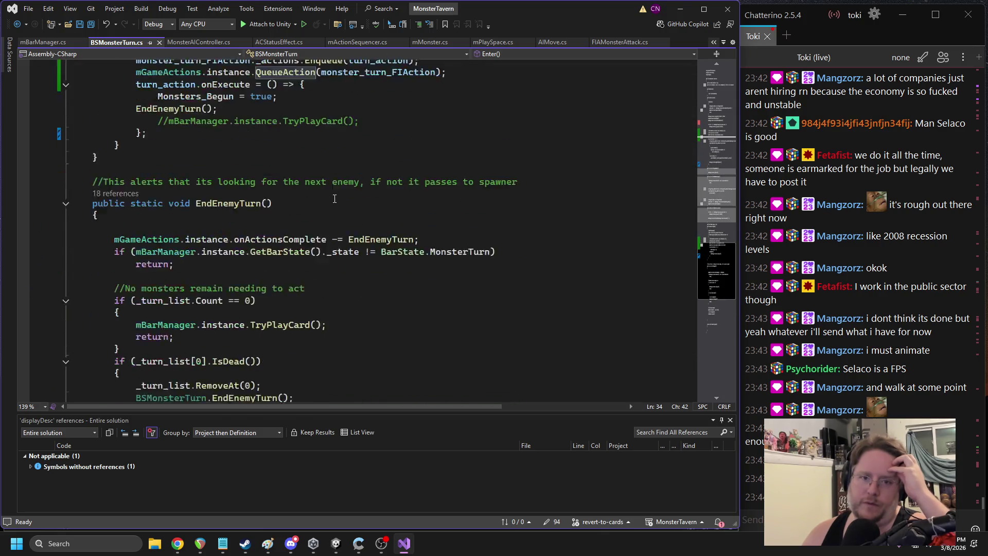
{"action": "scroll", "coordinate": [339, 194], "scroll_direction": "up", "scroll_amount": 2}
{"action": "scroll", "coordinate": [339, 195], "scroll_direction": "up", "scroll_amount": 4}
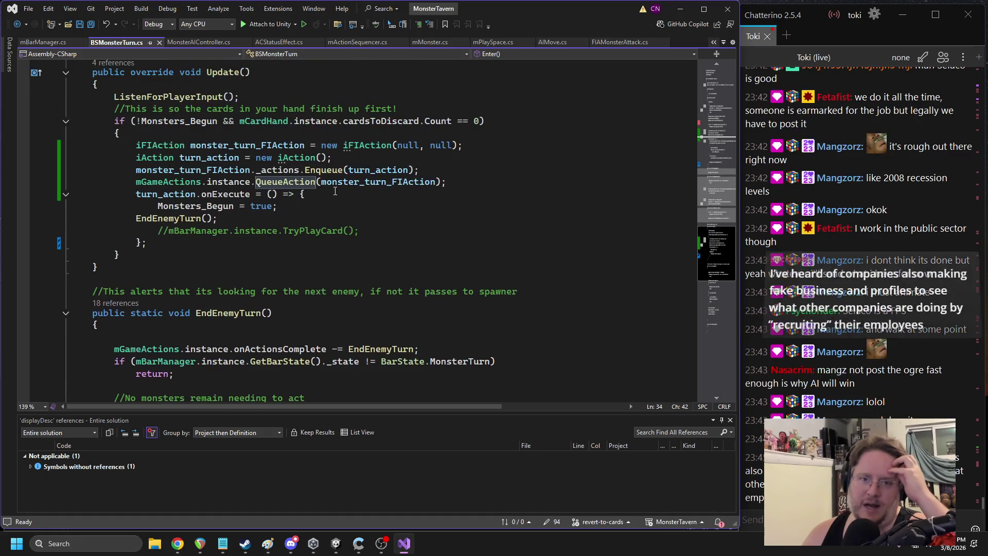
Undo the recent Update() edits and select Monsters_Begun to check its usage
{"action": "left_click", "coordinate": [326, 230]}
{"action": "key", "text": "ctrl+z"}
{"action": "key", "text": "ctrl+z"}
{"action": "key", "text": "ctrl+z"}
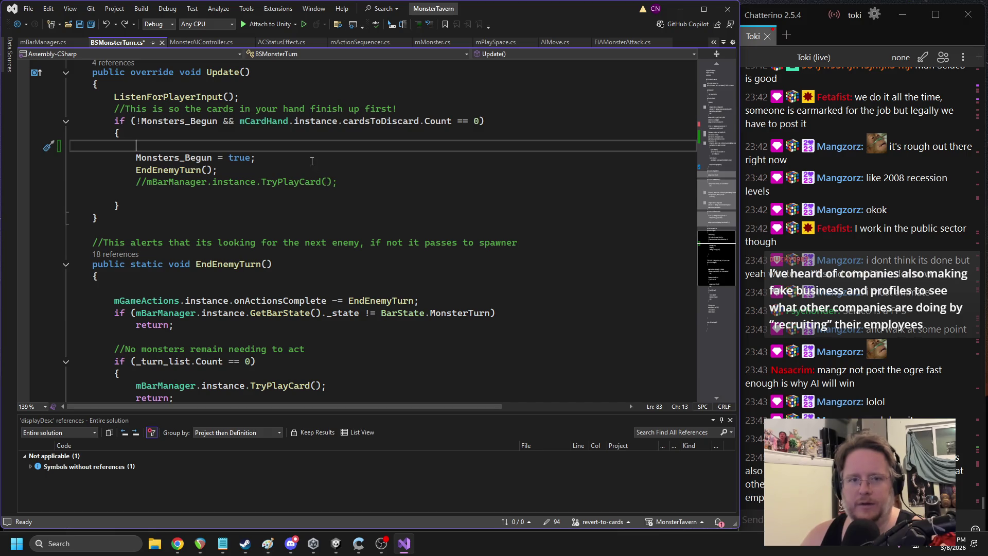
{"action": "double_click", "coordinate": [174, 158]}
Save BSMonsterTurn.cs and change Monsters_Begun's initial value from false to true
{"action": "key", "text": "ctrl+s"}
{"action": "scroll", "coordinate": [313, 178], "scroll_direction": "up", "scroll_amount": 20}
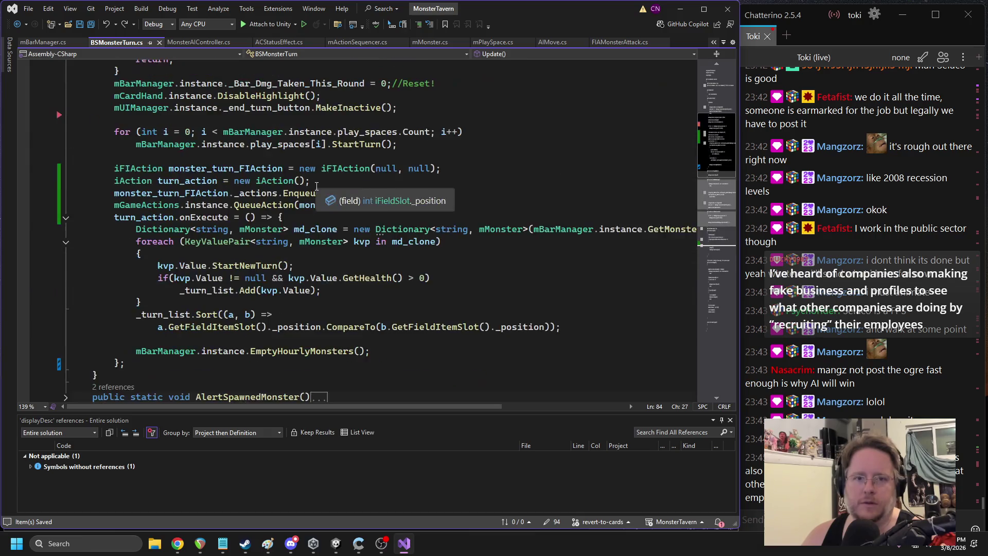
{"action": "scroll", "coordinate": [317, 186], "scroll_direction": "down", "scroll_amount": 18}
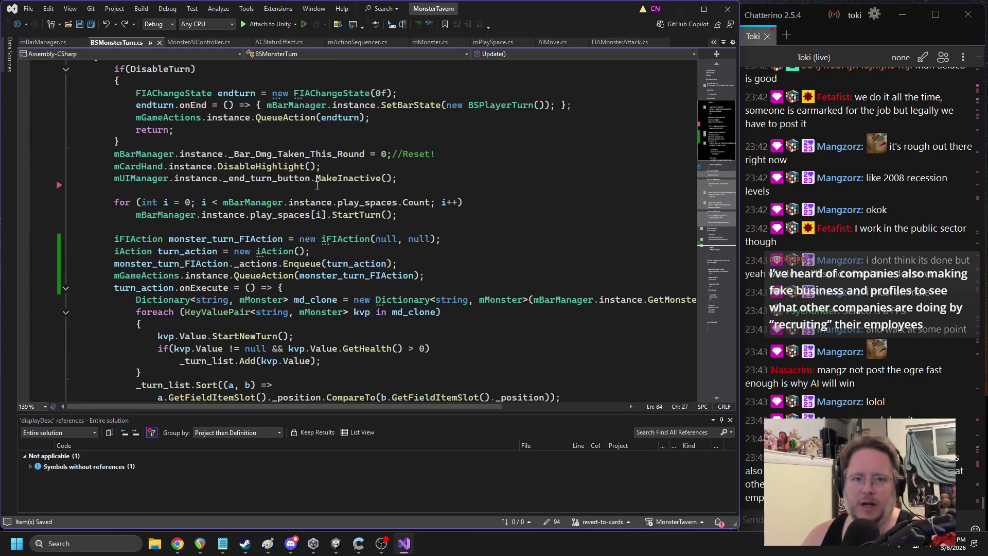
{"action": "scroll", "coordinate": [320, 178], "scroll_direction": "down", "scroll_amount": 1}
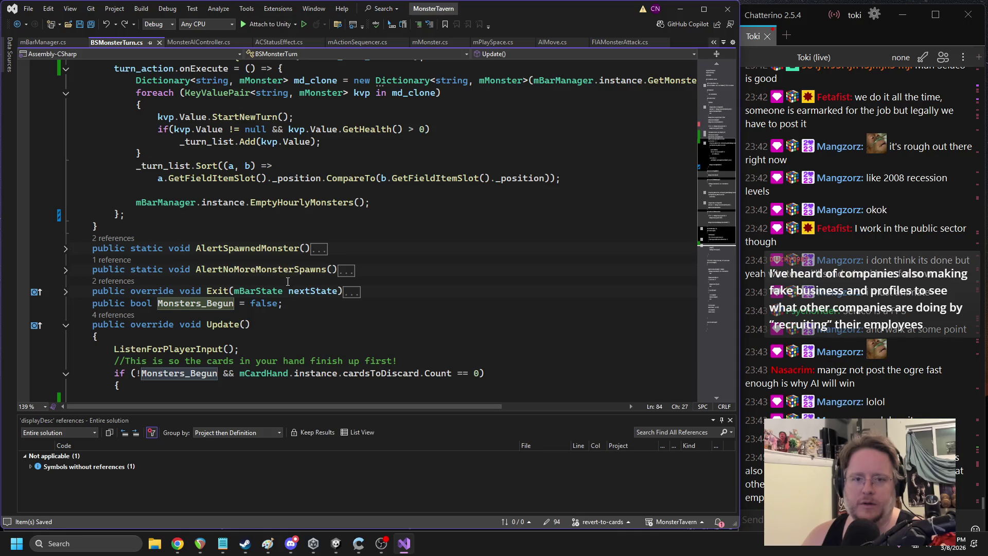
{"action": "double_click", "coordinate": [264, 304]}
{"action": "type", "text": "true"}
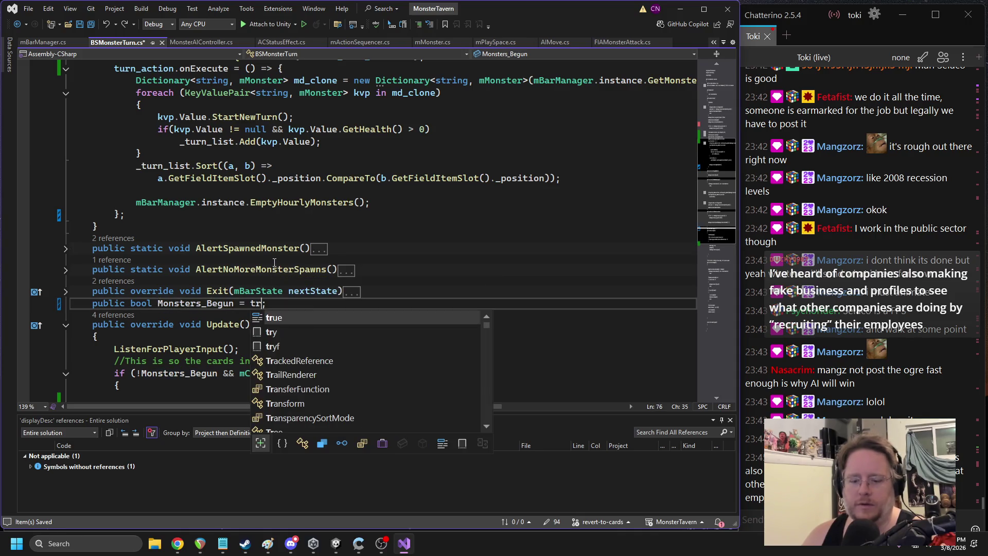
Add 'Monsters_Begun = false;' on a new line after EmptyHourlyMonsters()
{"action": "double_click", "coordinate": [207, 303]}
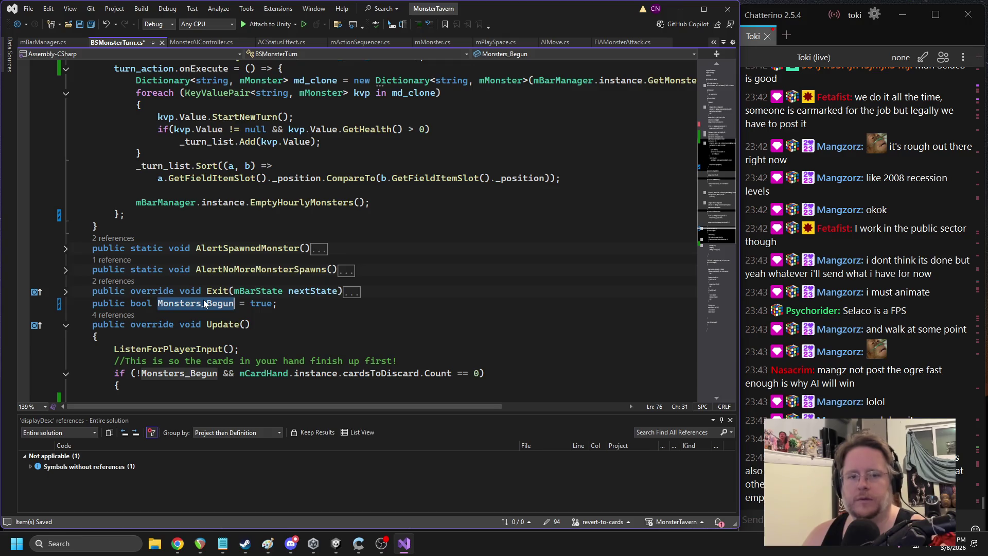
{"action": "left_click", "coordinate": [381, 202]}
{"action": "key", "text": "Return"}
{"action": "type", "text": "false;"}
{"action": "left_click", "coordinate": [303, 170]}
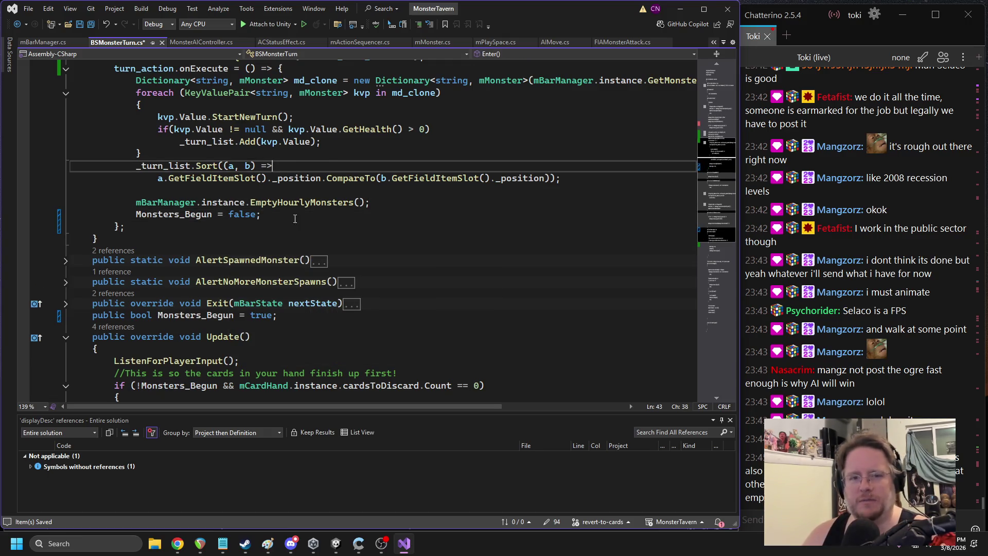
{"action": "scroll", "coordinate": [303, 170], "scroll_direction": "up", "scroll_amount": 2}
Inspect the EmptyHourlyMonsters definition in mBarManager.cs, then return to Unity to recompile
{"action": "left_click", "coordinate": [432, 302]}
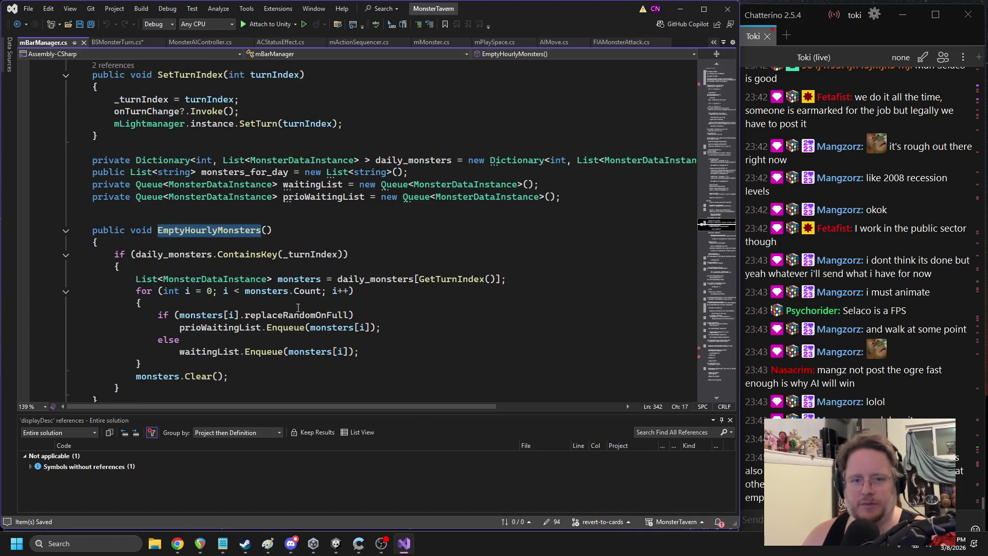
{"action": "scroll", "coordinate": [280, 325], "scroll_direction": "down", "scroll_amount": 1}
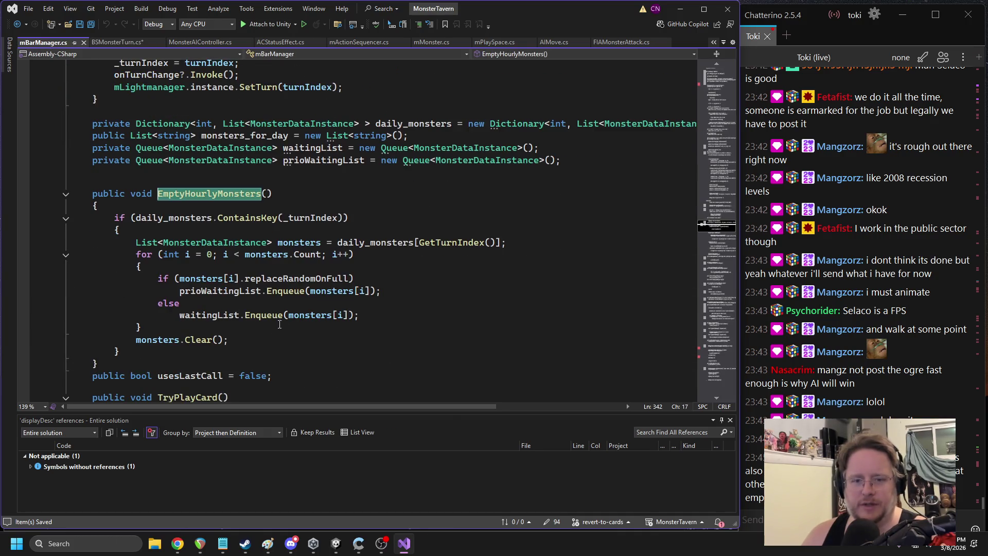
{"action": "left_click", "coordinate": [17, 24]}
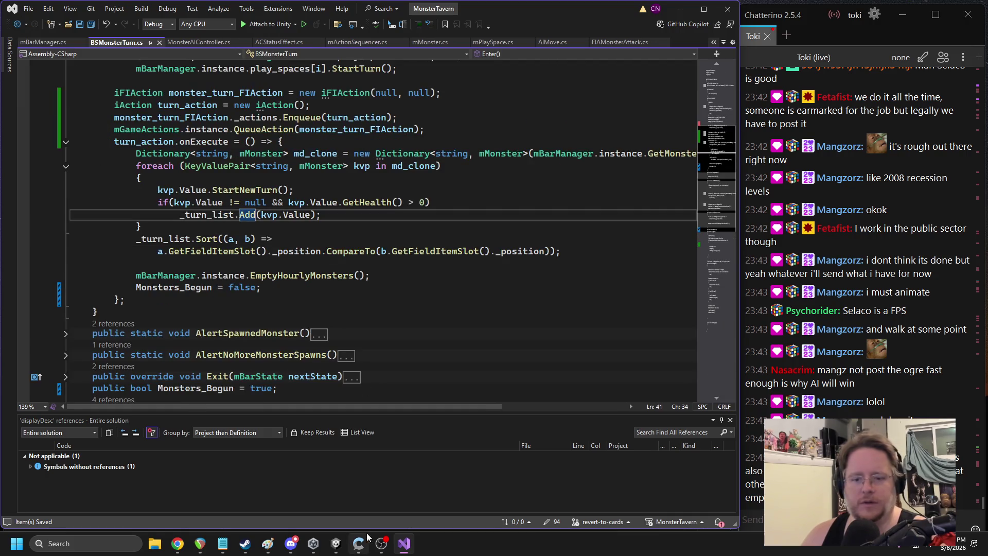
{"action": "left_click", "coordinate": [336, 544]}
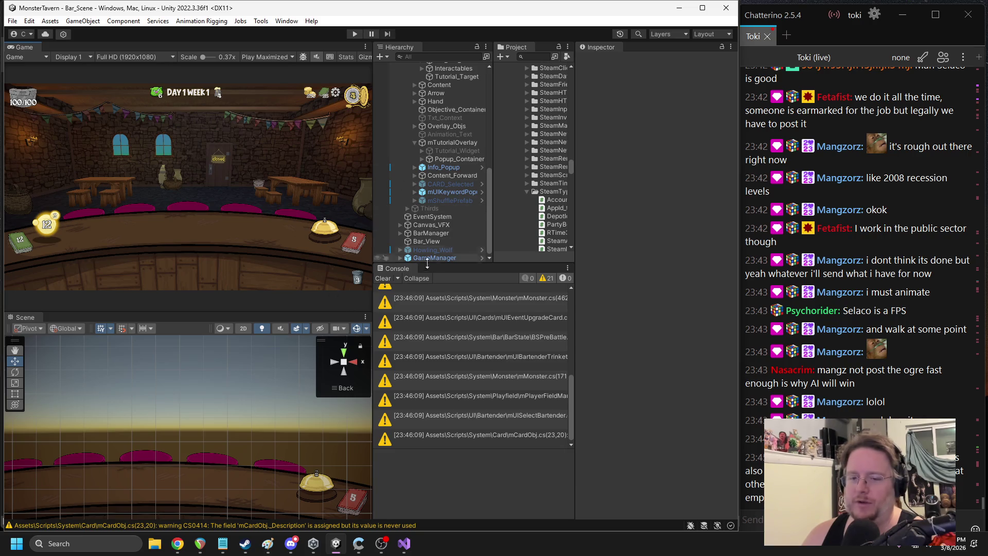
Clear the Console's warnings, widen the Project and Console panels, and enter play mode
{"action": "left_click", "coordinate": [382, 279]}
{"action": "left_click_drag", "start_coordinate": [577, 201], "coordinate": [600, 204]}
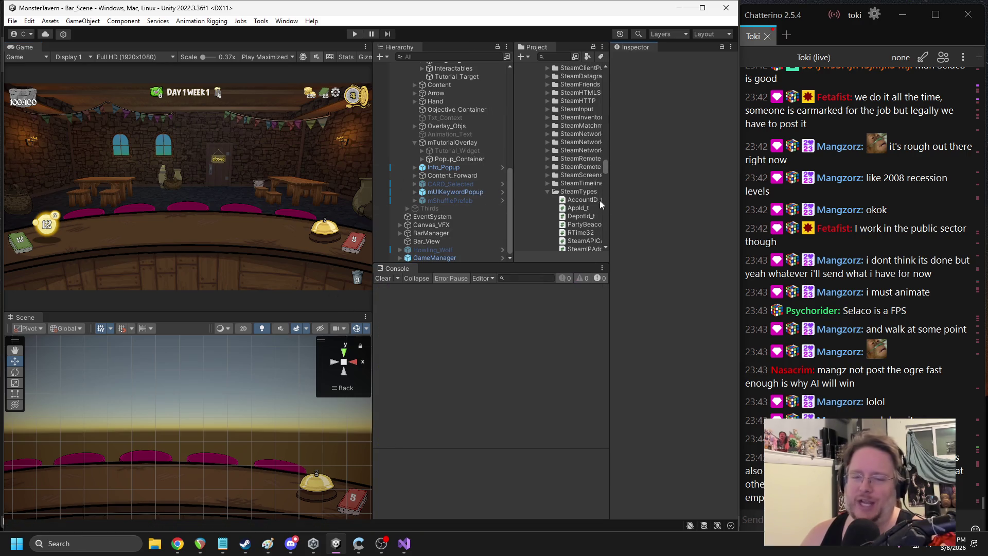
{"action": "left_click", "coordinate": [355, 34]}
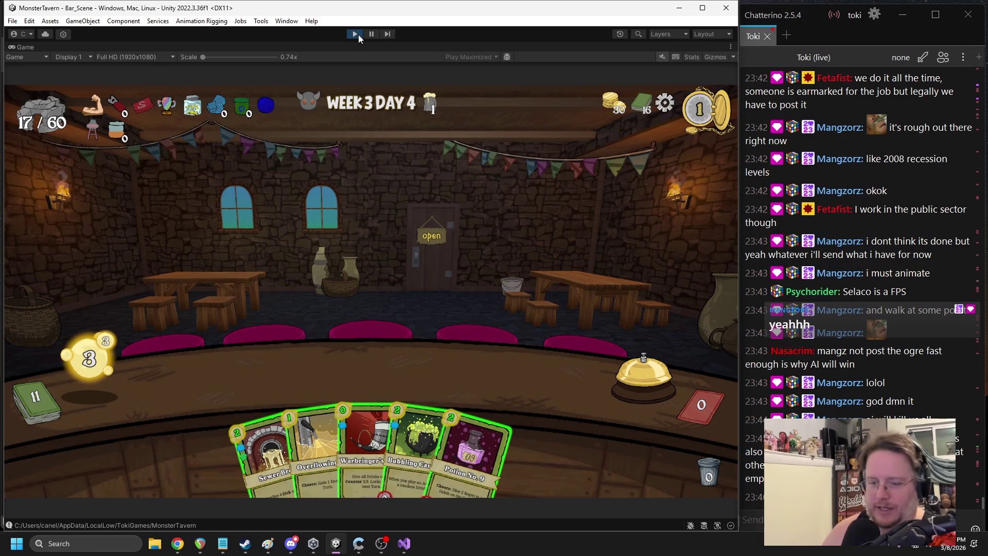
Play Bubbling Cauldron, Sewer Brew and Warbringer's Horn, then end the turn
{"action": "left_click_drag", "start_coordinate": [418, 403], "coordinate": [558, 368]}
{"action": "mouse_move", "coordinate": [272, 448]}
{"action": "left_mouse_down"}
{"action": "mouse_move", "coordinate": [242, 381]}
{"action": "mouse_move", "coordinate": [231, 381]}
{"action": "left_mouse_up"}
{"action": "left_click_drag", "start_coordinate": [392, 437], "coordinate": [429, 298]}
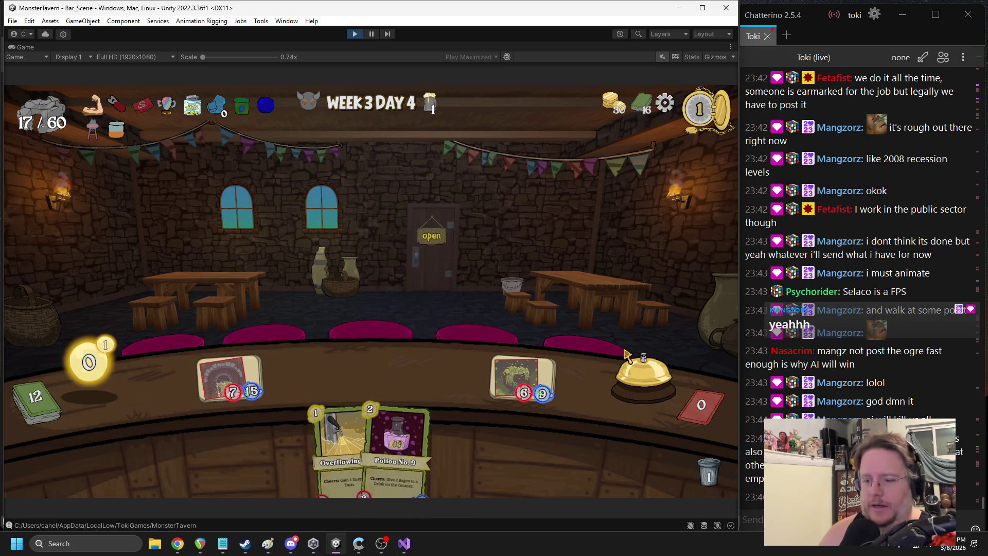
{"action": "left_click", "coordinate": [636, 360]}
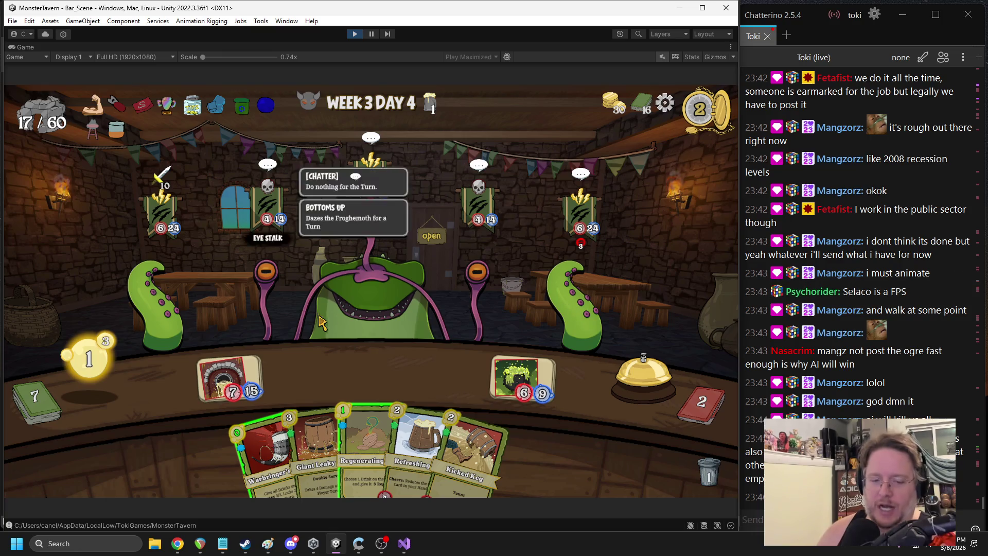
Play Regenerating, Warbringer's and Sneeze cards across two turns, ending each turn
{"action": "mouse_move", "coordinate": [363, 443]}
{"action": "left_mouse_down"}
{"action": "mouse_move", "coordinate": [360, 391]}
{"action": "mouse_move", "coordinate": [246, 355]}
{"action": "mouse_move", "coordinate": [231, 378]}
{"action": "left_mouse_up"}
{"action": "mouse_move", "coordinate": [291, 448]}
{"action": "left_mouse_down"}
{"action": "mouse_move", "coordinate": [337, 370]}
{"action": "mouse_move", "coordinate": [329, 360]}
{"action": "left_mouse_up"}
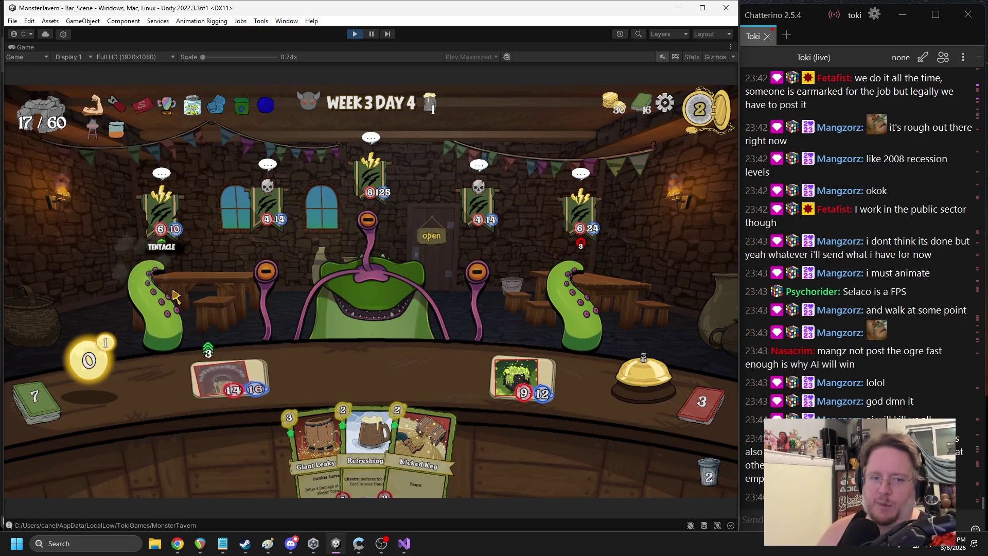
{"action": "left_click", "coordinate": [644, 373]}
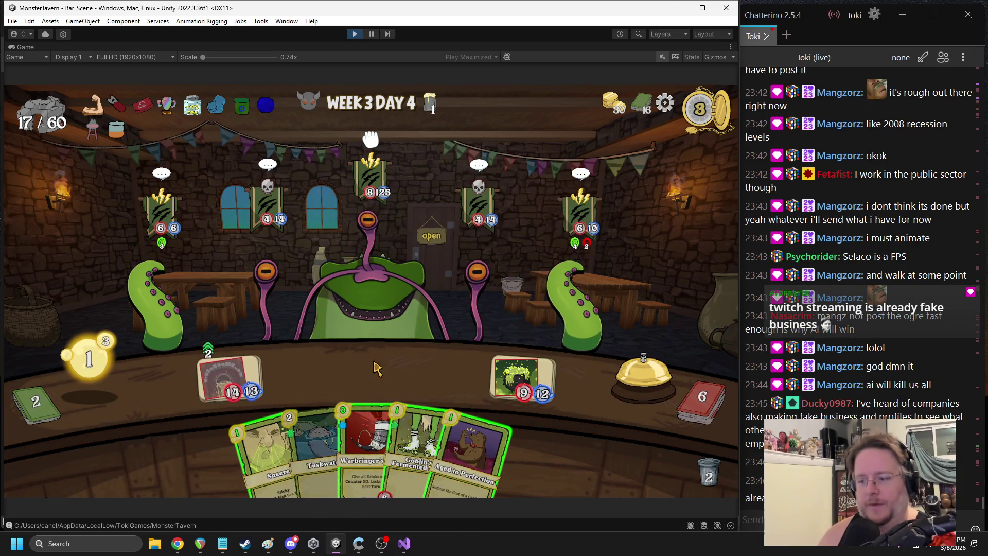
{"action": "left_click_drag", "start_coordinate": [273, 448], "coordinate": [378, 324]}
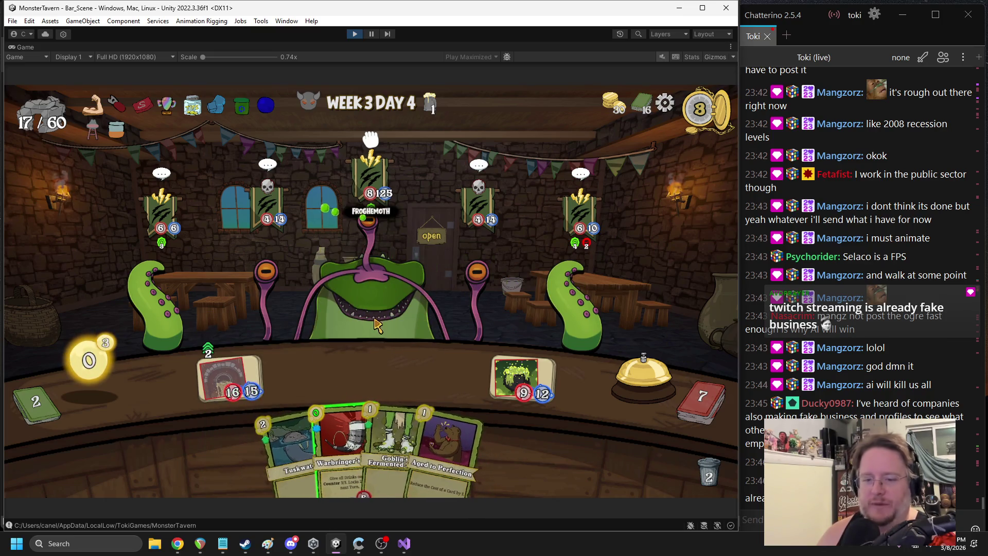
{"action": "mouse_move", "coordinate": [349, 416]}
{"action": "left_mouse_down"}
{"action": "mouse_move", "coordinate": [381, 371]}
{"action": "mouse_move", "coordinate": [398, 366]}
{"action": "left_mouse_up"}
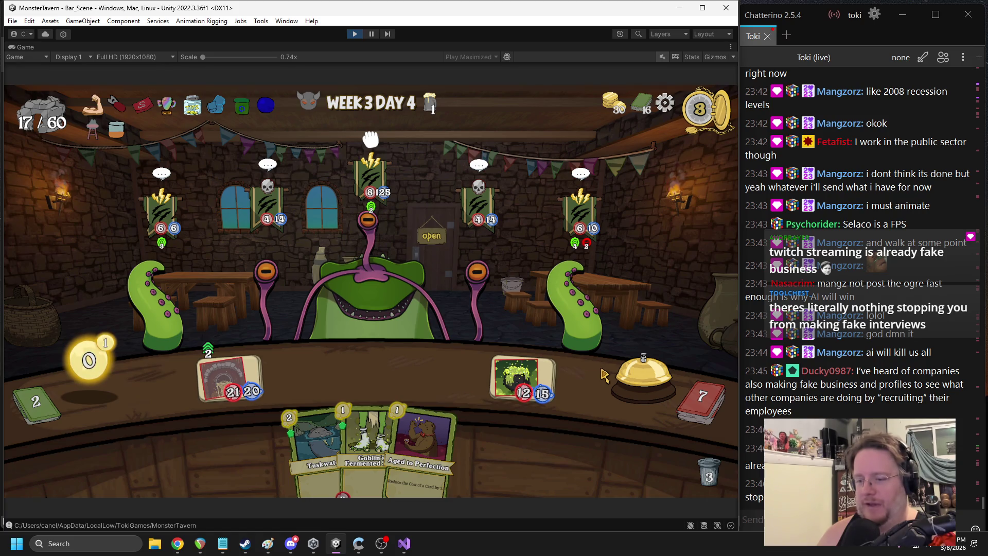
{"action": "left_click", "coordinate": [621, 386]}
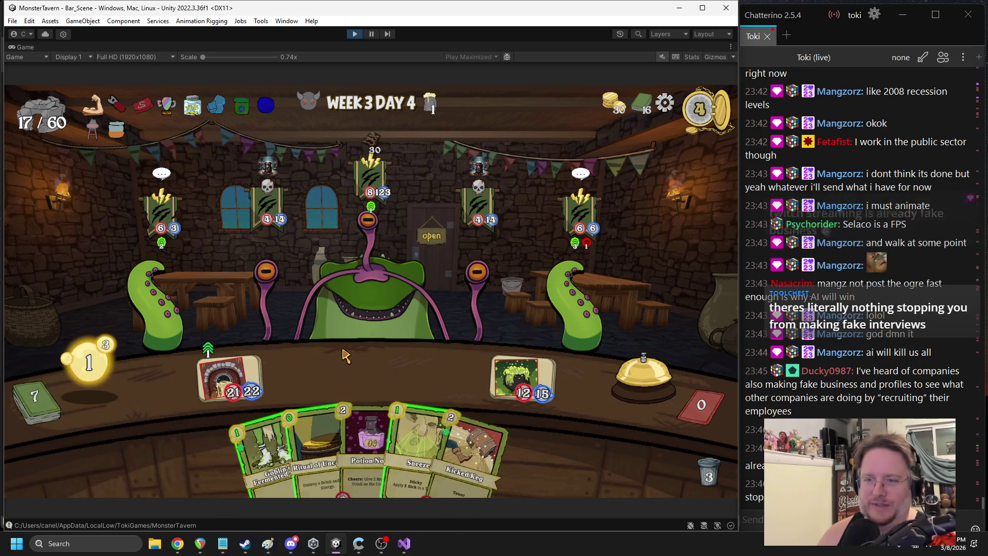
Attack the left Froghemoth appendage, then play the fermented sock and Ritual cards
{"action": "left_click_drag", "start_coordinate": [244, 380], "coordinate": [266, 280]}
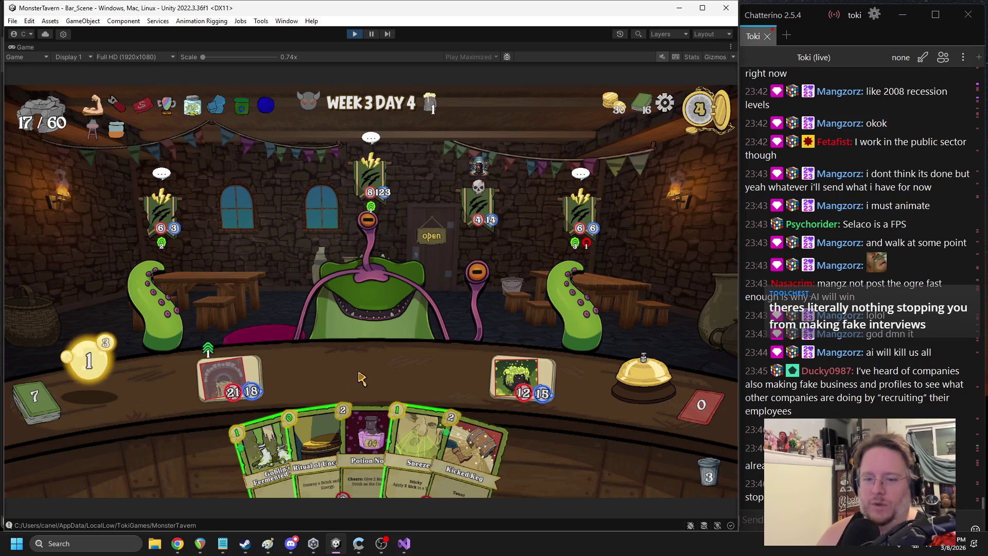
{"action": "left_click_drag", "start_coordinate": [265, 448], "coordinate": [385, 356]}
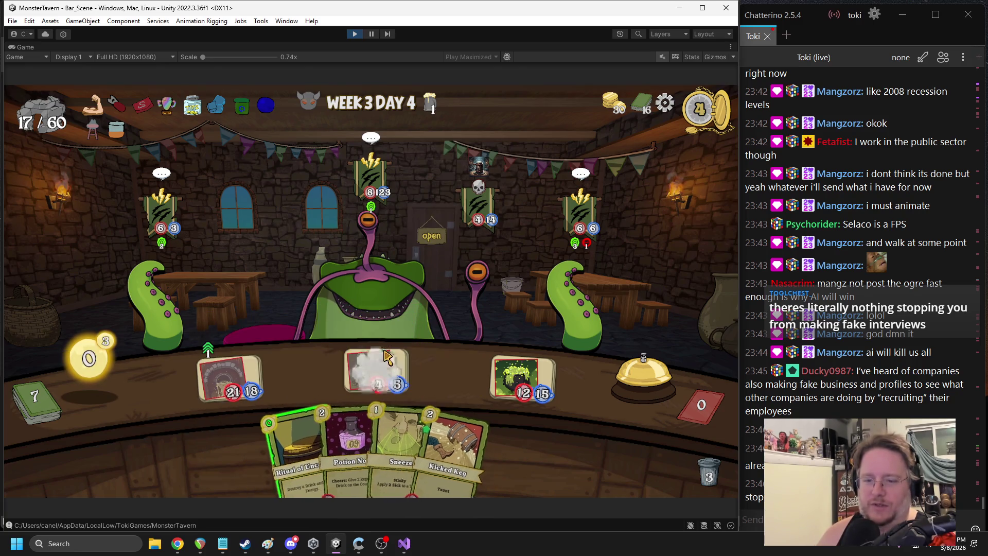
{"action": "mouse_move", "coordinate": [297, 451]}
{"action": "left_mouse_down"}
{"action": "mouse_move", "coordinate": [265, 419]}
{"action": "mouse_move", "coordinate": [383, 363]}
{"action": "left_mouse_up"}
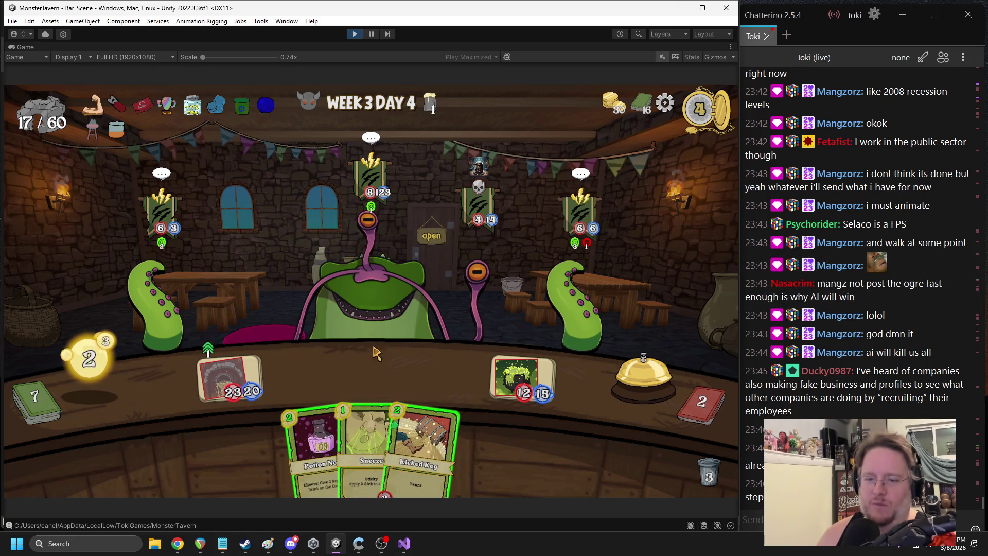
Play Sneeze on the Froghemoth and end the turn
{"action": "mouse_move", "coordinate": [344, 417]}
{"action": "left_click_drag", "start_coordinate": [344, 417], "coordinate": [374, 267]}
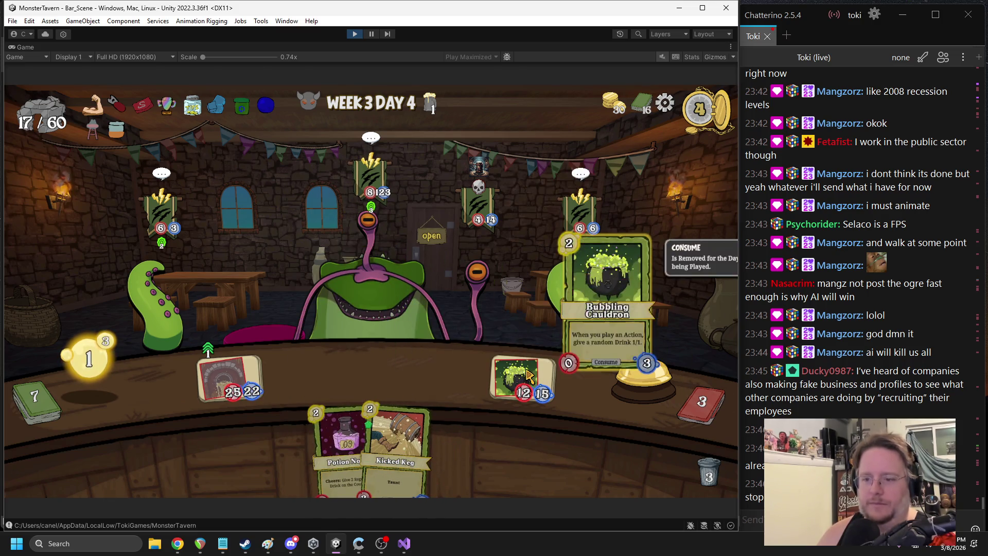
{"action": "left_click", "coordinate": [643, 374]}
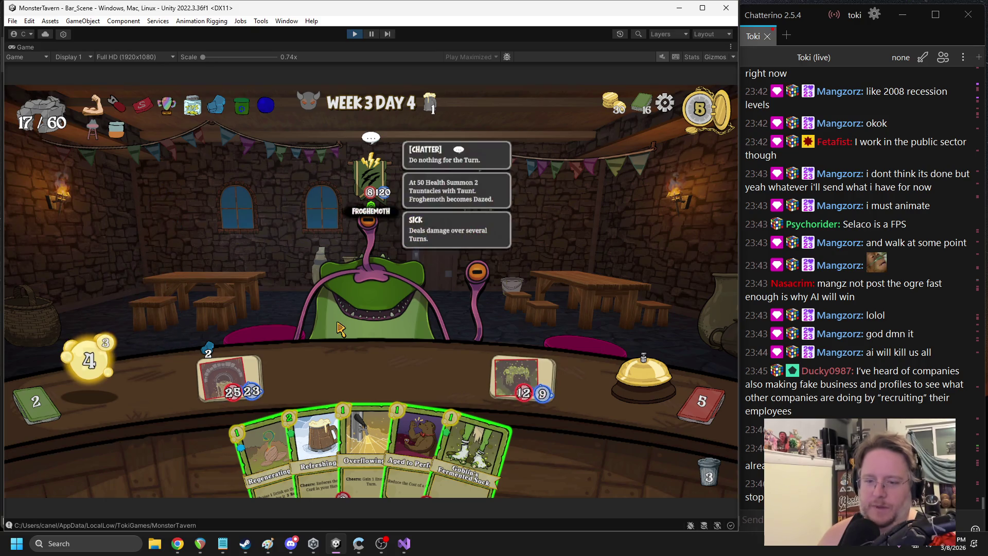
Play Overflowing Tap, Aged to Perfection, Regenerating Hops and the sock, then attack the Eye Stalk
{"action": "mouse_move", "coordinate": [361, 429]}
{"action": "left_click_drag", "start_coordinate": [362, 429], "coordinate": [367, 378]}
{"action": "mouse_move", "coordinate": [412, 453]}
{"action": "left_mouse_down"}
{"action": "mouse_move", "coordinate": [478, 340]}
{"action": "mouse_move", "coordinate": [577, 288]}
{"action": "left_mouse_up"}
{"action": "left_click", "coordinate": [348, 442]}
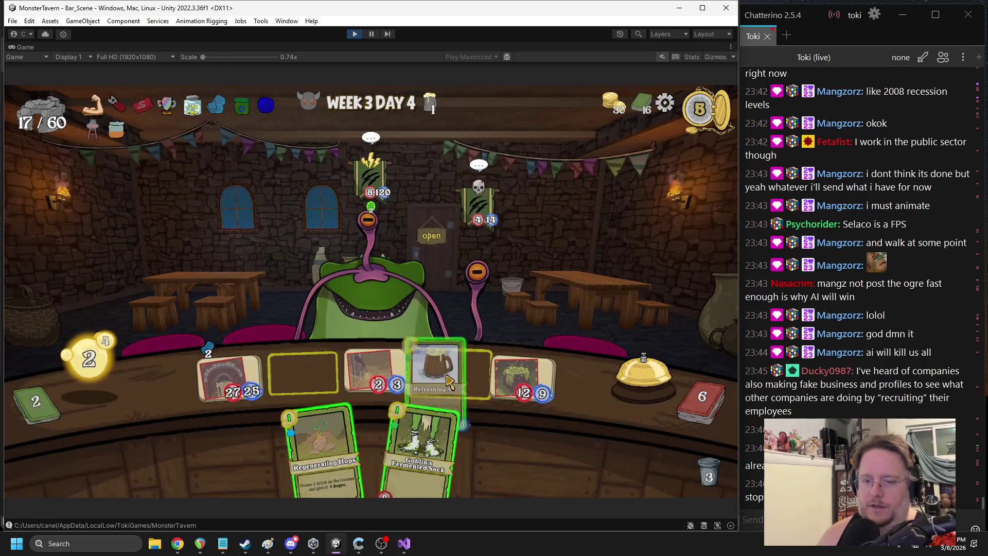
{"action": "left_click", "coordinate": [404, 396]}
{"action": "mouse_move", "coordinate": [329, 422]}
{"action": "left_mouse_down"}
{"action": "mouse_move", "coordinate": [350, 376]}
{"action": "mouse_move", "coordinate": [221, 386]}
{"action": "left_mouse_up"}
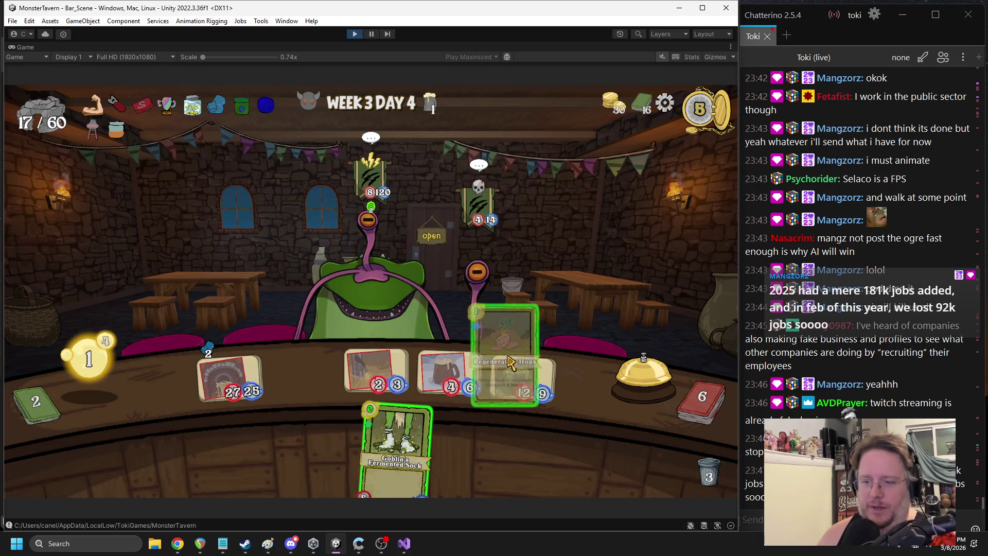
{"action": "left_click_drag", "start_coordinate": [394, 430], "coordinate": [309, 373]}
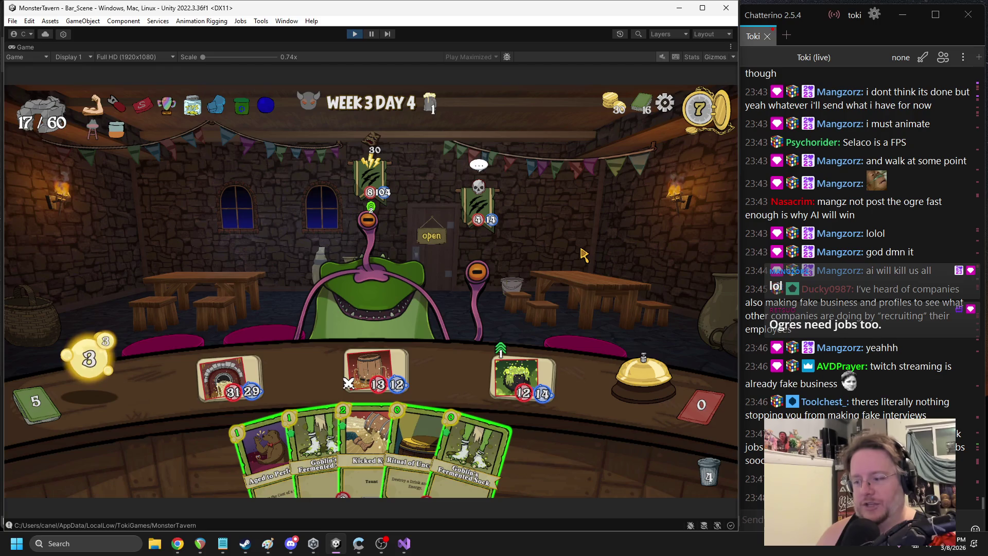
{"action": "mouse_move", "coordinate": [383, 381]}
{"action": "left_mouse_down"}
{"action": "mouse_move", "coordinate": [496, 262]}
{"action": "mouse_move", "coordinate": [504, 271]}
{"action": "left_mouse_up"}
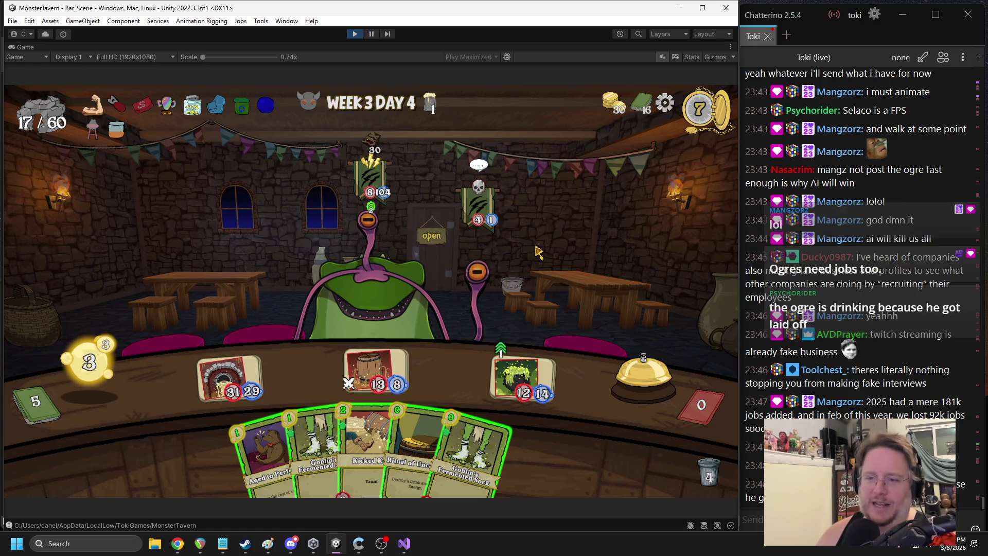
{"action": "left_click", "coordinate": [485, 299]}
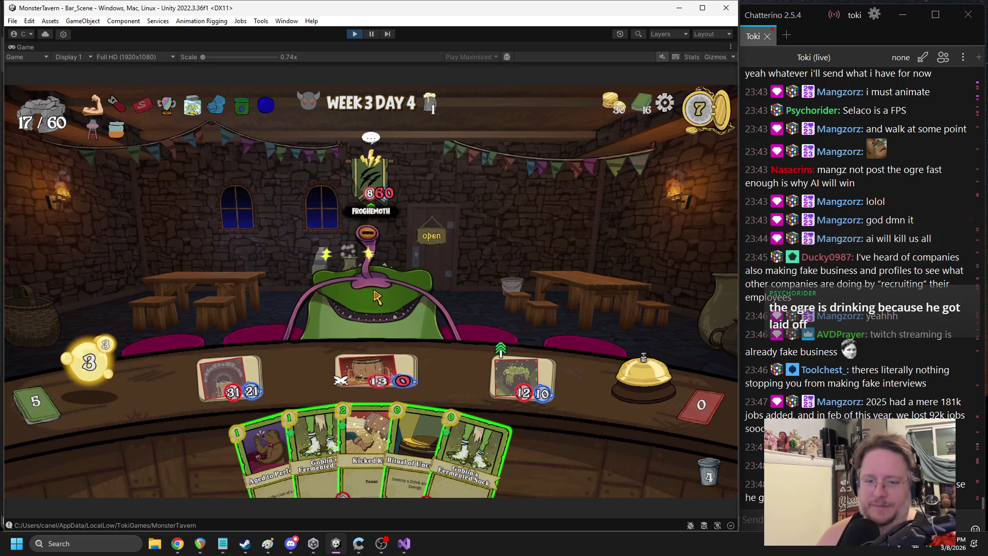
Play Goblin's Fermented Sock, the Ritual cards and Kicked Keg onto the table
{"action": "mouse_move", "coordinate": [398, 343]}
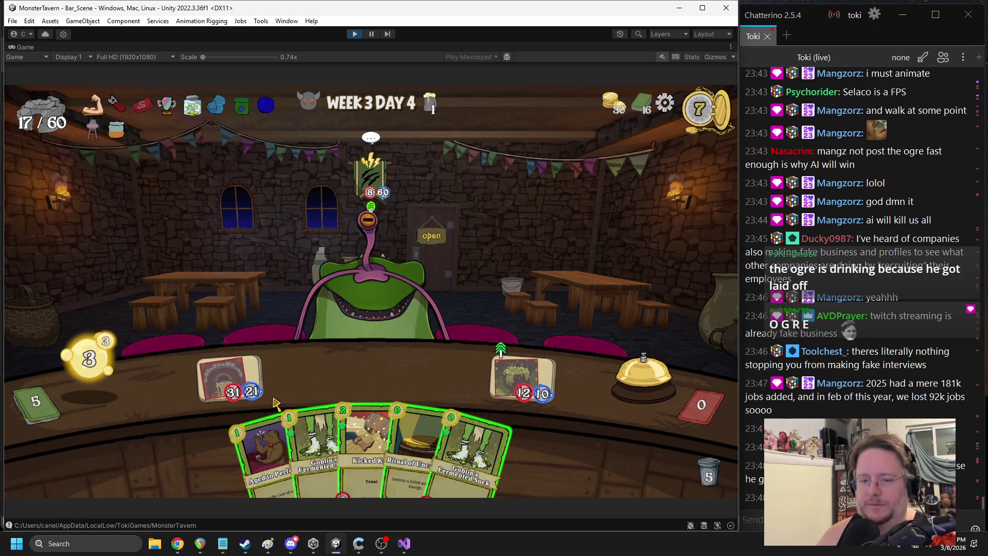
{"action": "mouse_move", "coordinate": [315, 451]}
{"action": "left_mouse_down"}
{"action": "mouse_move", "coordinate": [396, 355]}
{"action": "mouse_move", "coordinate": [388, 367]}
{"action": "left_mouse_up"}
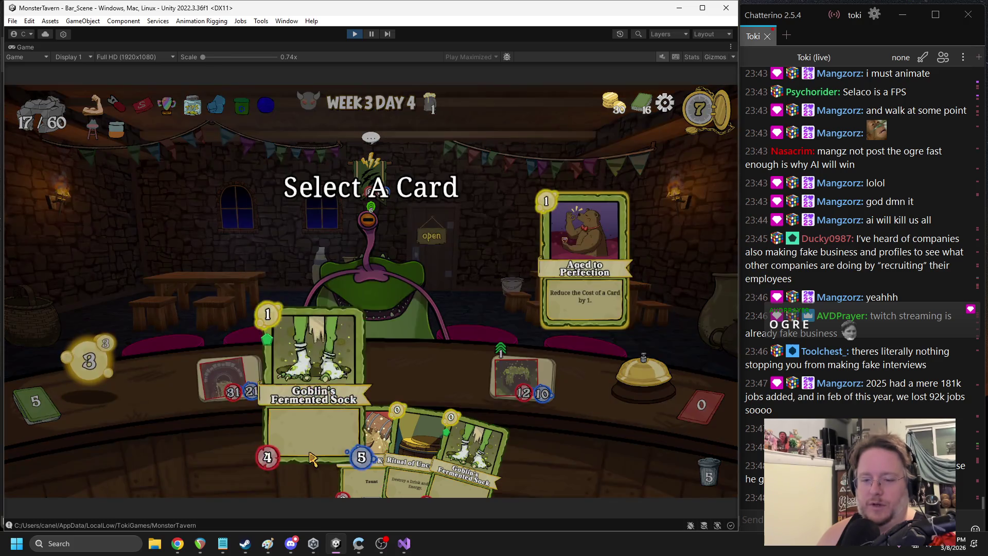
{"action": "left_click", "coordinate": [312, 458]}
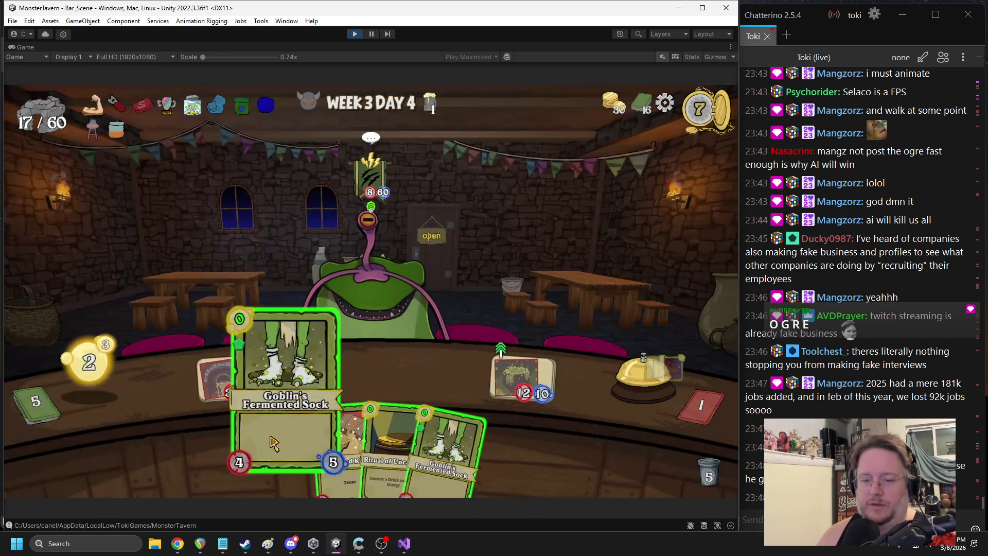
{"action": "left_click_drag", "start_coordinate": [375, 453], "coordinate": [378, 373]}
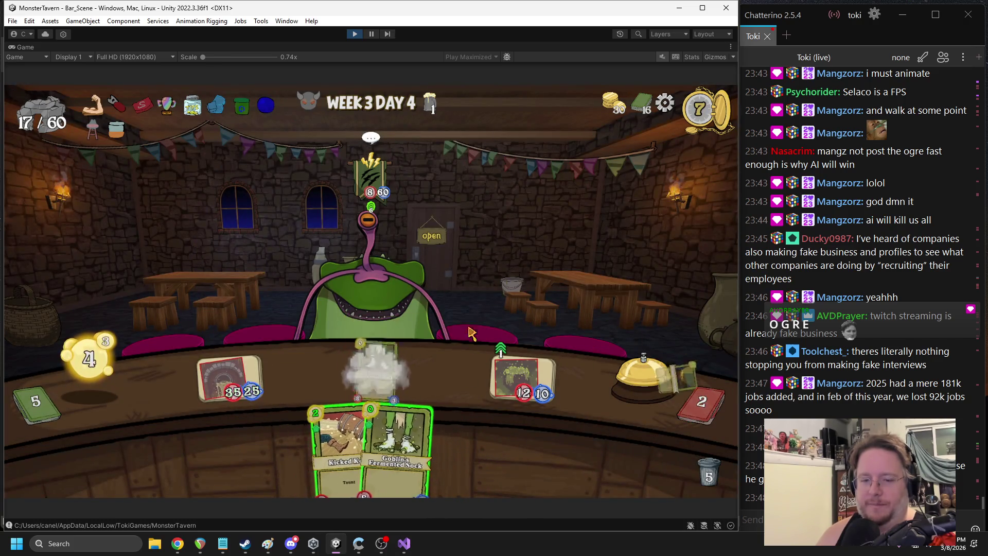
{"action": "left_click_drag", "start_coordinate": [355, 442], "coordinate": [369, 363]}
{"action": "left_click_drag", "start_coordinate": [397, 448], "coordinate": [448, 375]}
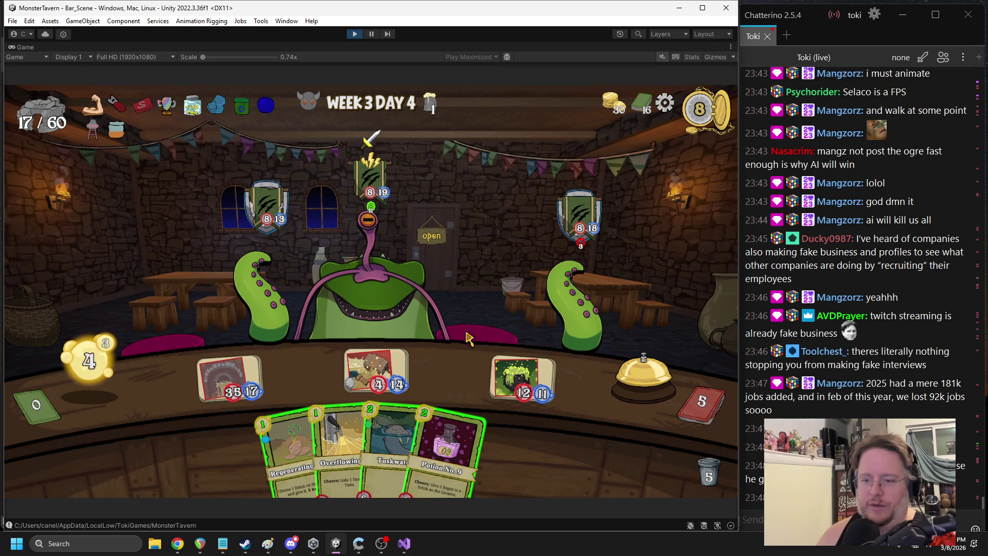
Place Potion No. 9 and Regenerating Hops, then end the remaining turns
{"action": "left_click_drag", "start_coordinate": [448, 453], "coordinate": [303, 373]}
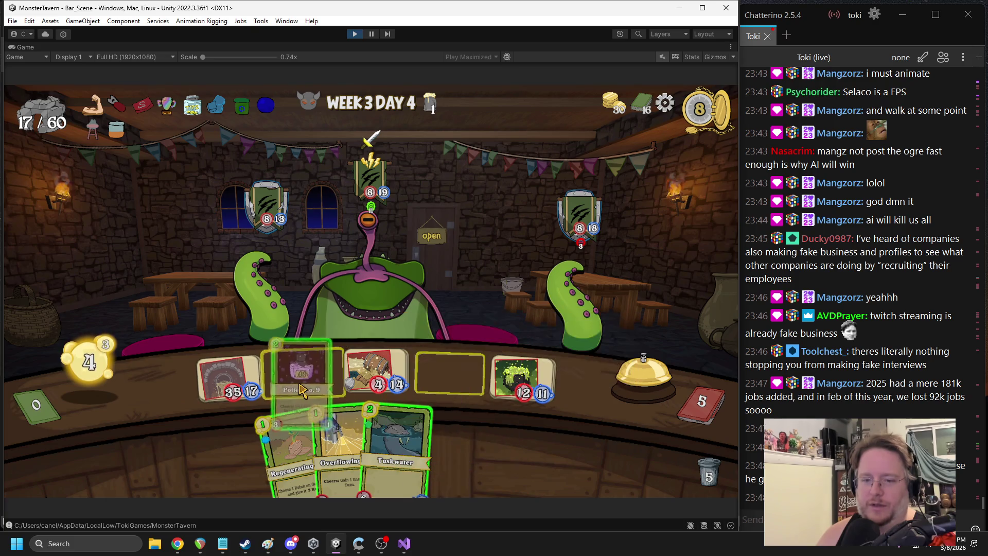
{"action": "left_click_drag", "start_coordinate": [309, 448], "coordinate": [390, 375]}
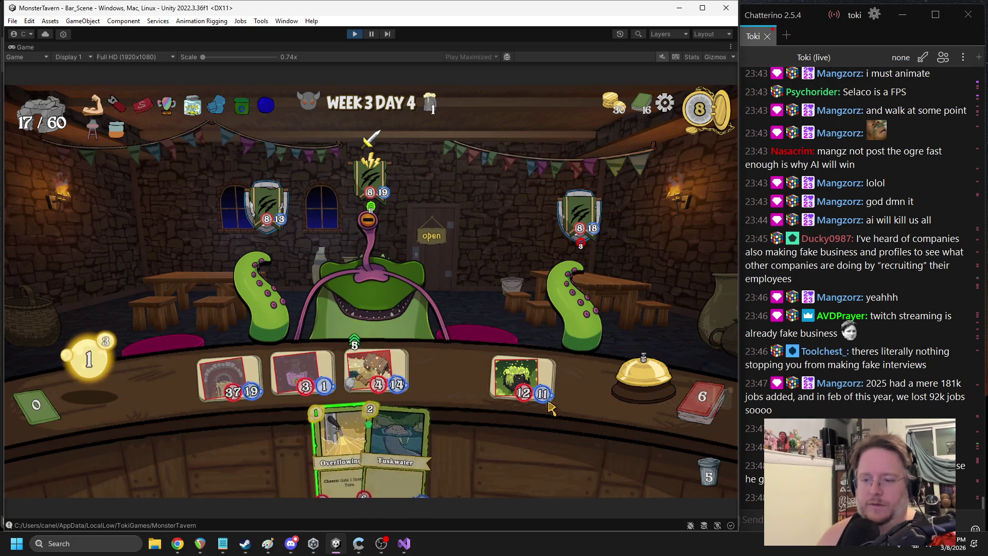
{"action": "left_click", "coordinate": [643, 378]}
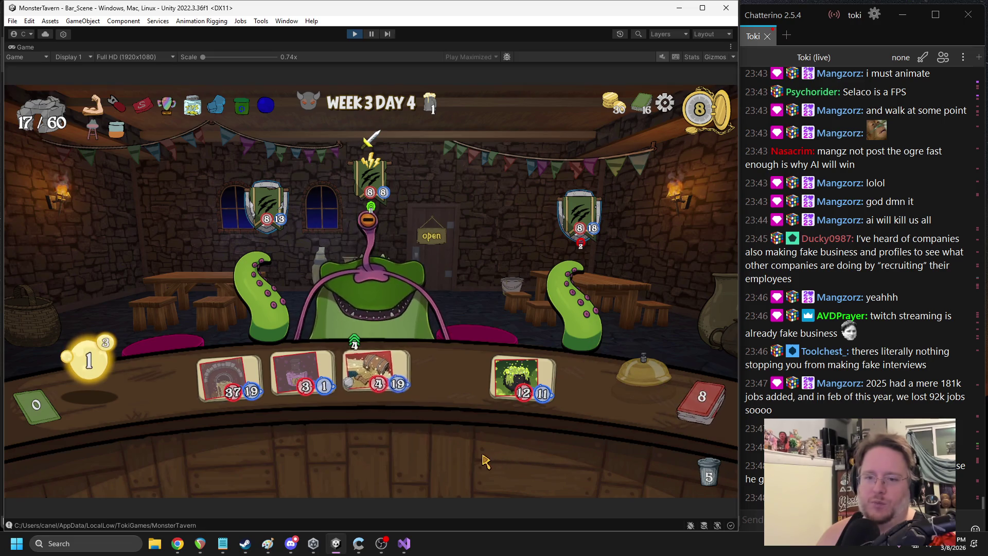
{"action": "left_click", "coordinate": [626, 386]}
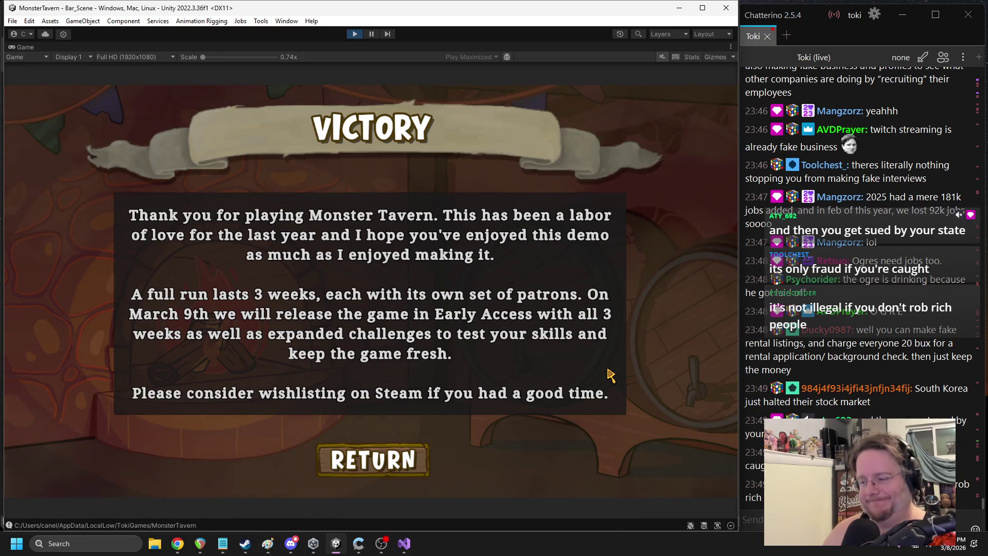
Return to the main menu, start a new run with Keg Wipe service, then stop the playtest
{"action": "left_click", "coordinate": [342, 456]}
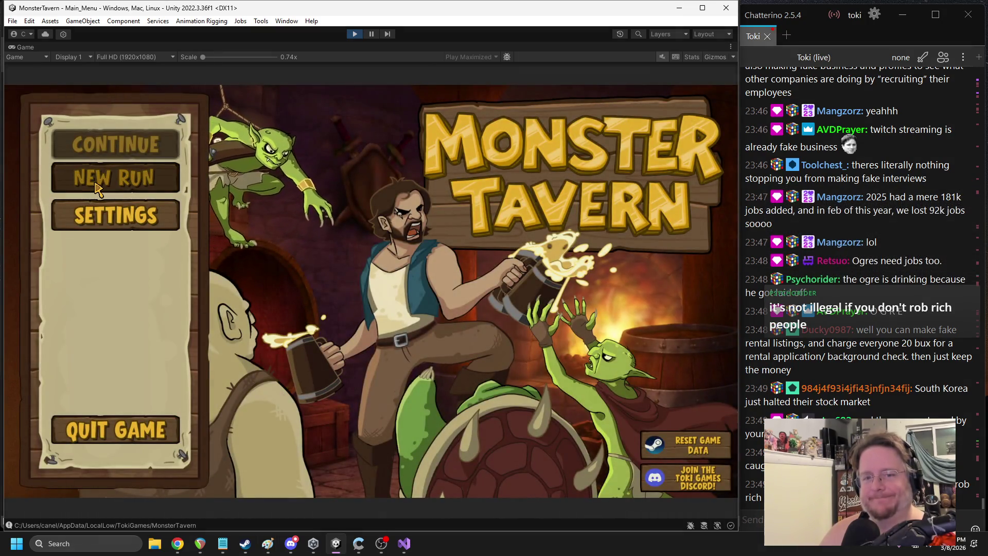
{"action": "left_click", "coordinate": [115, 178]}
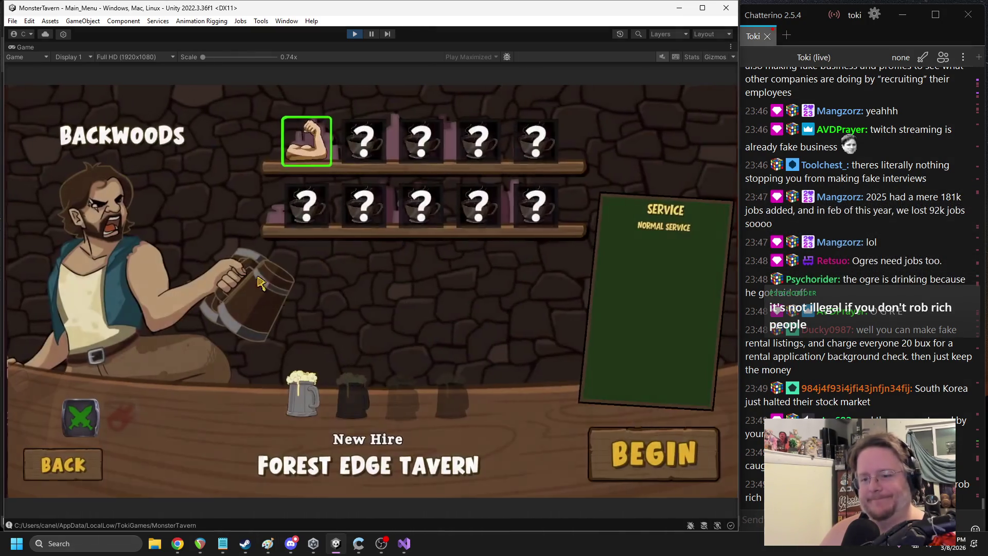
{"action": "left_click", "coordinate": [343, 406]}
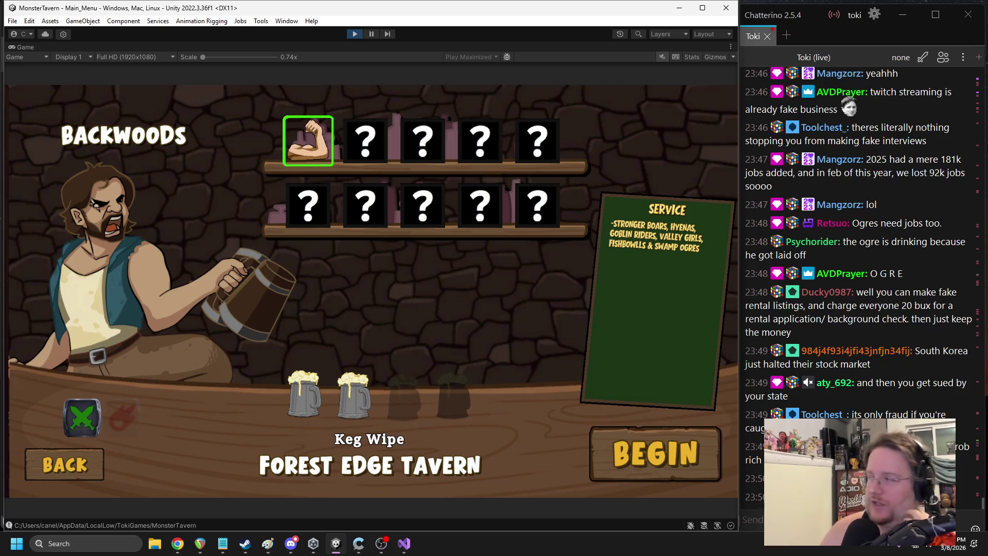
{"action": "key", "text": "alt+Tab"}
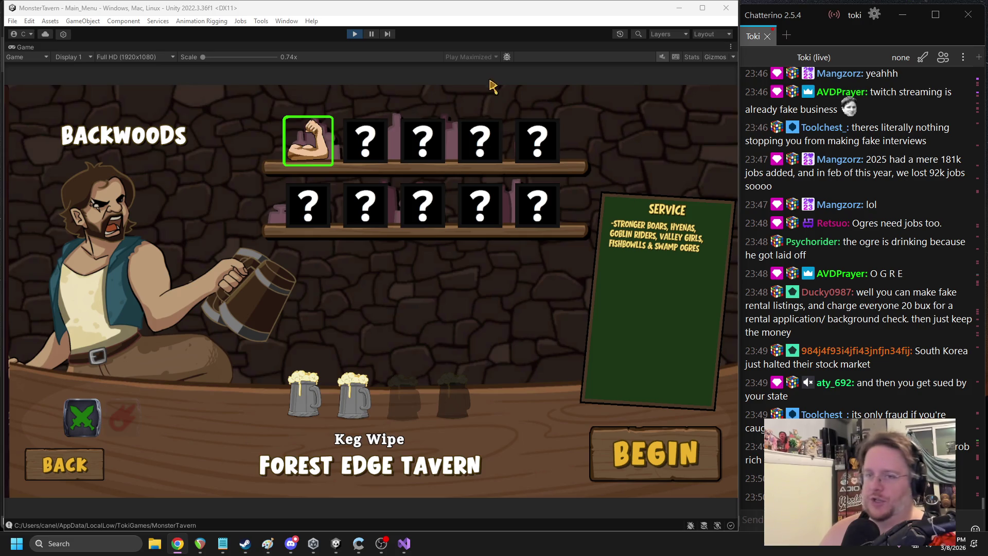
{"action": "left_click", "coordinate": [355, 35]}
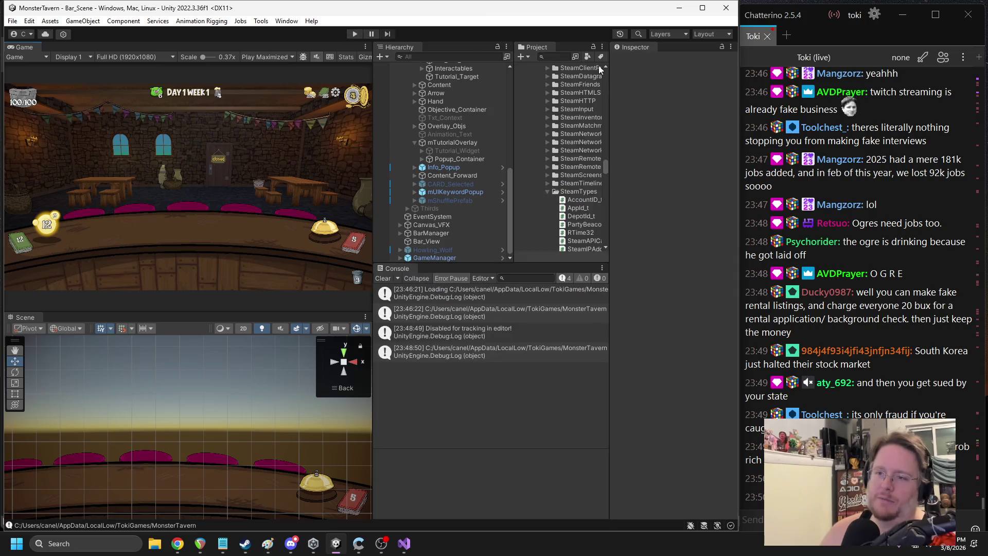
Find the Tip_Jar prefab and set its cost to 15
{"action": "left_click", "coordinate": [569, 58]}
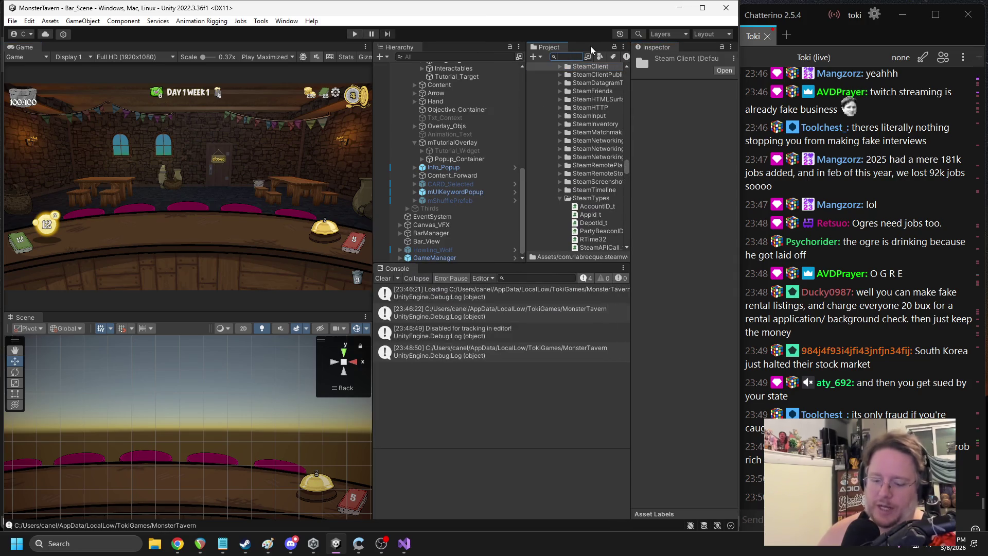
{"action": "type", "text": "tip"}
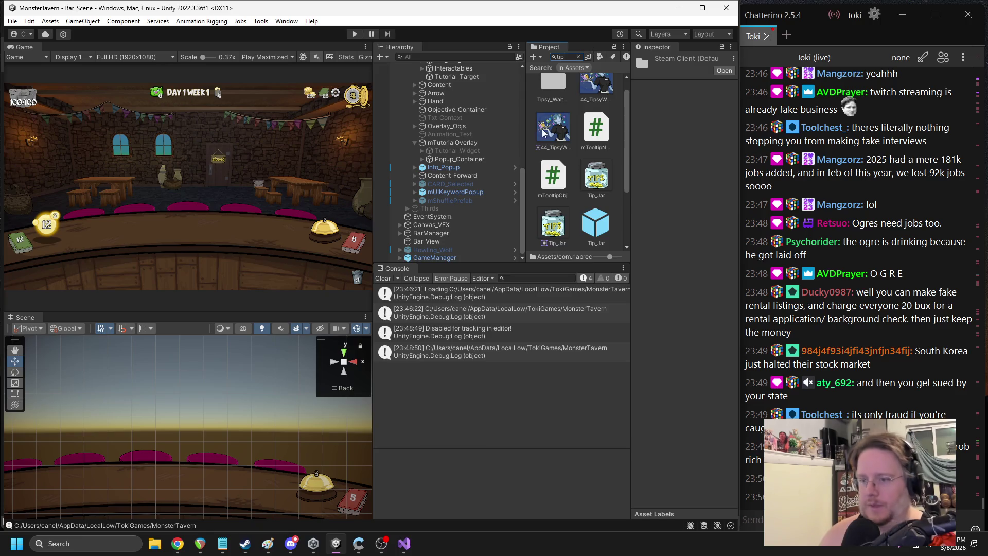
{"action": "left_click", "coordinate": [595, 222]}
{"action": "left_click_drag", "start_coordinate": [628, 200], "coordinate": [586, 205]}
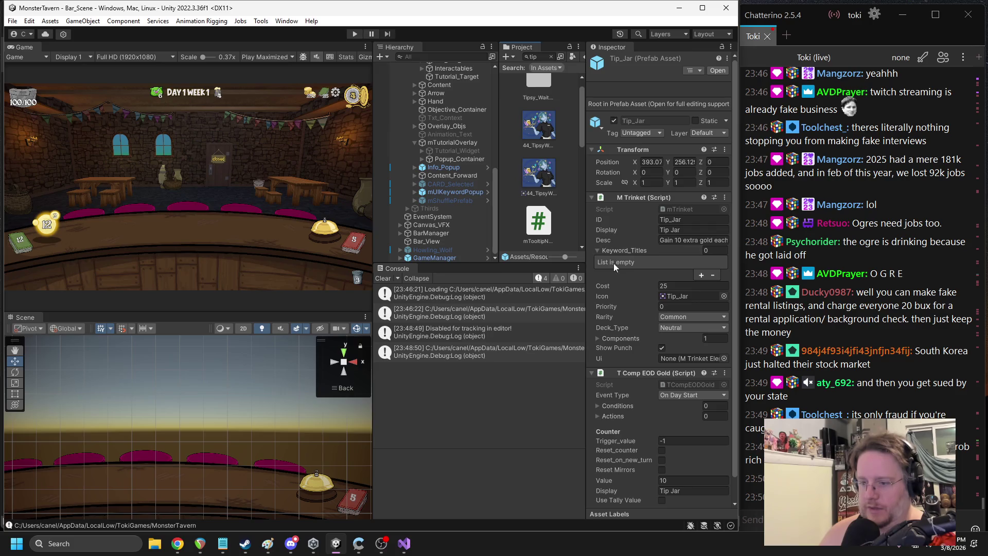
{"action": "scroll", "coordinate": [633, 383], "scroll_direction": "down", "scroll_amount": 1}
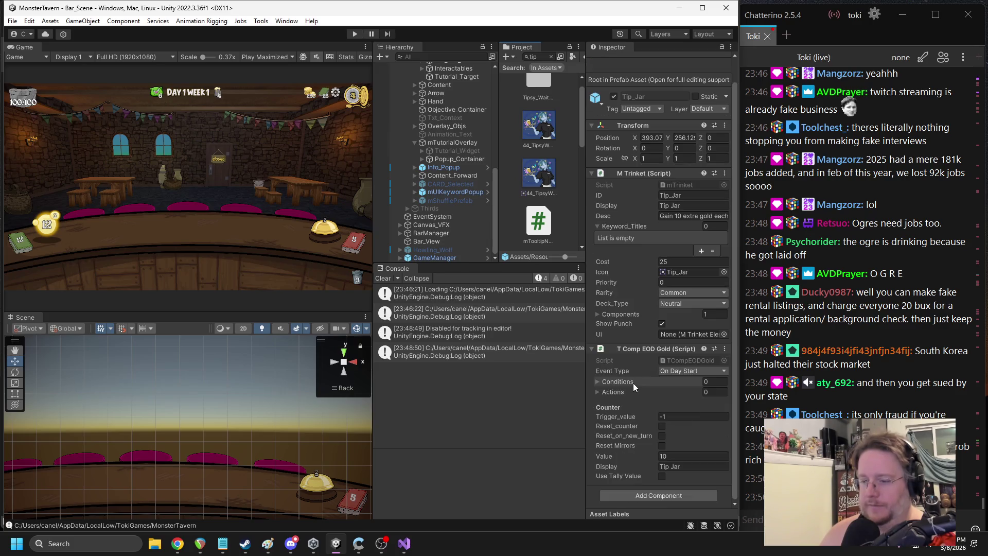
{"action": "left_click", "coordinate": [675, 456]}
{"action": "type", "text": "5"}
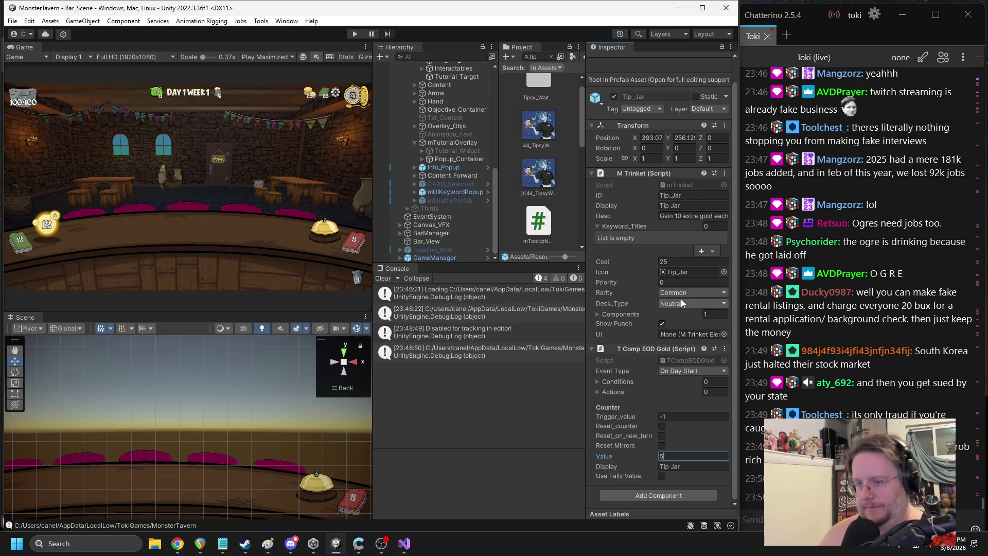
{"action": "left_click", "coordinate": [666, 261]}
{"action": "type", "text": "15"}
{"action": "left_click_drag", "start_coordinate": [586, 194], "coordinate": [598, 195]}
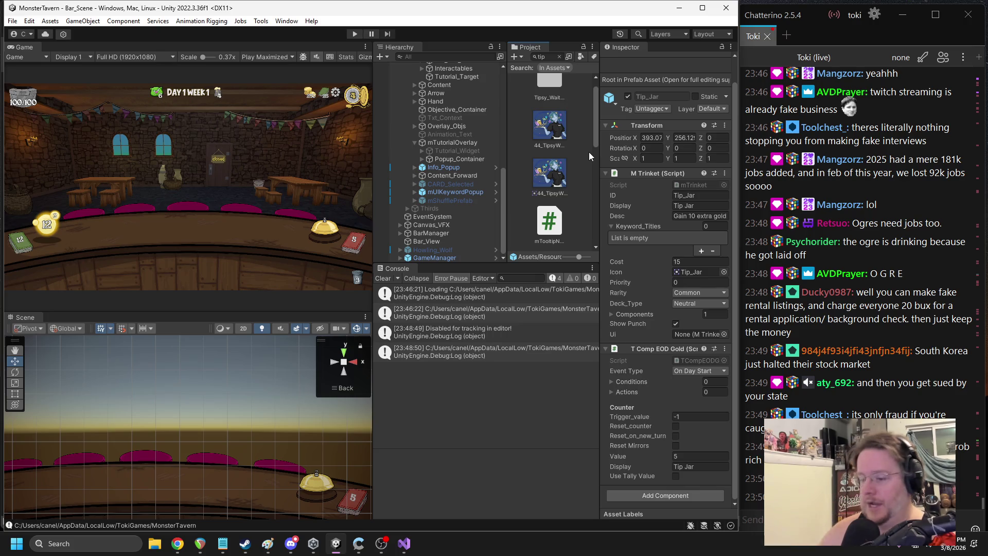
Edit the Tip_Jar gold value again, adjust the panel widths, and start play mode
{"action": "left_click", "coordinate": [709, 456]}
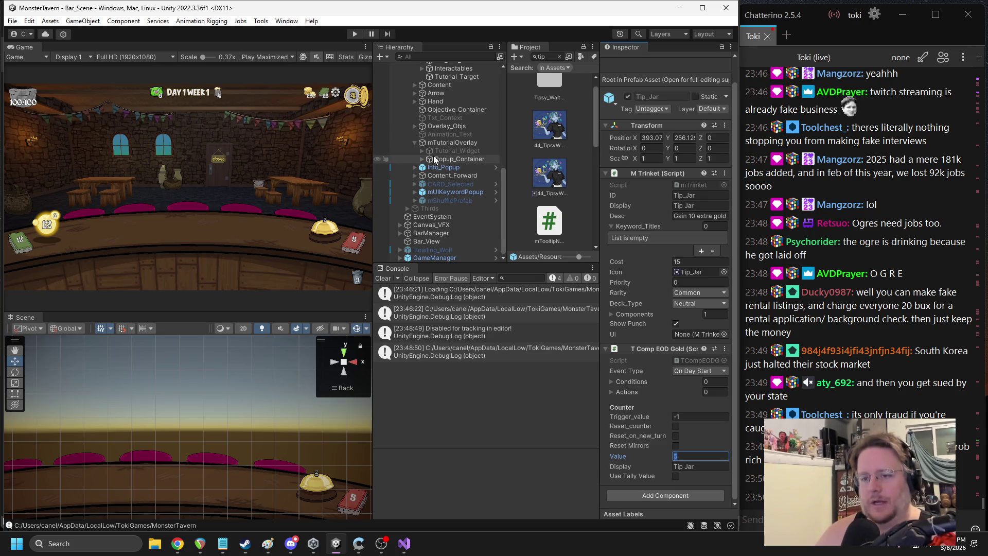
{"action": "left_click_drag", "start_coordinate": [507, 149], "coordinate": [524, 149]}
{"action": "left_click_drag", "start_coordinate": [598, 154], "coordinate": [615, 155]}
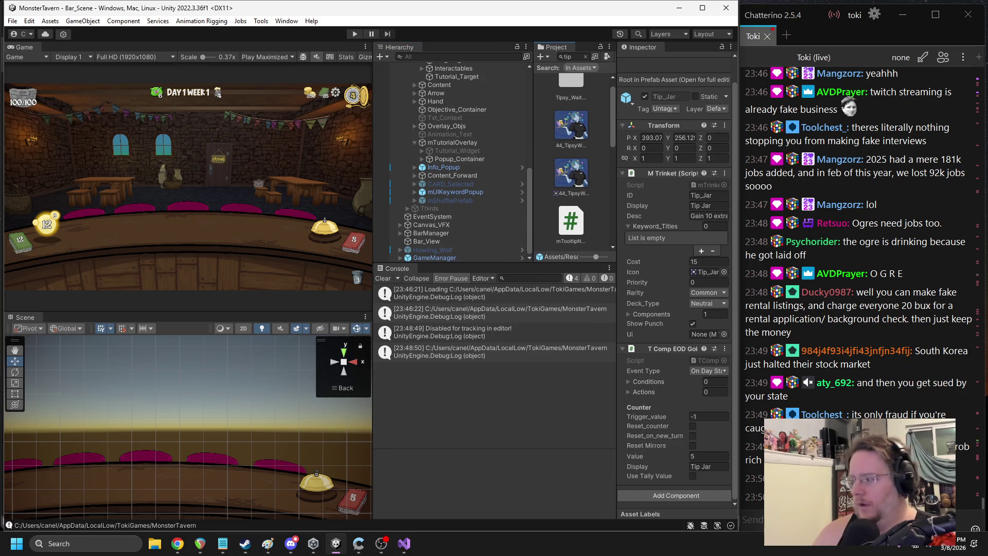
{"action": "key", "text": "alt+Tab"}
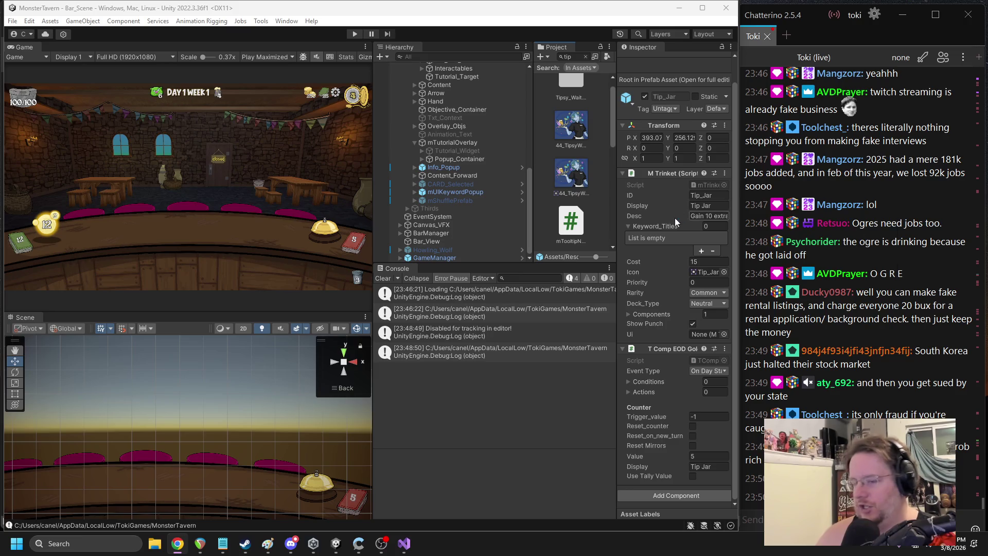
{"action": "left_click", "coordinate": [416, 143]}
{"action": "left_click", "coordinate": [355, 34]}
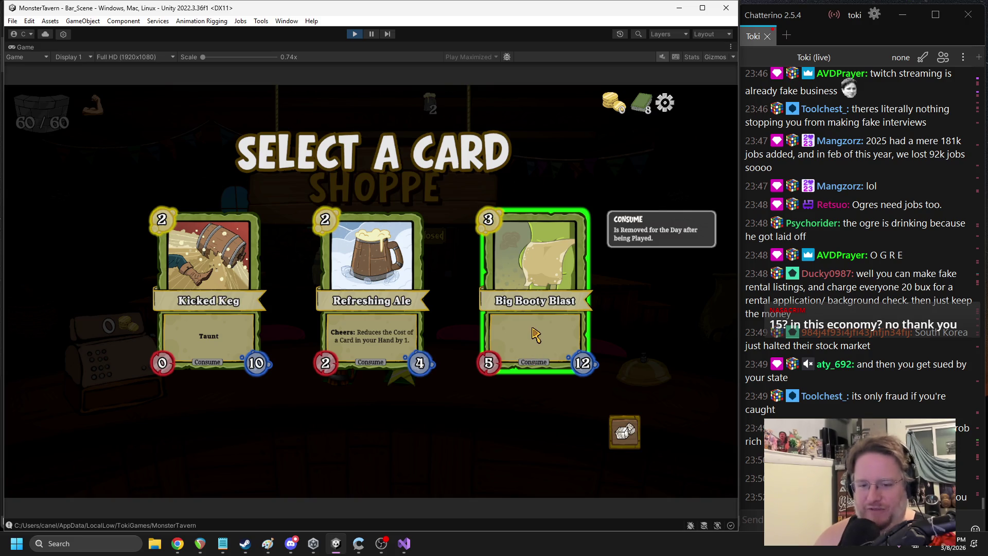
Take Big Booty Blast and Wild Fermentation as card rewards, then begin Week 1 Day 1
{"action": "left_click", "coordinate": [535, 335]}
{"action": "left_click", "coordinate": [401, 371]}
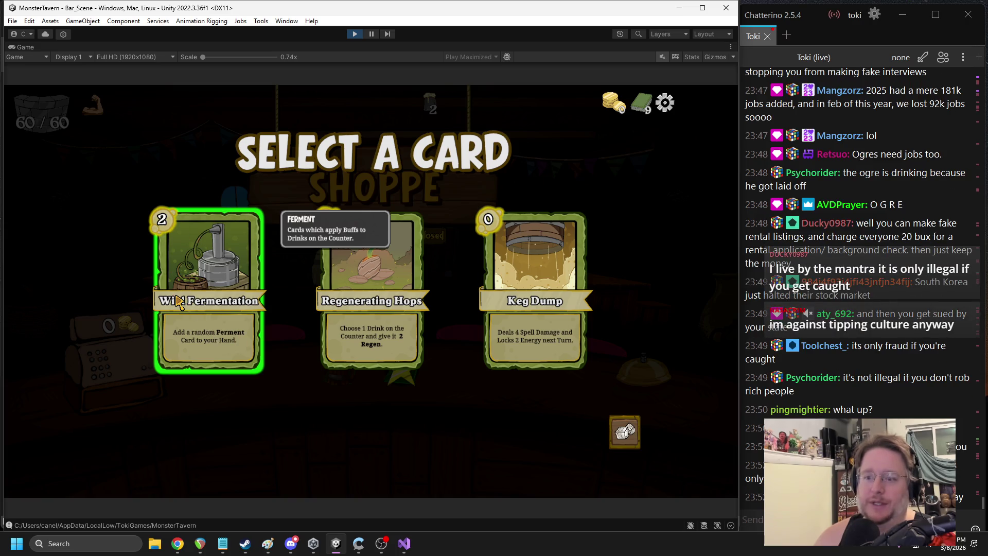
{"action": "left_click", "coordinate": [206, 221]}
{"action": "left_click", "coordinate": [614, 391]}
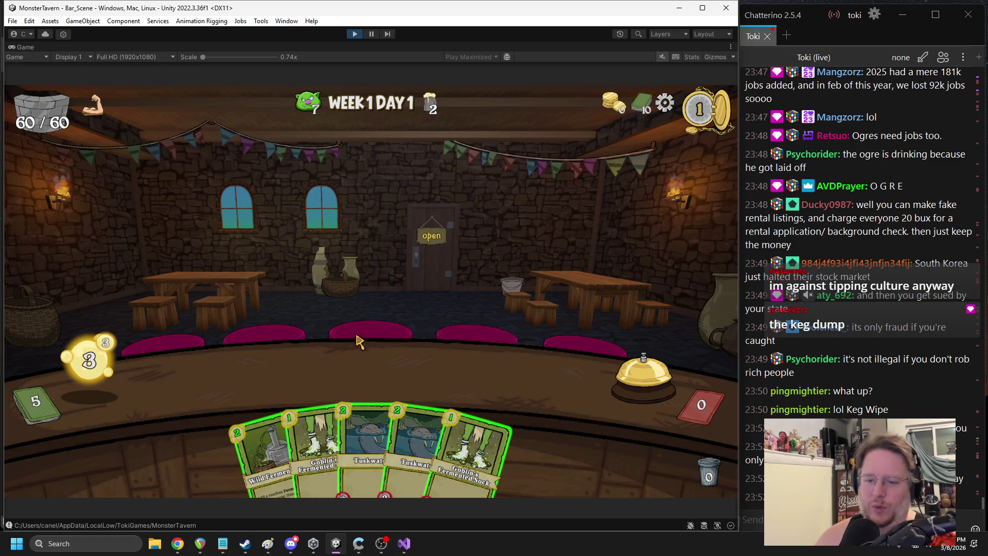
Place Tuskwater and Goblin's Fermented Sock on the counter, then end the first turn
{"action": "left_click_drag", "start_coordinate": [415, 430], "coordinate": [238, 376]}
{"action": "mouse_move", "coordinate": [432, 445]}
{"action": "left_mouse_down"}
{"action": "mouse_move", "coordinate": [353, 355]}
{"action": "mouse_move", "coordinate": [367, 373]}
{"action": "left_mouse_up"}
{"action": "key", "text": "Escape"}
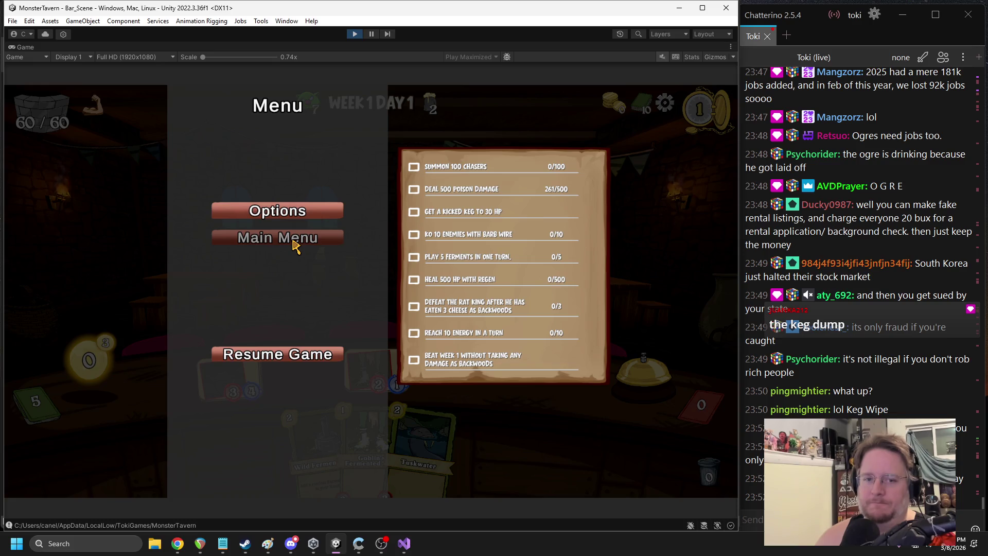
{"action": "key", "text": "Escape"}
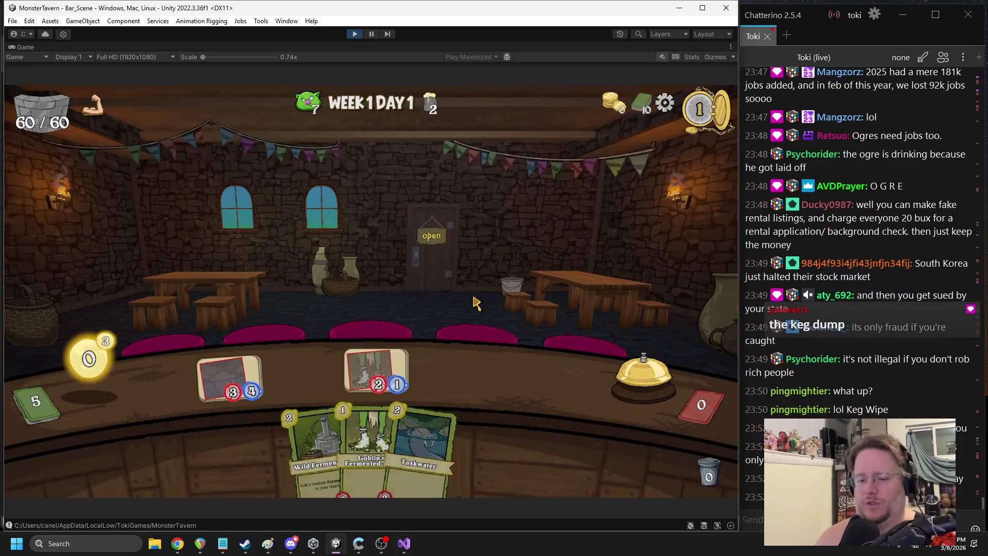
{"action": "left_click", "coordinate": [630, 353]}
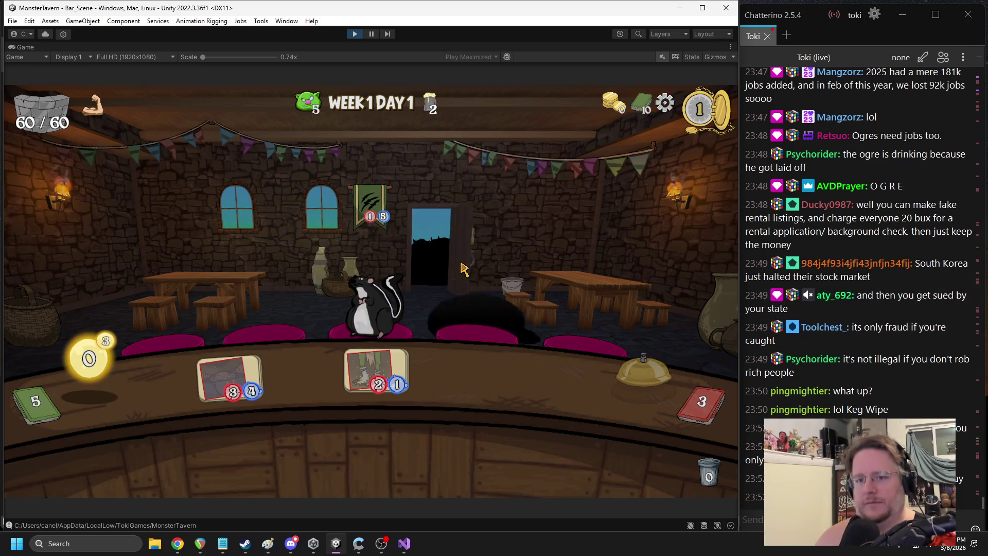
Play another Tuskwater and a Sock card onto the bar slots, then end the turn
{"action": "mouse_move", "coordinate": [492, 211]}
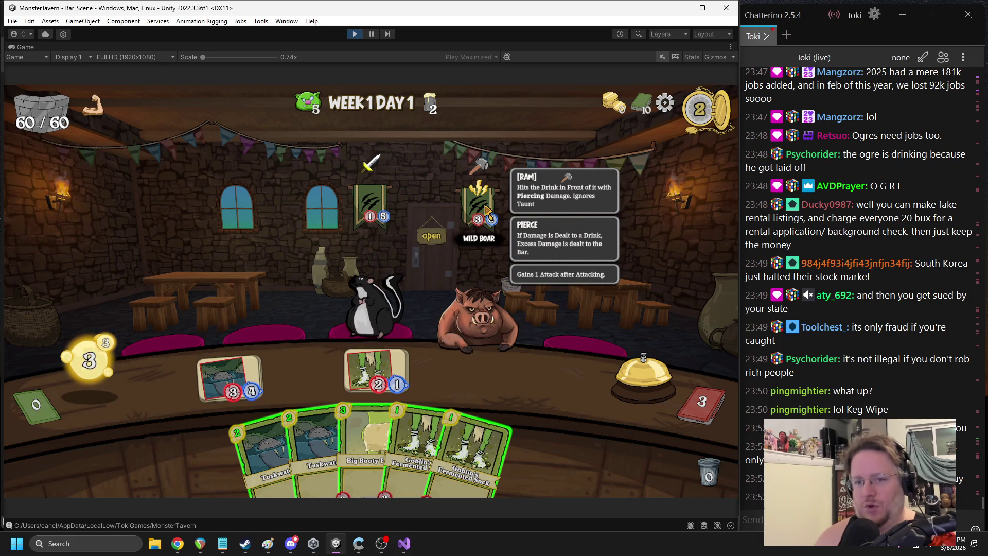
{"action": "mouse_move", "coordinate": [314, 453]}
{"action": "left_mouse_down"}
{"action": "mouse_move", "coordinate": [448, 356]}
{"action": "mouse_move", "coordinate": [459, 362]}
{"action": "left_mouse_up"}
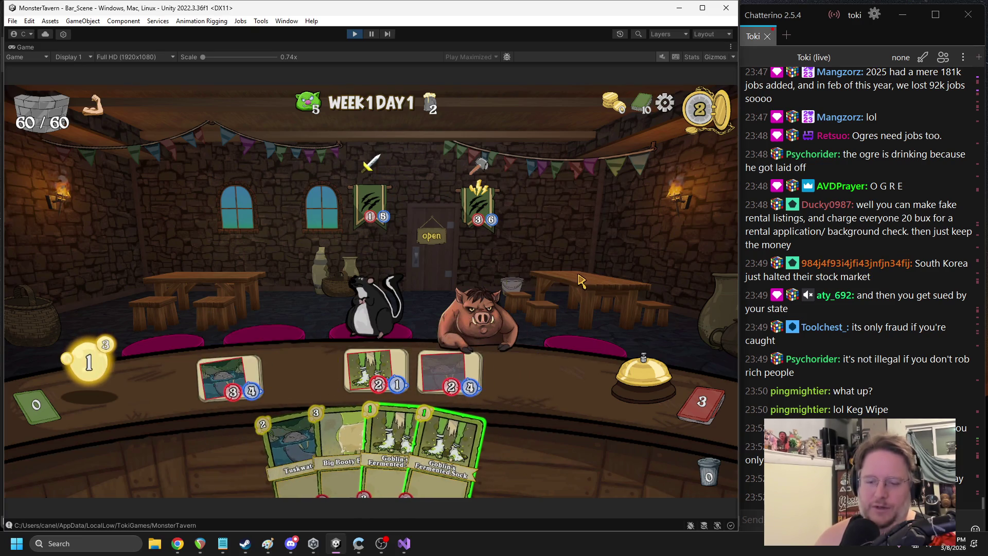
{"action": "left_click_drag", "start_coordinate": [448, 442], "coordinate": [566, 397]}
{"action": "mouse_move", "coordinate": [388, 293]}
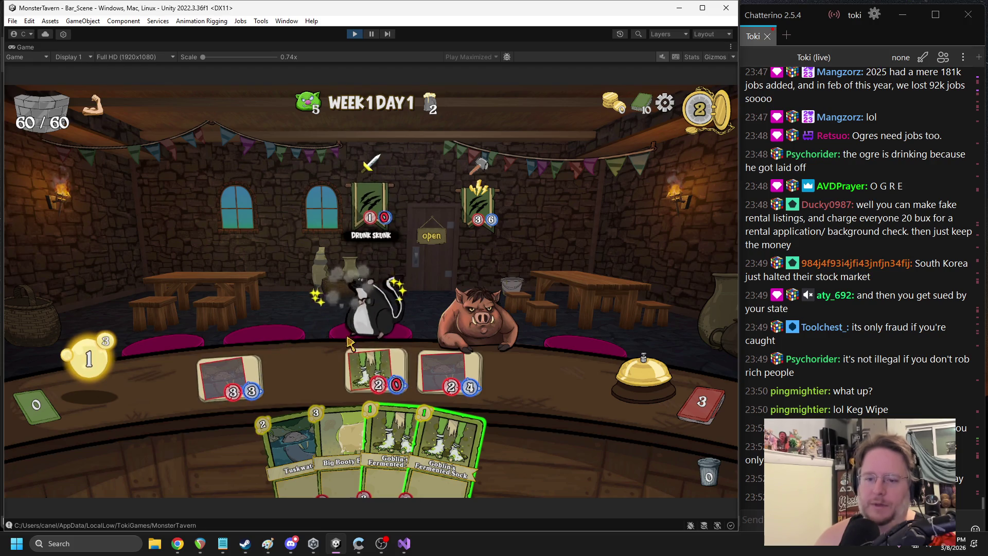
{"action": "left_click_drag", "start_coordinate": [396, 453], "coordinate": [303, 376]}
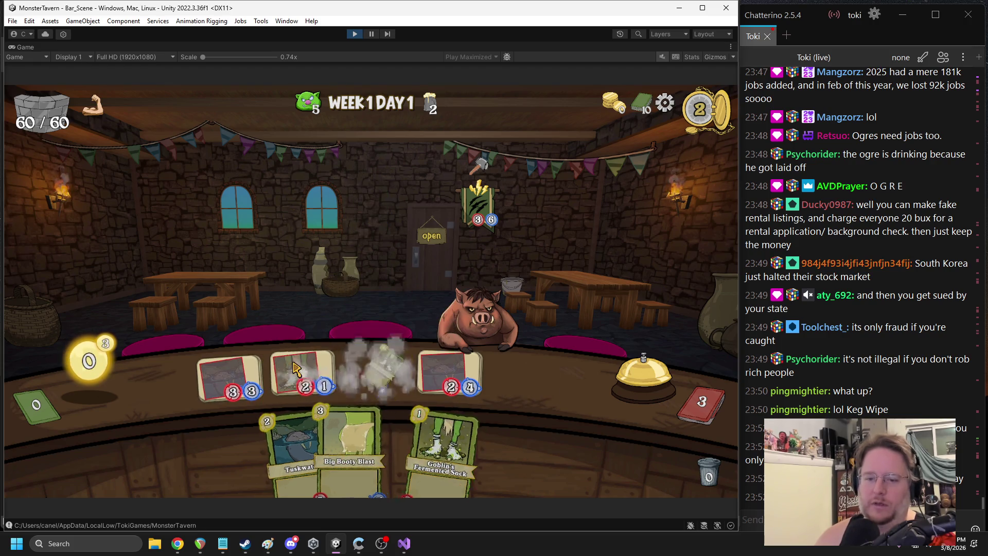
{"action": "left_click", "coordinate": [619, 352]}
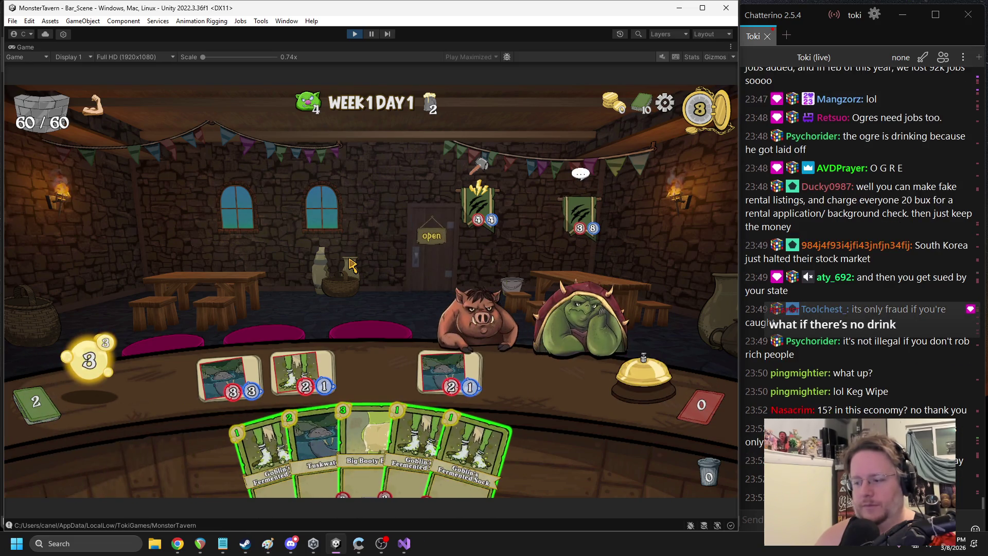
{"action": "mouse_move", "coordinate": [463, 328]}
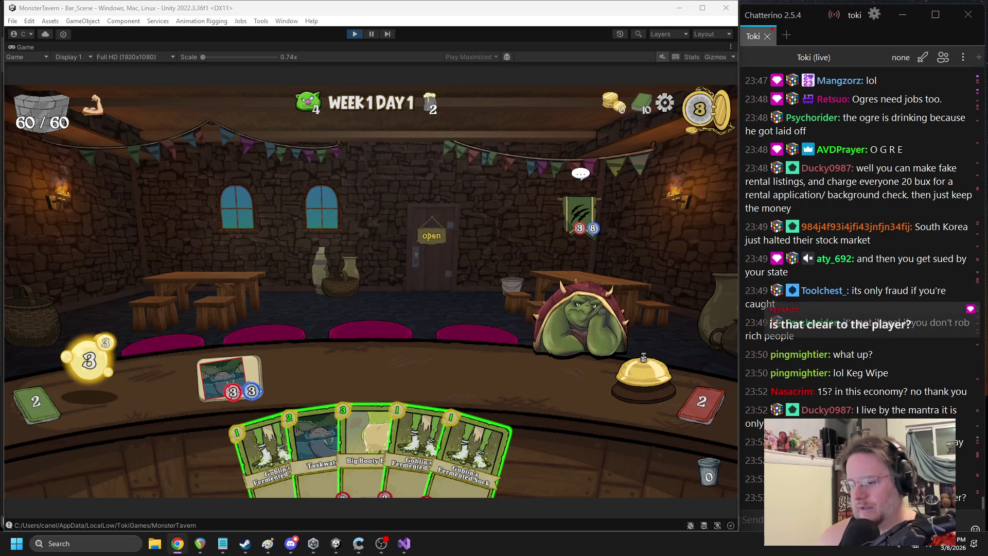
Play Big Booty Blast, attack the Snapper, add Tuskwater and Fermented Sock, then end the turn
{"action": "left_click", "coordinate": [367, 294]}
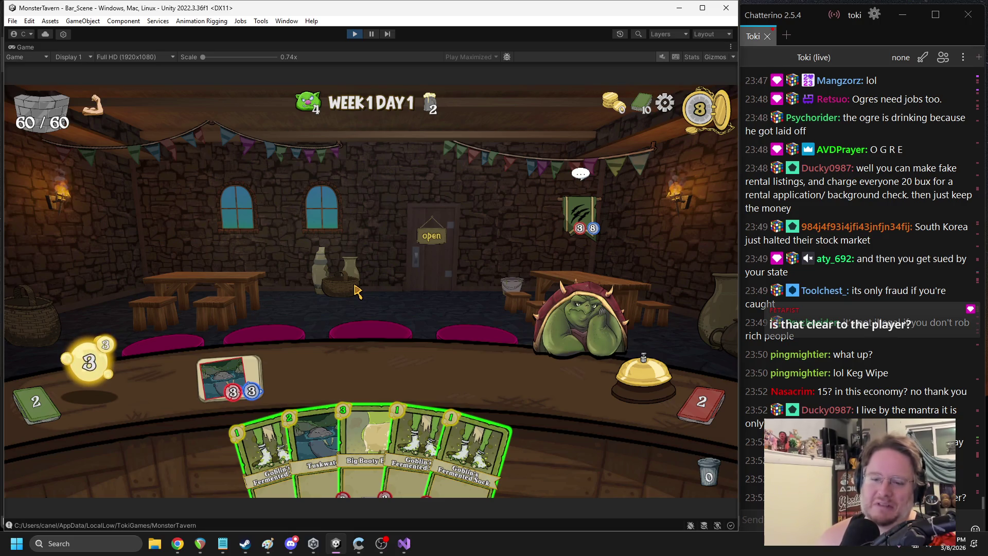
{"action": "mouse_move", "coordinate": [346, 412]}
{"action": "left_mouse_down"}
{"action": "mouse_move", "coordinate": [385, 355]}
{"action": "mouse_move", "coordinate": [371, 443]}
{"action": "left_mouse_up"}
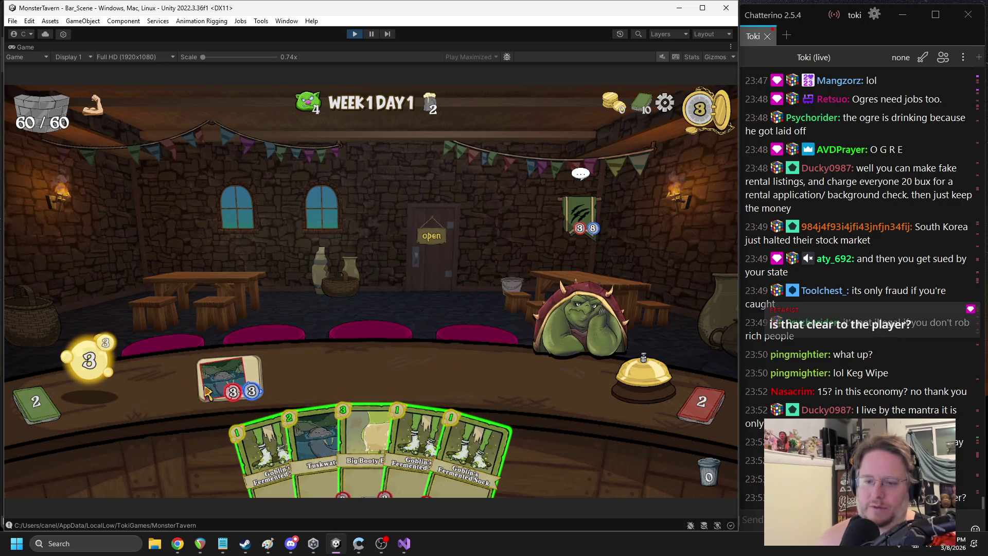
{"action": "left_click", "coordinate": [344, 421]}
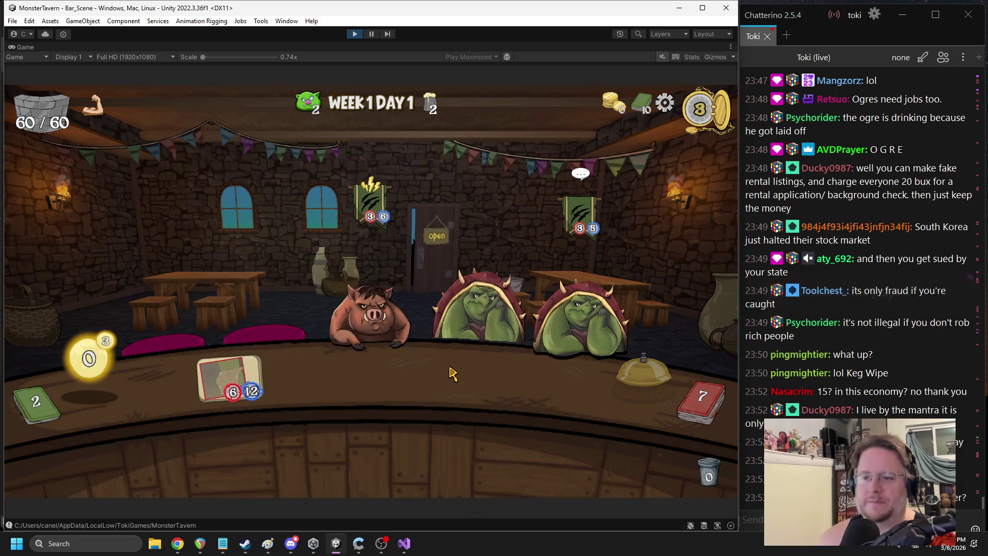
{"action": "left_click", "coordinate": [613, 313]}
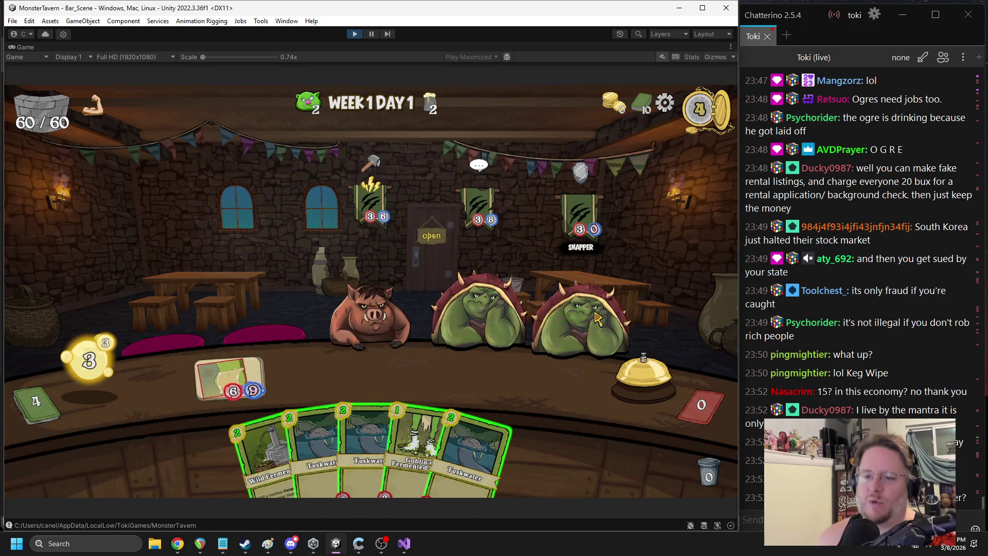
{"action": "left_click_drag", "start_coordinate": [362, 429], "coordinate": [385, 359]}
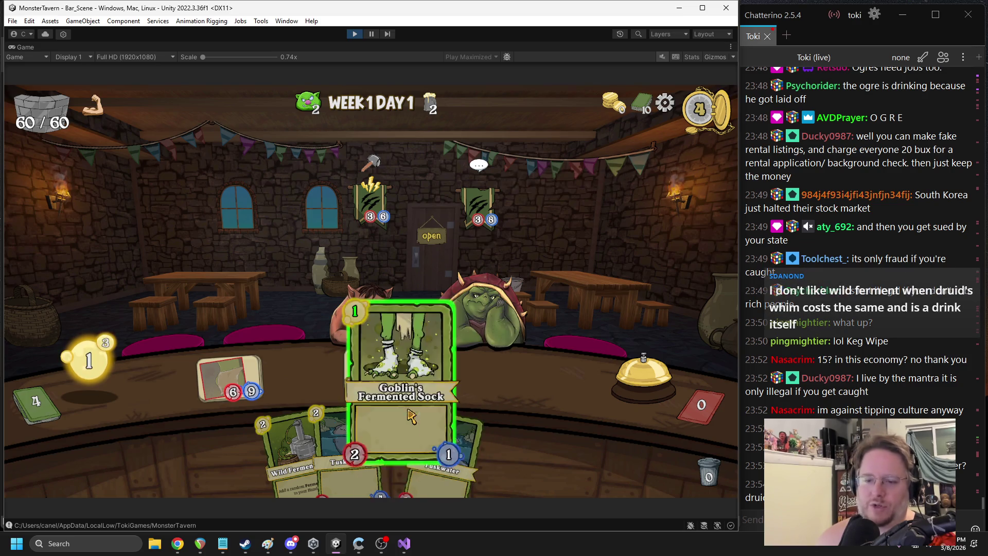
{"action": "left_click_drag", "start_coordinate": [412, 415], "coordinate": [412, 361]}
{"action": "left_click", "coordinate": [611, 372]}
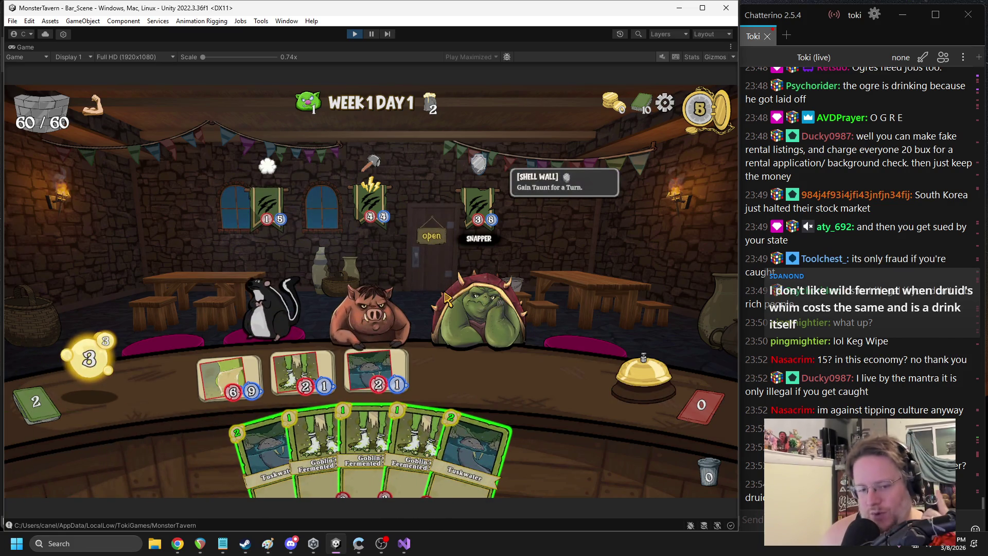
{"action": "mouse_move", "coordinate": [392, 247]}
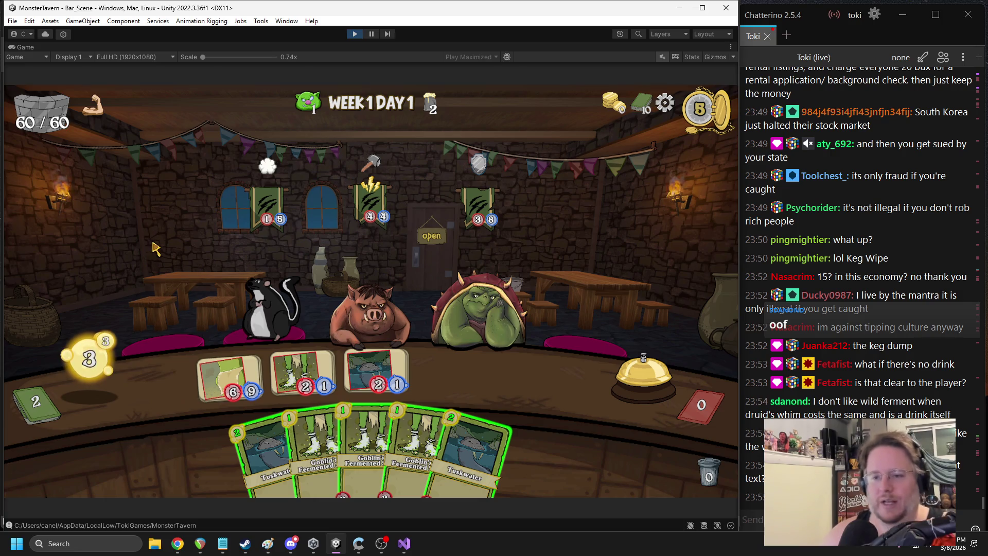
Serve the skunk's and boar's orders, play Fermented Sock cards and add Tuskwater to the second drink
{"action": "left_click", "coordinate": [226, 375]}
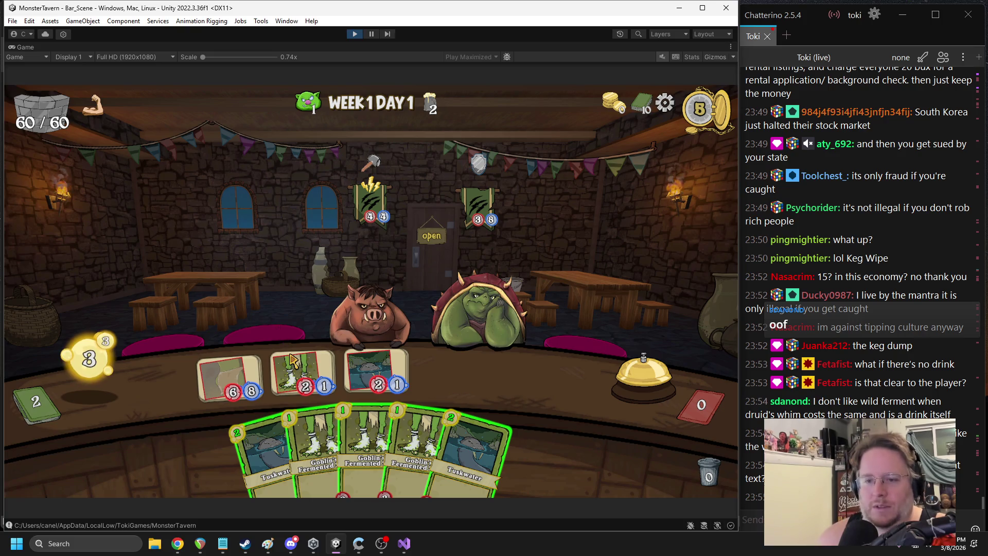
{"action": "left_click", "coordinate": [302, 373]}
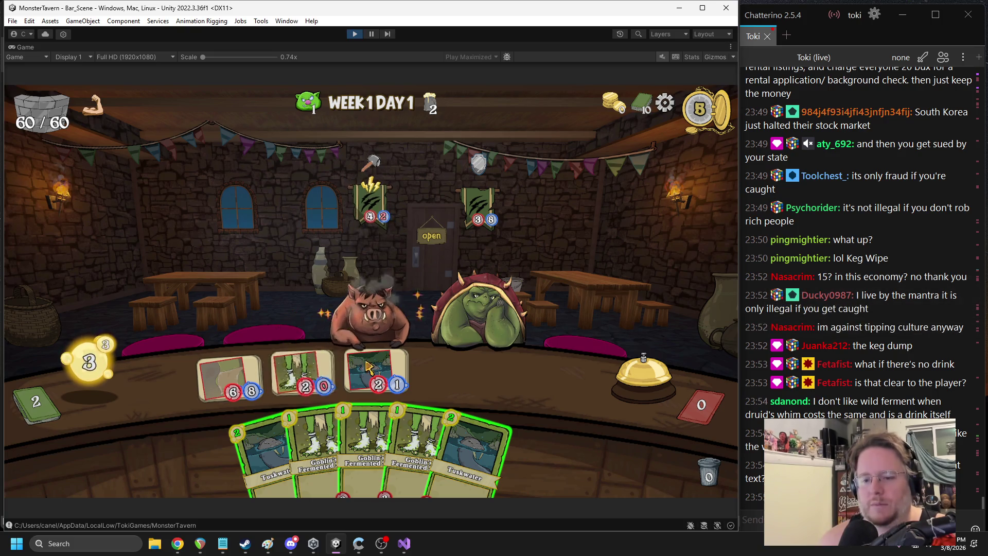
{"action": "left_click", "coordinate": [365, 448]}
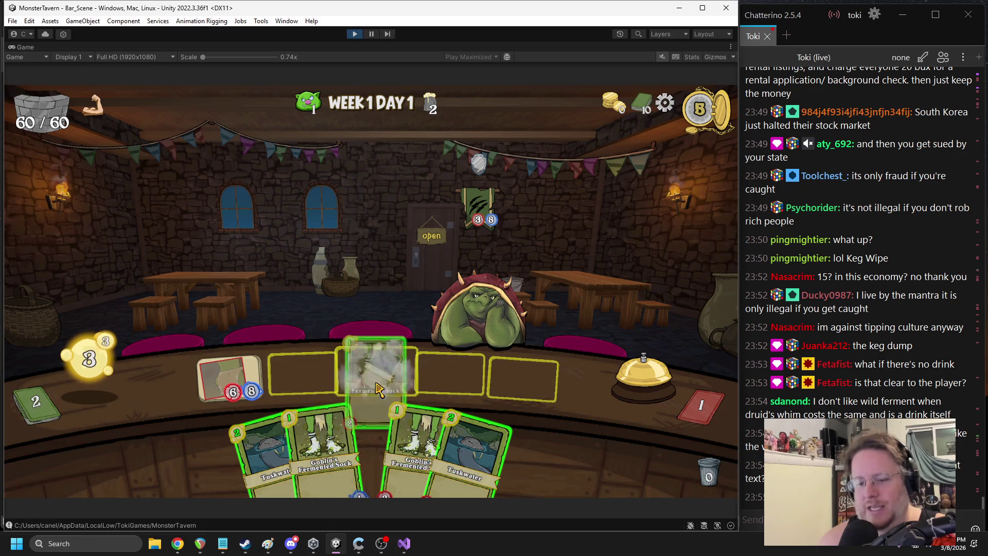
{"action": "left_click", "coordinate": [375, 447]}
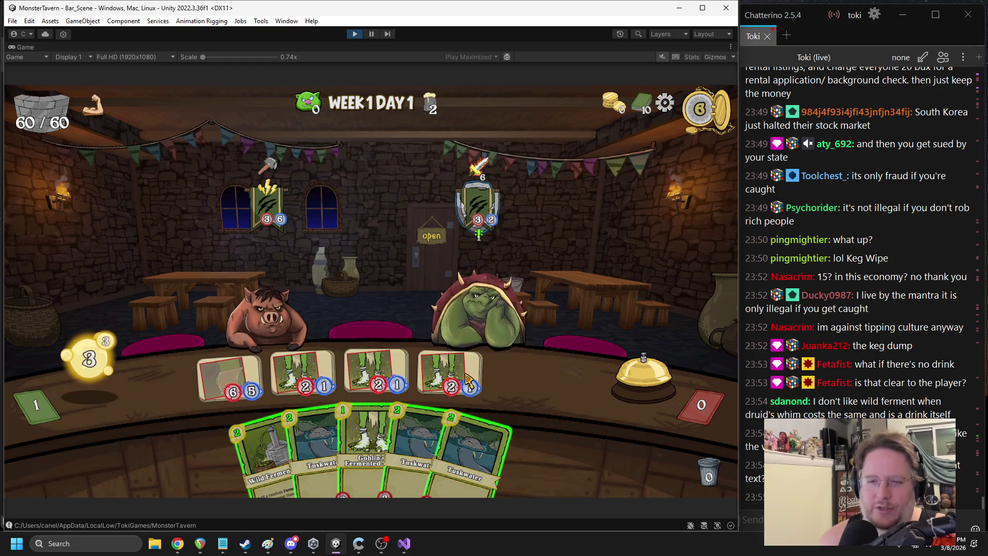
{"action": "left_click_drag", "start_coordinate": [316, 448], "coordinate": [305, 365]}
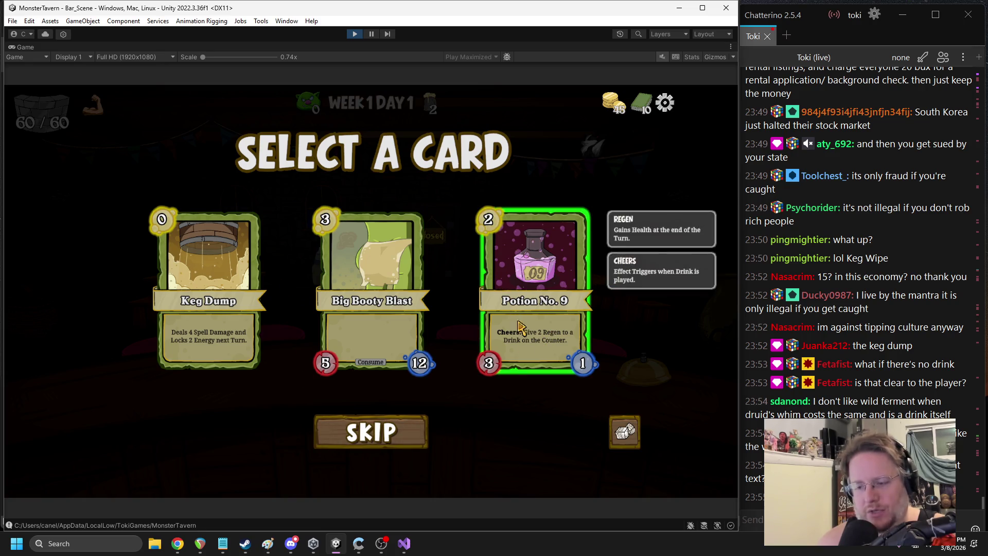
Skip the card reward and buy the 20-gold stat upgrade for Big Booty Blast
{"action": "left_click", "coordinate": [377, 444]}
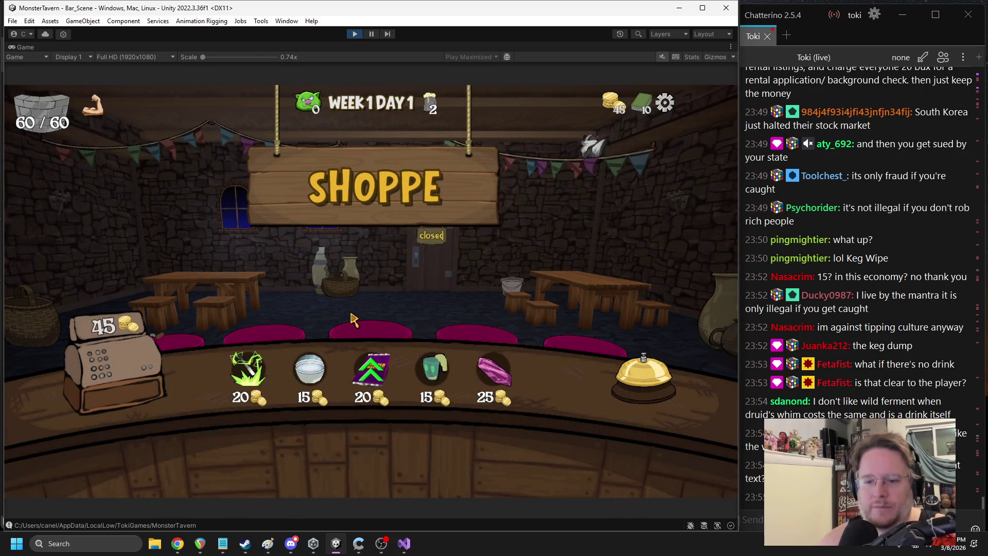
{"action": "mouse_move", "coordinate": [308, 370]}
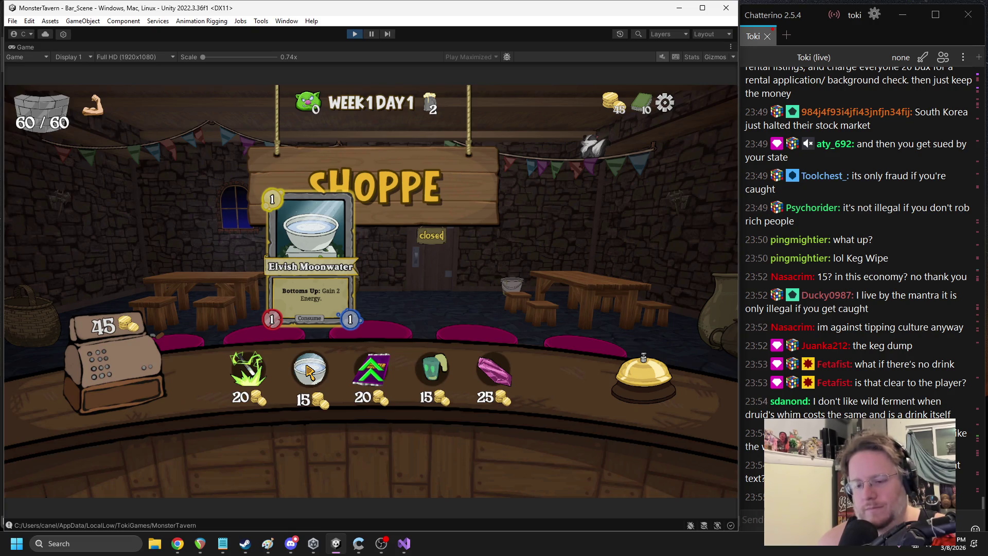
{"action": "left_click", "coordinate": [371, 368]}
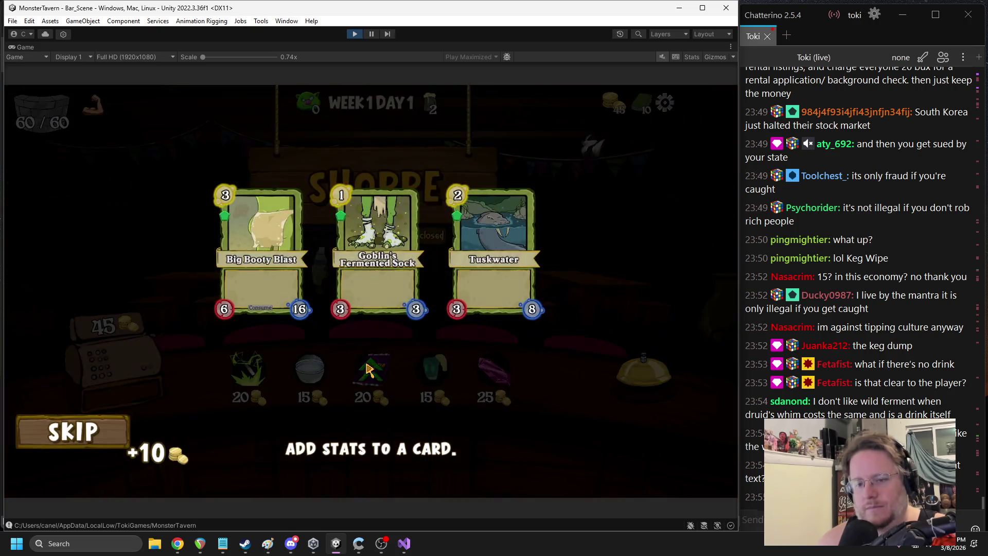
{"action": "left_click", "coordinate": [264, 274]}
Pause the running playtest from the toolbar
{"action": "mouse_move", "coordinate": [497, 382]}
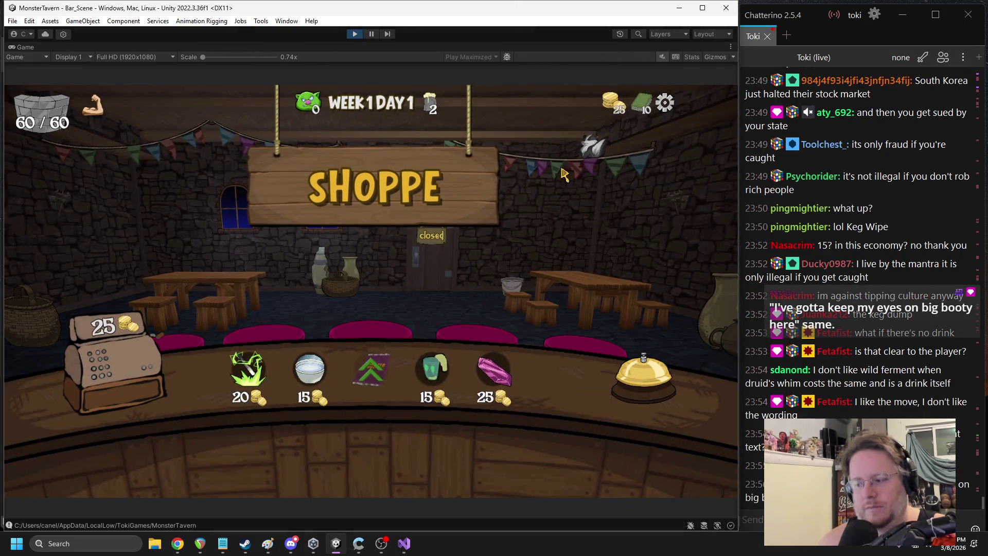
{"action": "mouse_move", "coordinate": [347, 116]}
{"action": "left_click", "coordinate": [371, 35]}
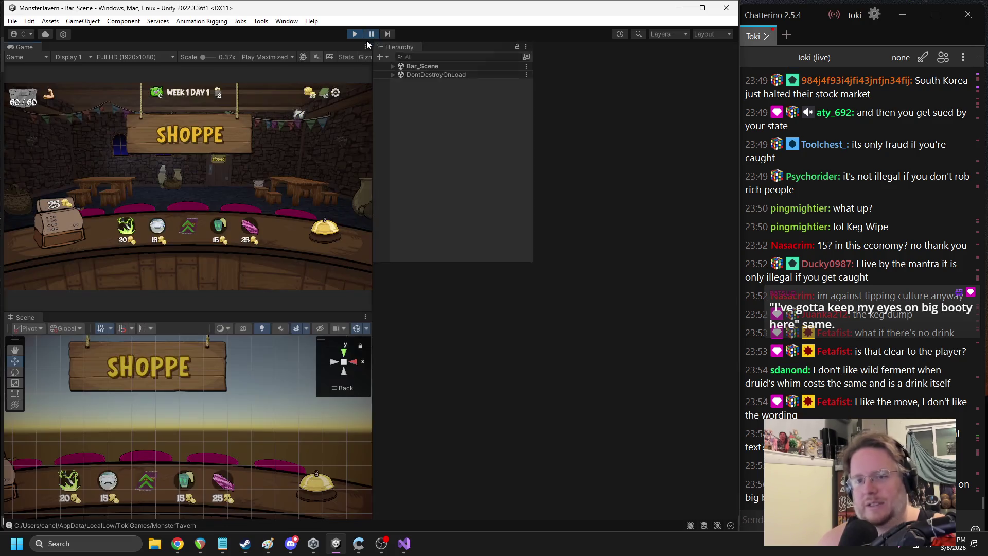
Expand Bar_Scene > Canvas > UI > Content and select mUINightPlanner(Clone)
{"action": "left_click", "coordinate": [393, 66]}
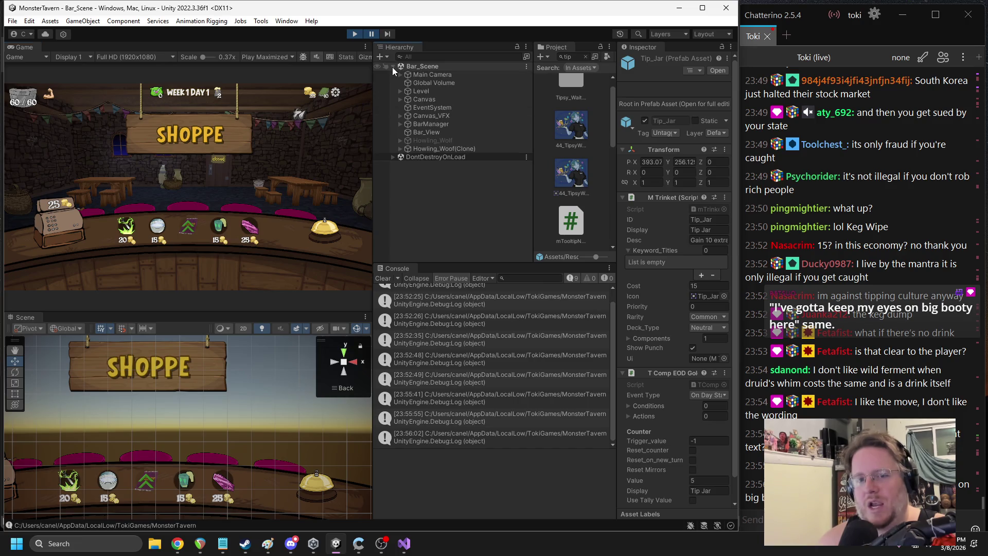
{"action": "left_click", "coordinate": [401, 99]}
{"action": "left_click", "coordinate": [408, 108]}
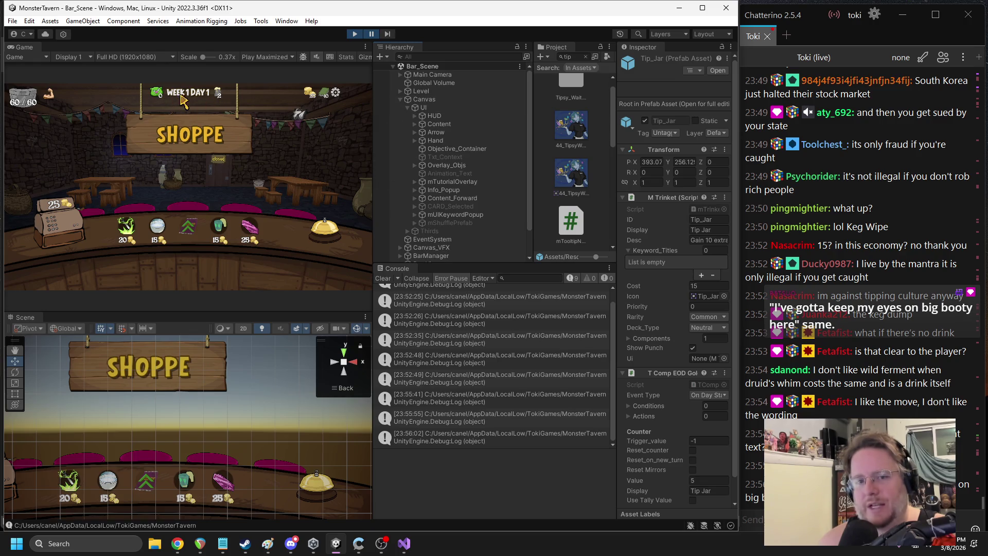
{"action": "left_click", "coordinate": [414, 124]}
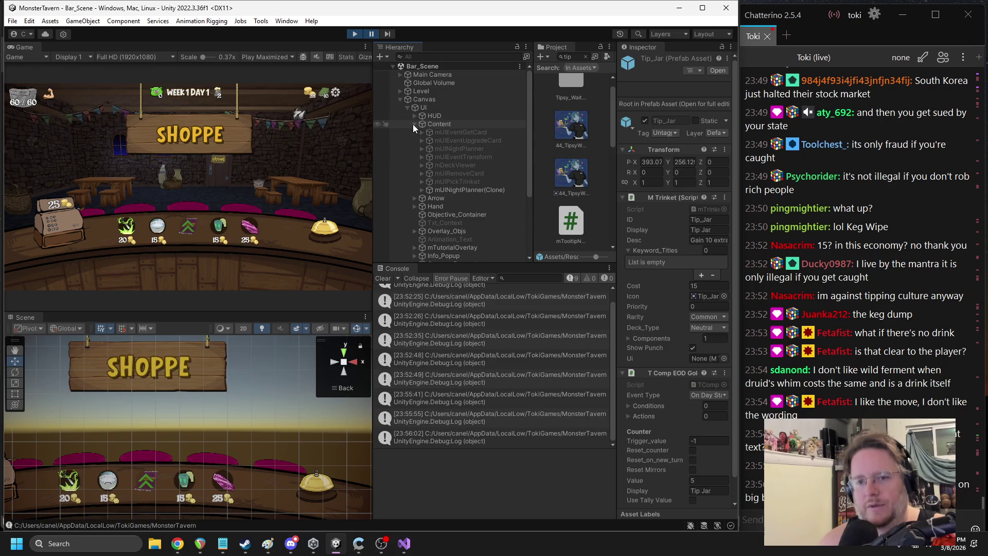
{"action": "left_click", "coordinate": [469, 188]}
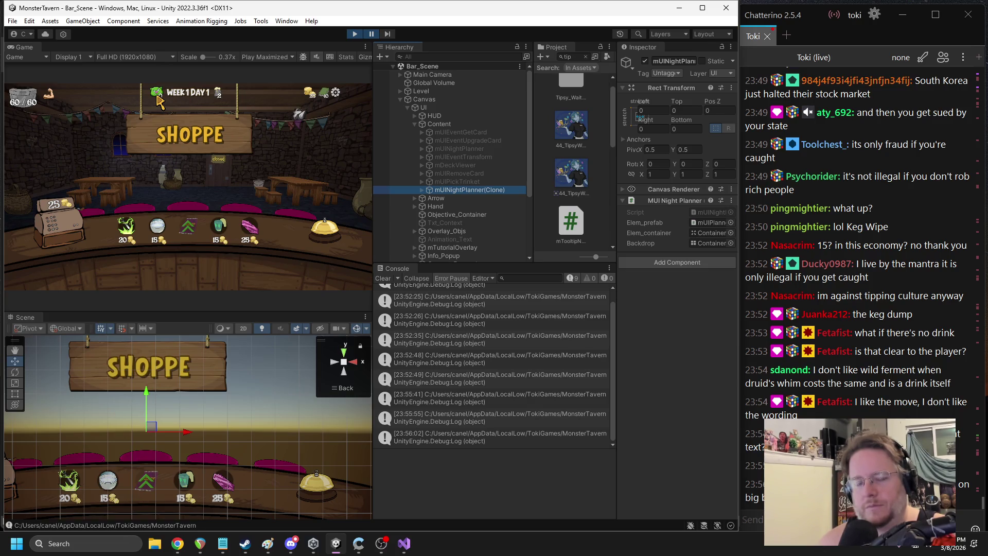
Widen the Inspector and open the MUI Night Planner script via Edit Script
{"action": "left_click", "coordinate": [617, 211]}
{"action": "left_click_drag", "start_coordinate": [617, 211], "coordinate": [566, 214]}
{"action": "right_click", "coordinate": [619, 204]}
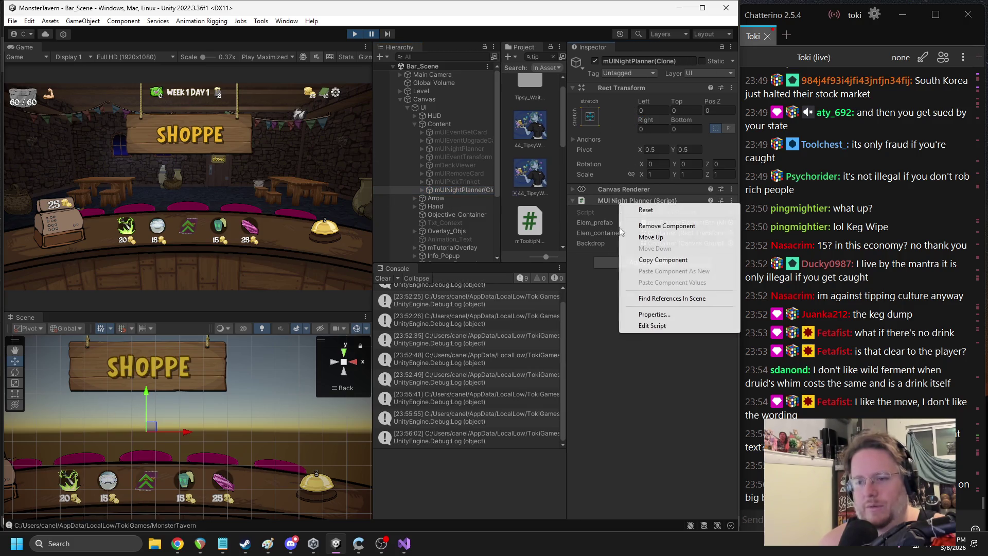
{"action": "left_click", "coordinate": [652, 326]}
{"action": "scroll", "coordinate": [393, 266], "scroll_direction": "up", "scroll_amount": 13}
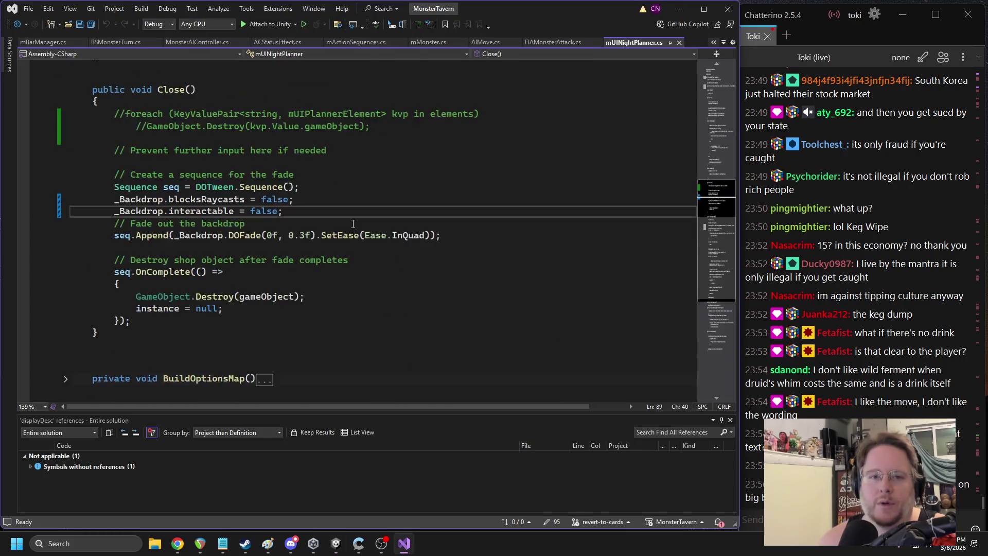
{"action": "scroll", "coordinate": [294, 275], "scroll_direction": "down", "scroll_amount": 9}
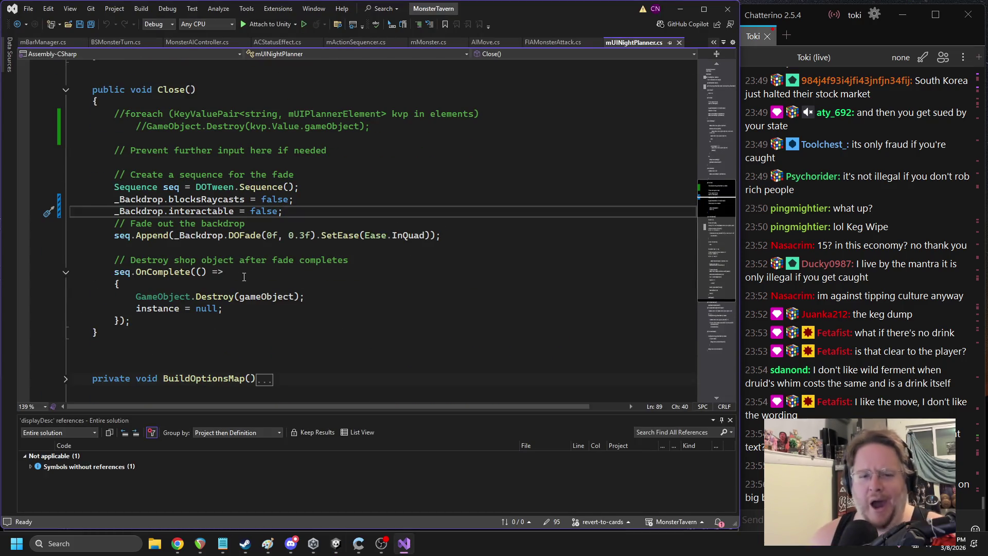
{"action": "key", "text": "alt+Tab"}
Exit Play mode, then step away to the chat window to write messages
{"action": "left_click", "coordinate": [354, 33]}
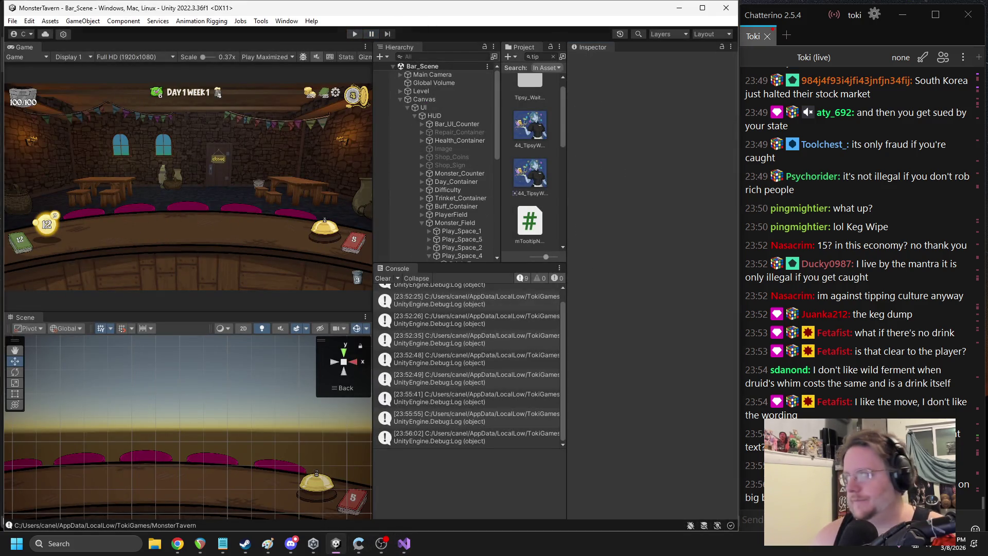
{"action": "key", "text": "alt+Tab"}
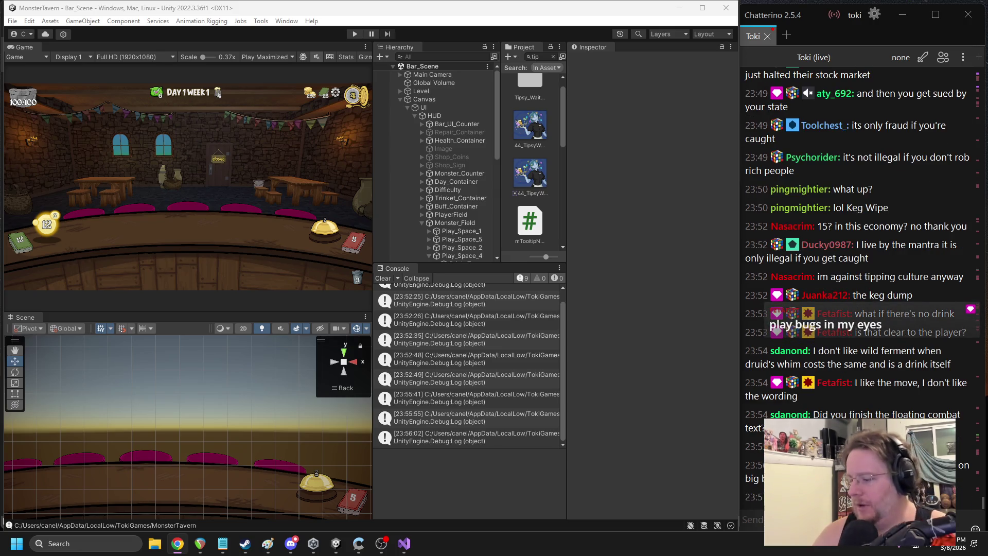
{"action": "left_click", "coordinate": [751, 519]}
{"action": "key", "text": "alt+Tab"}
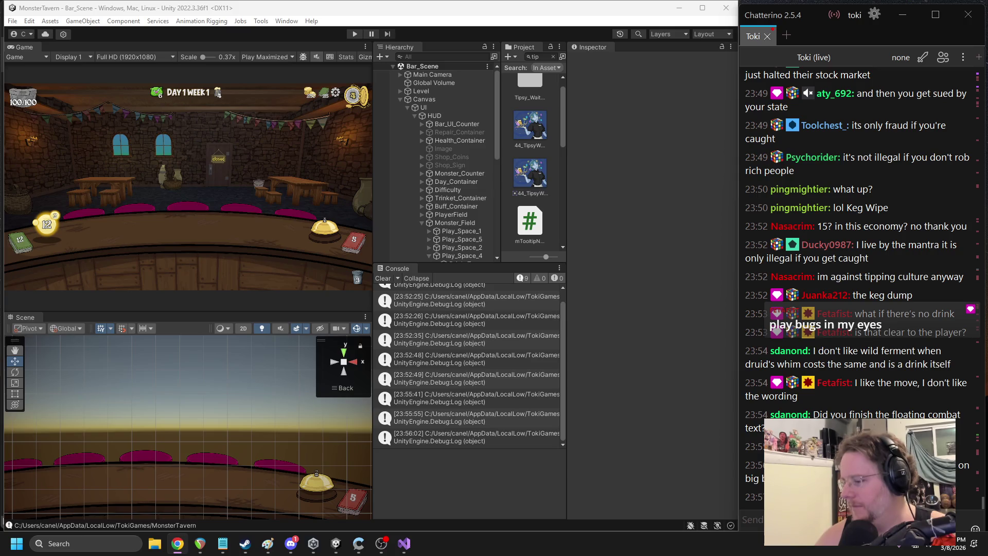
{"action": "left_click", "coordinate": [751, 519]}
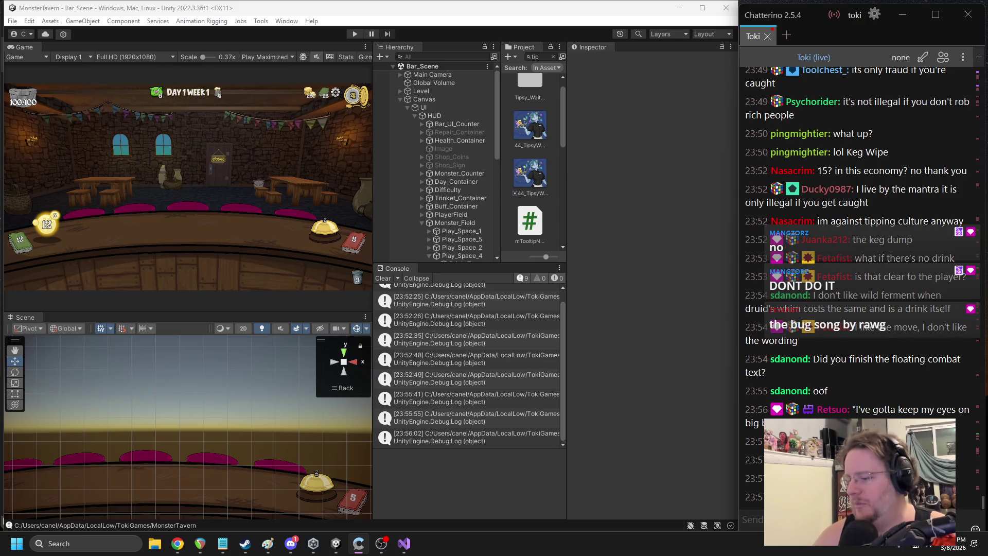
{"action": "key", "text": "alt+Tab"}
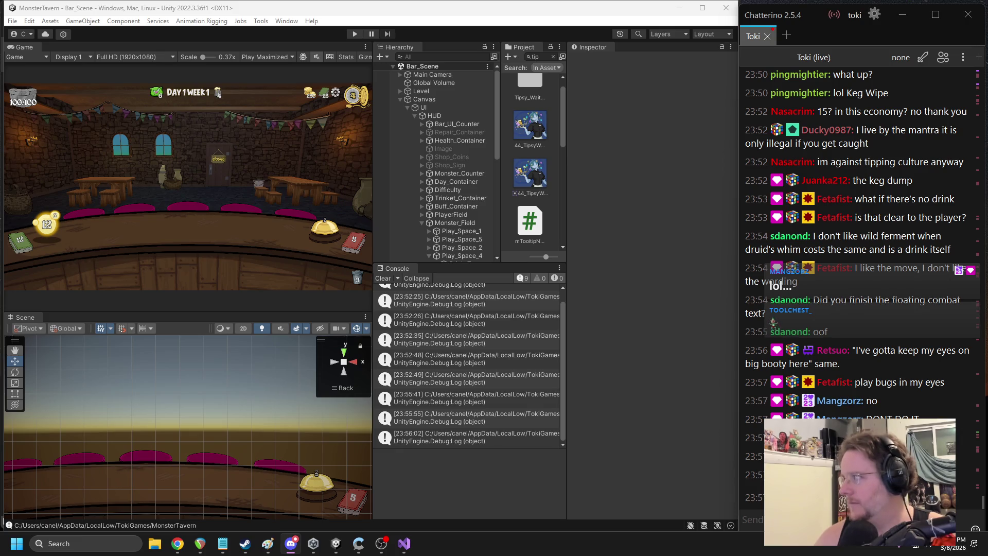
Back in Unity, clear the Console log and widen the console and project panels
{"action": "left_click", "coordinate": [242, 181]}
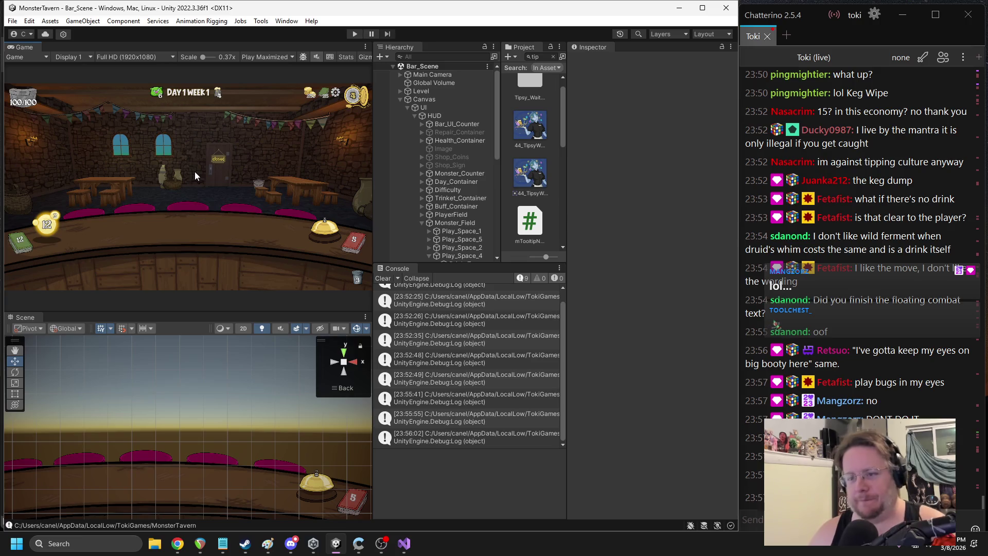
{"action": "left_click", "coordinate": [382, 278]}
{"action": "left_click_drag", "start_coordinate": [568, 180], "coordinate": [590, 180]}
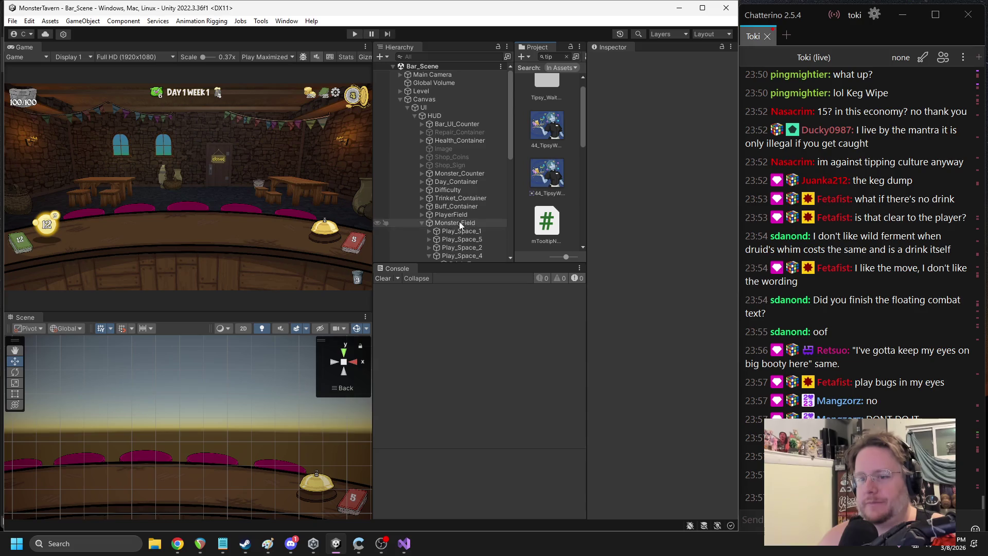
Delete the leftover commented lines in Close() and the blank line in OnDestroy, then save
{"action": "left_click", "coordinate": [404, 543]}
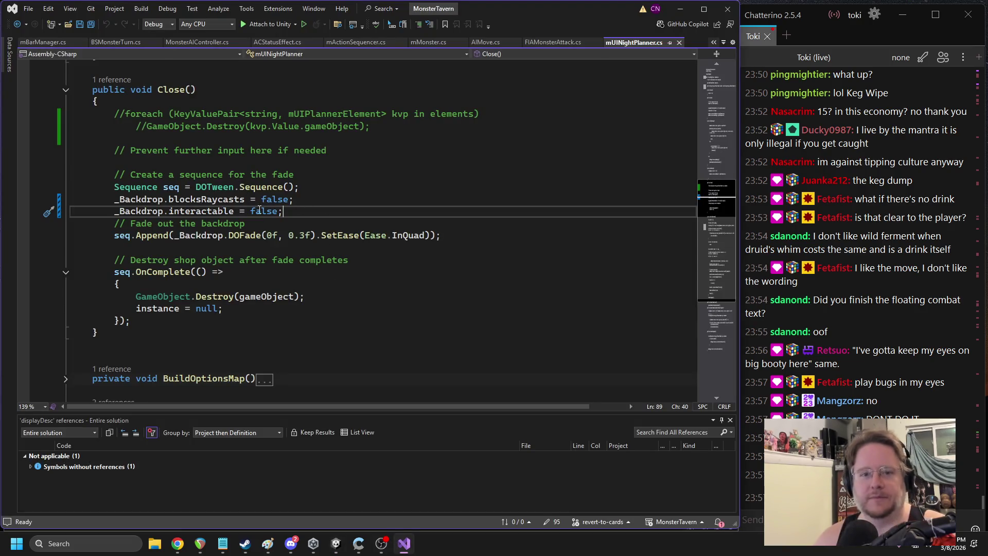
{"action": "left_click_drag", "start_coordinate": [340, 148], "coordinate": [72, 113]}
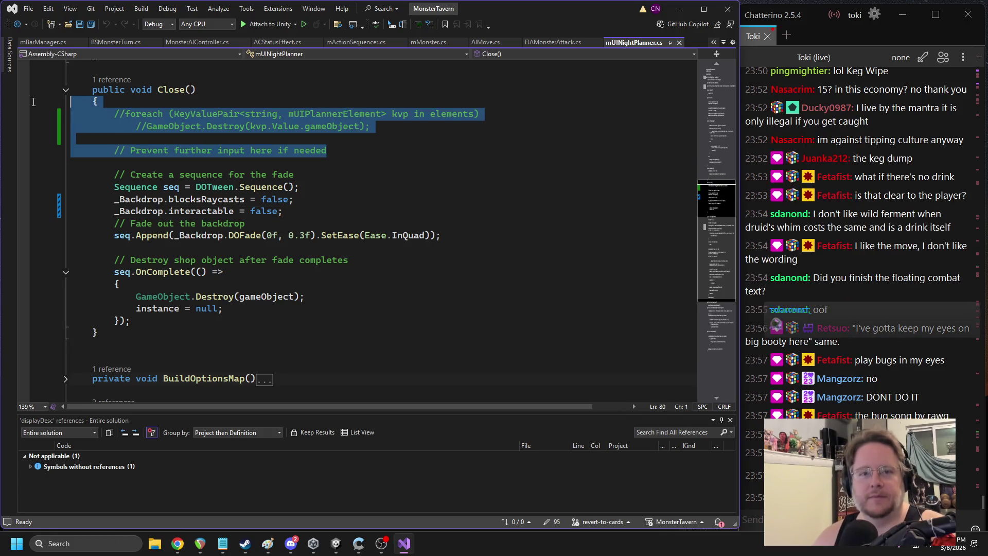
{"action": "key", "text": "Delete"}
{"action": "key", "text": "Delete"}
{"action": "key", "text": "Delete"}
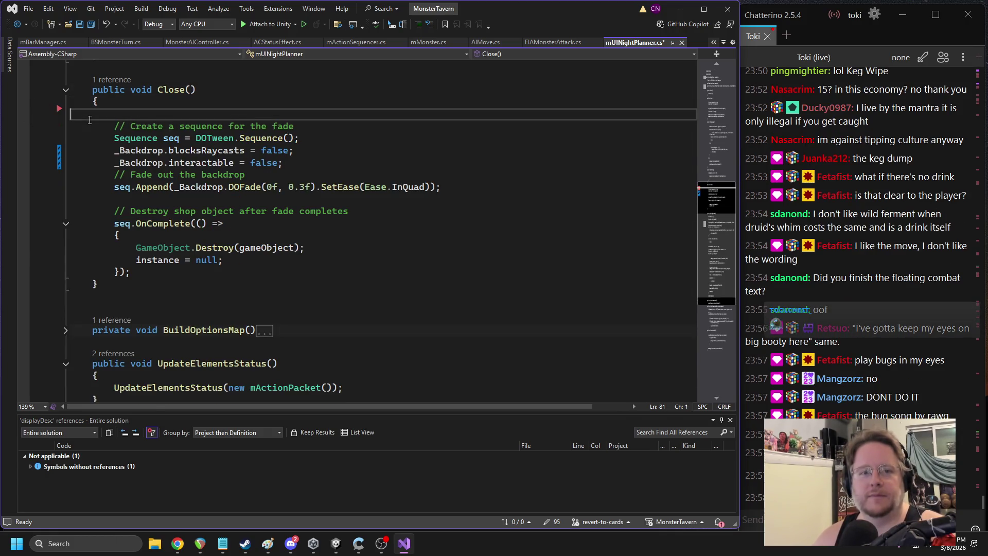
{"action": "scroll", "coordinate": [288, 226], "scroll_direction": "up", "scroll_amount": 5}
{"action": "left_click", "coordinate": [309, 214]}
{"action": "key", "text": "BackSpace"}
{"action": "scroll", "coordinate": [352, 158], "scroll_direction": "up", "scroll_amount": 10}
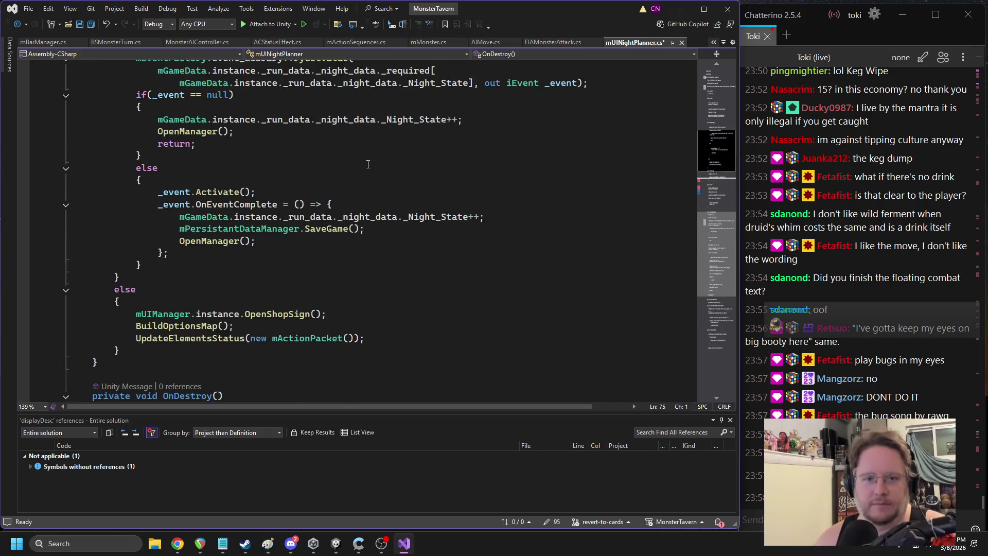
{"action": "left_click", "coordinate": [278, 165]}
{"action": "key", "text": "ctrl+s"}
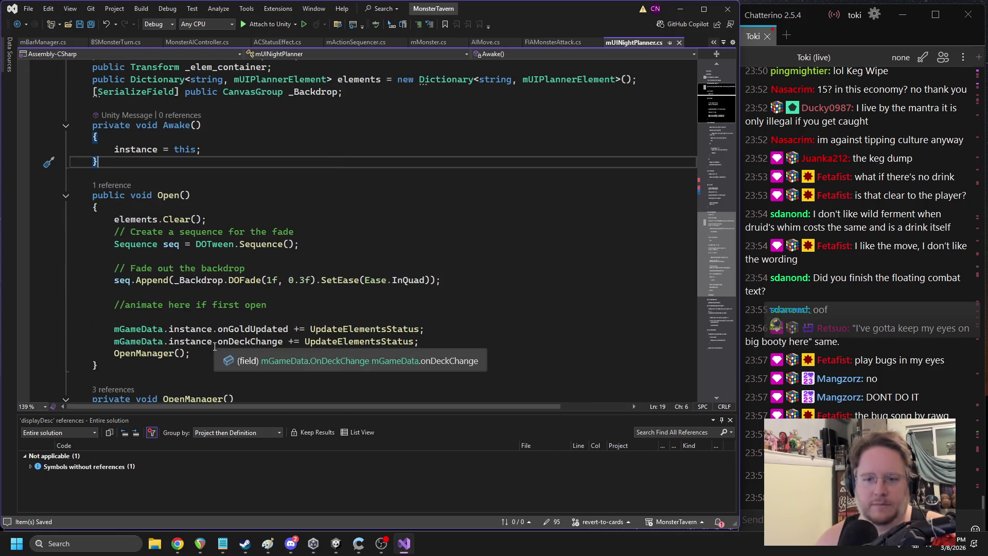
Jump to the OpenManager() definition and read through its code
{"action": "scroll", "coordinate": [147, 321], "scroll_direction": "down", "scroll_amount": 1}
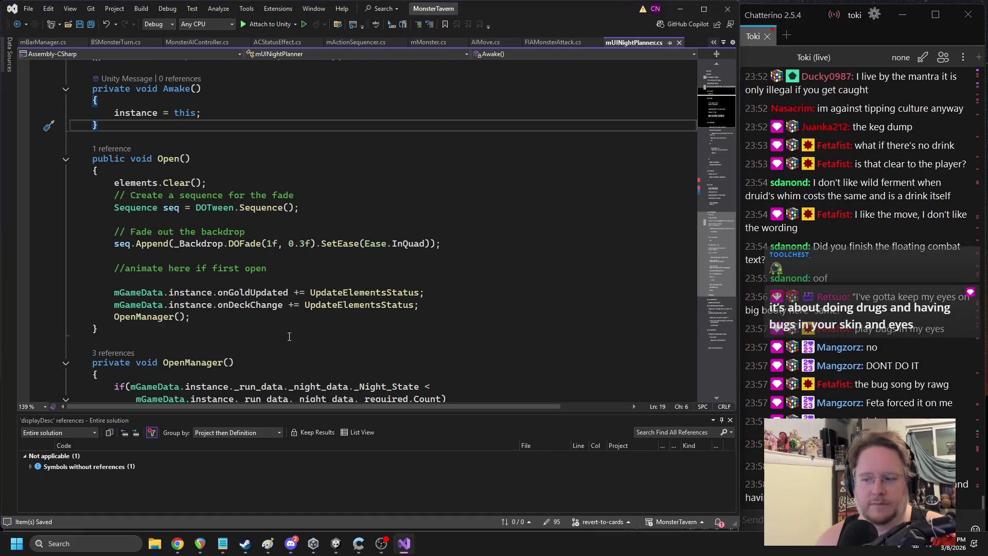
{"action": "left_click", "coordinate": [148, 316], "text": "ctrl"}
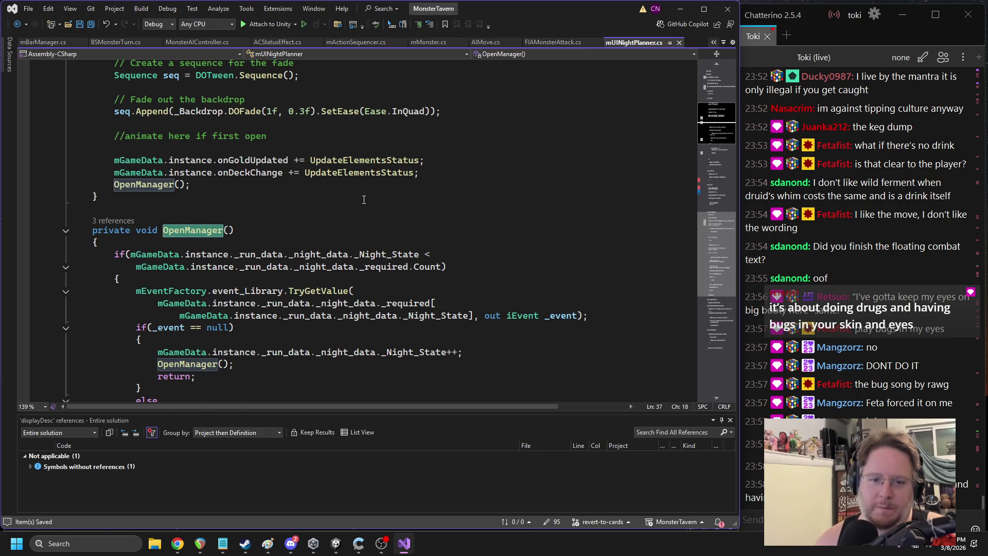
{"action": "scroll", "coordinate": [313, 271], "scroll_direction": "down", "scroll_amount": 2}
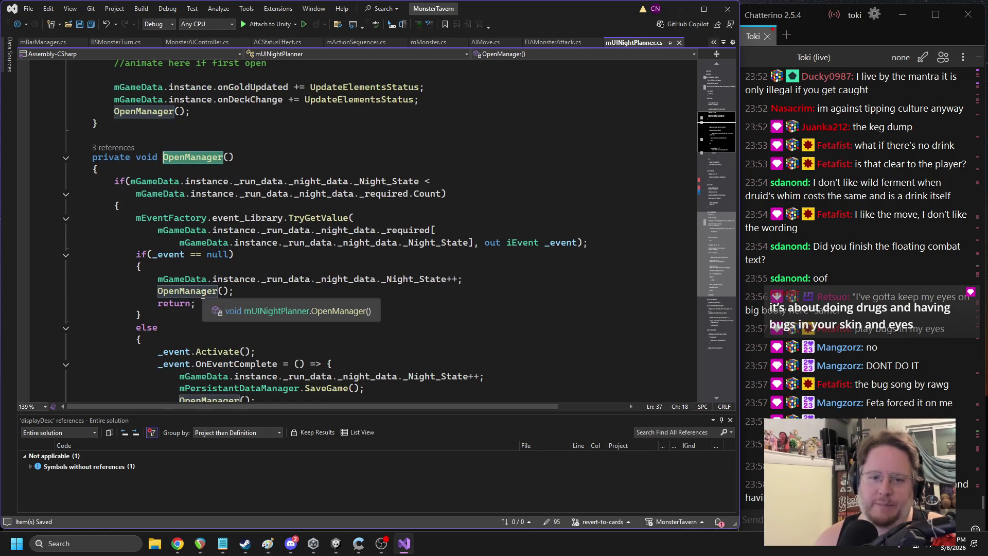
{"action": "scroll", "coordinate": [330, 306], "scroll_direction": "up", "scroll_amount": 2}
{"action": "scroll", "coordinate": [369, 304], "scroll_direction": "down", "scroll_amount": 2}
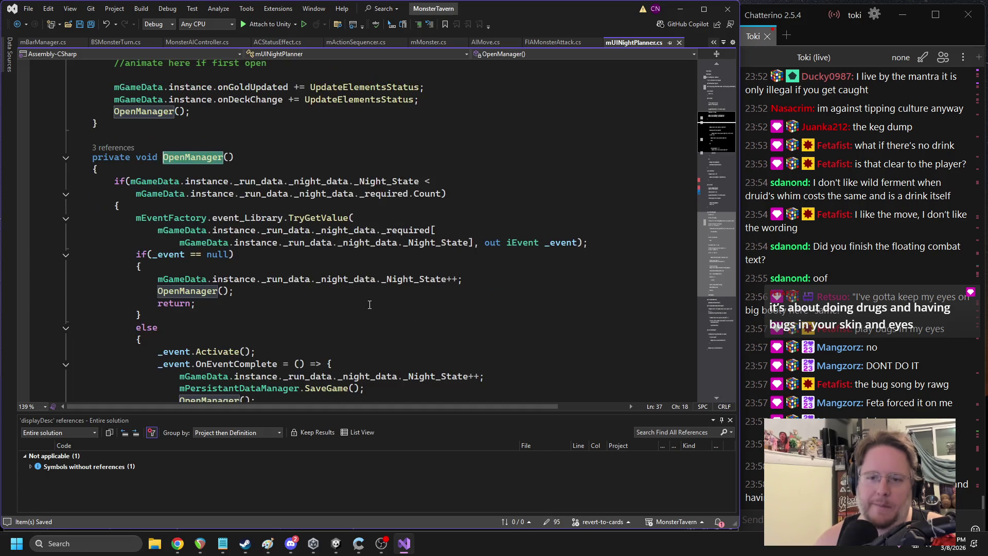
{"action": "scroll", "coordinate": [365, 301], "scroll_direction": "down", "scroll_amount": 1}
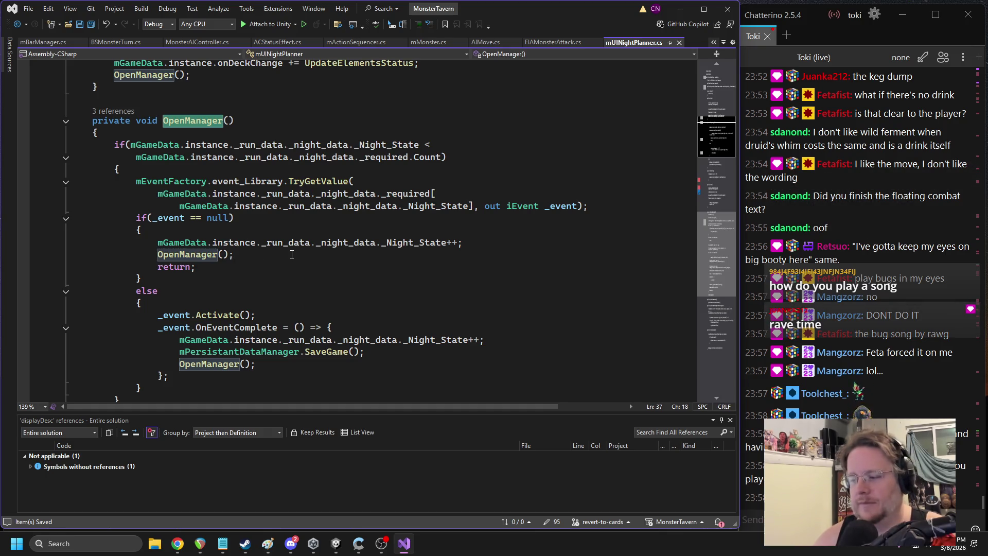
{"action": "scroll", "coordinate": [289, 258], "scroll_direction": "down", "scroll_amount": 3}
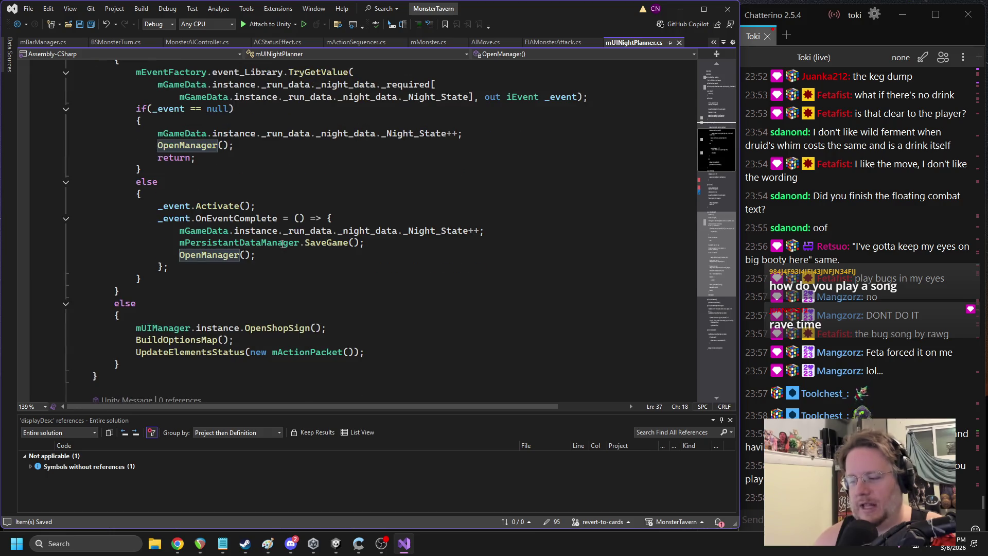
{"action": "scroll", "coordinate": [280, 247], "scroll_direction": "down", "scroll_amount": 2}
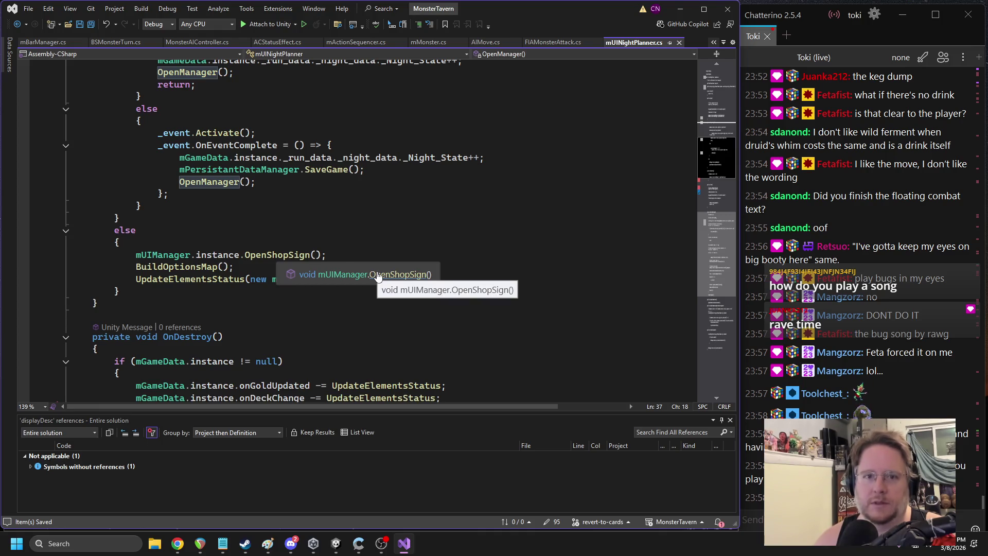
{"action": "scroll", "coordinate": [258, 224], "scroll_direction": "up", "scroll_amount": 7}
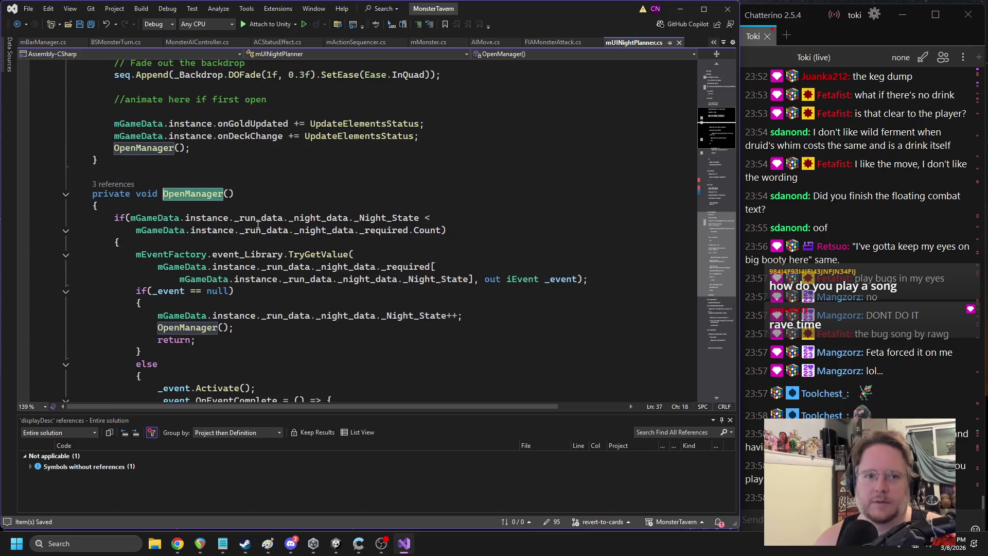
Follow references from OpenManager() to Open() to the OpenNightUI() call in BSNight.cs
{"action": "left_click", "coordinate": [115, 184]}
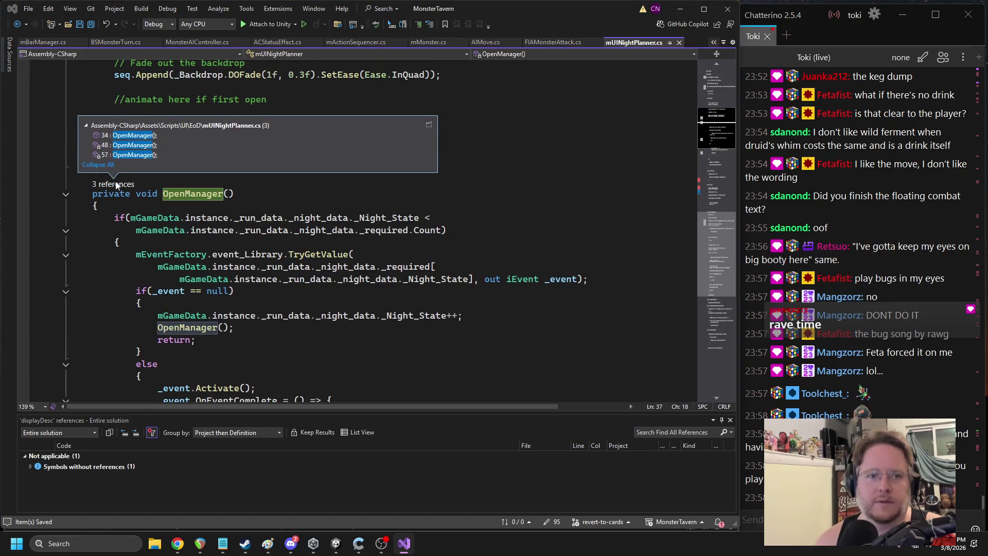
{"action": "left_click", "coordinate": [137, 135]}
{"action": "scroll", "coordinate": [118, 255], "scroll_direction": "up", "scroll_amount": 10}
{"action": "scroll", "coordinate": [118, 255], "scroll_direction": "down", "scroll_amount": 2}
{"action": "left_click", "coordinate": [119, 254]}
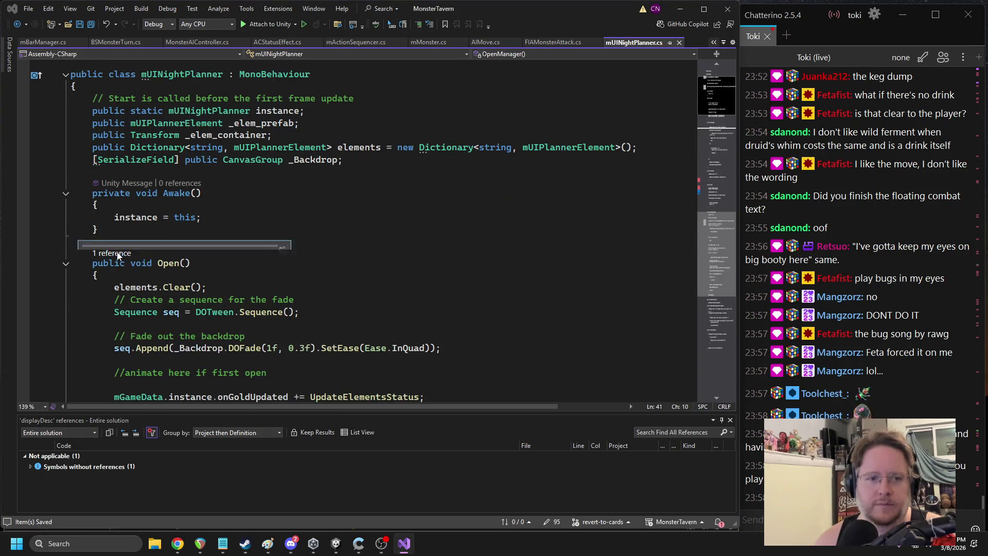
{"action": "left_click", "coordinate": [142, 226]}
{"action": "left_click_drag", "start_coordinate": [124, 218], "coordinate": [111, 212]}
{"action": "left_click", "coordinate": [110, 208]}
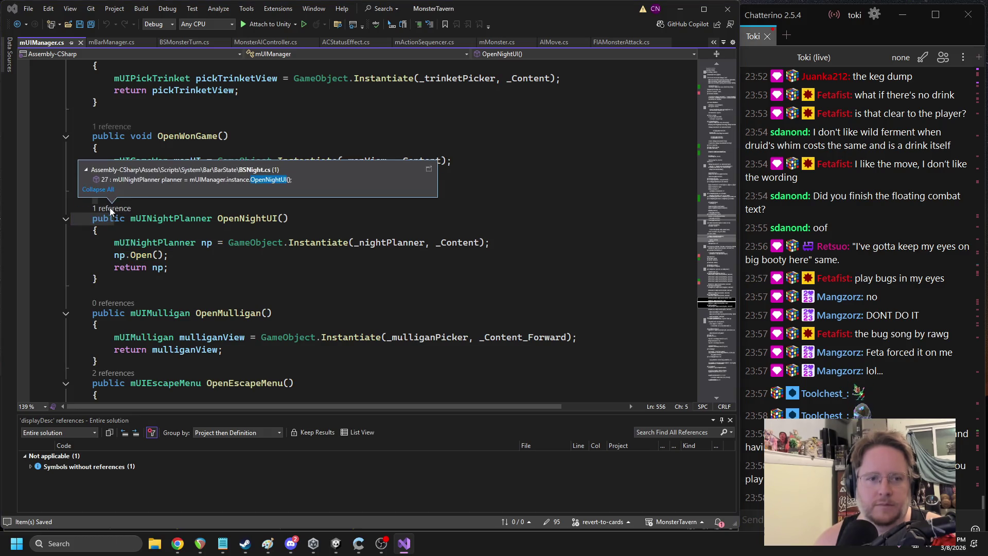
{"action": "left_click", "coordinate": [144, 179]}
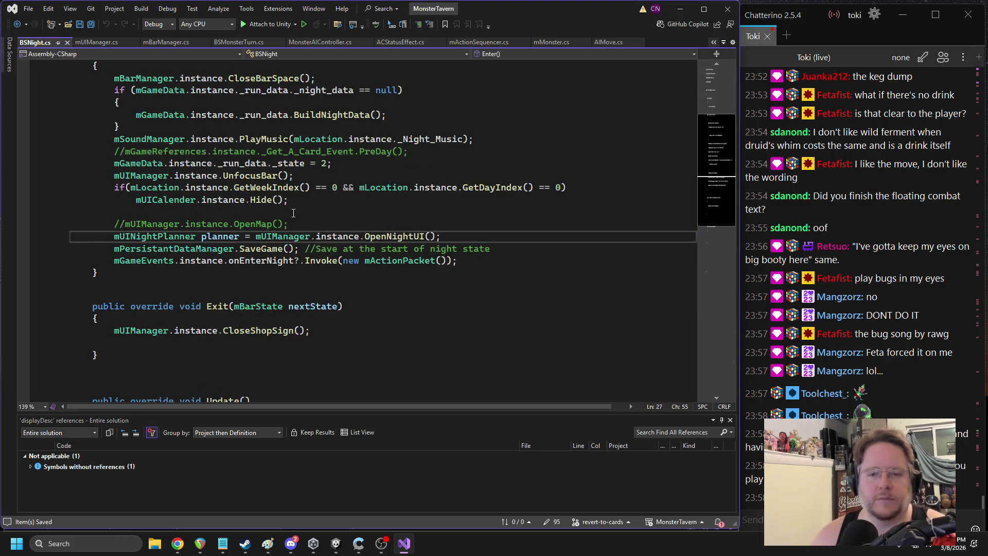
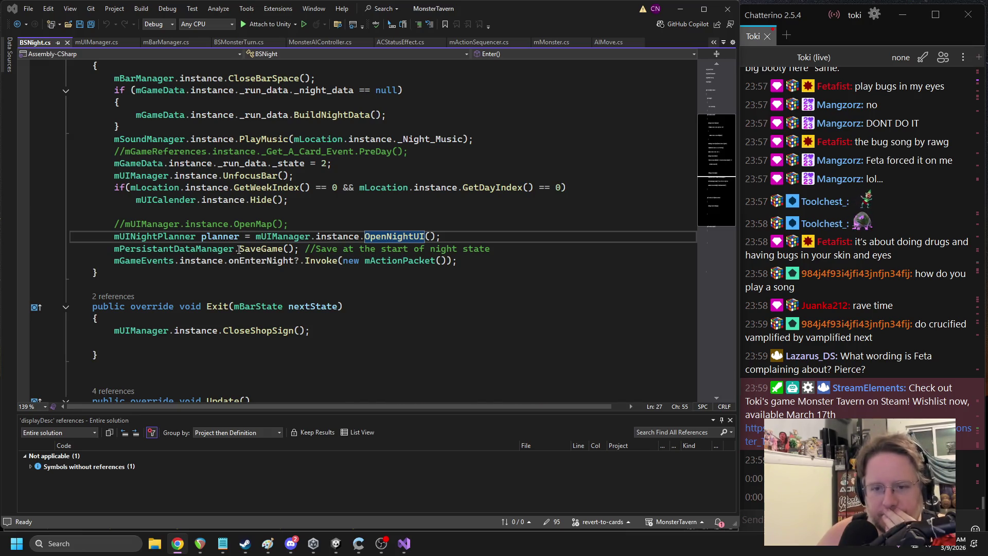
Comment out the GetWeekIndex/day check and the mUICalender Hide() line in BSNight's Enter, then save
{"action": "scroll", "coordinate": [254, 209], "scroll_direction": "up", "scroll_amount": 2}
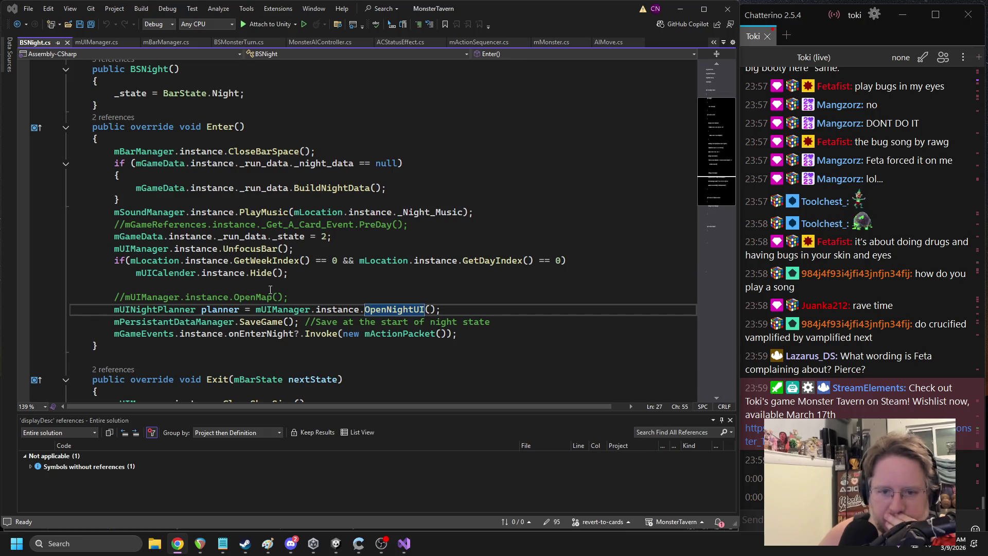
{"action": "triple_click", "coordinate": [209, 274]}
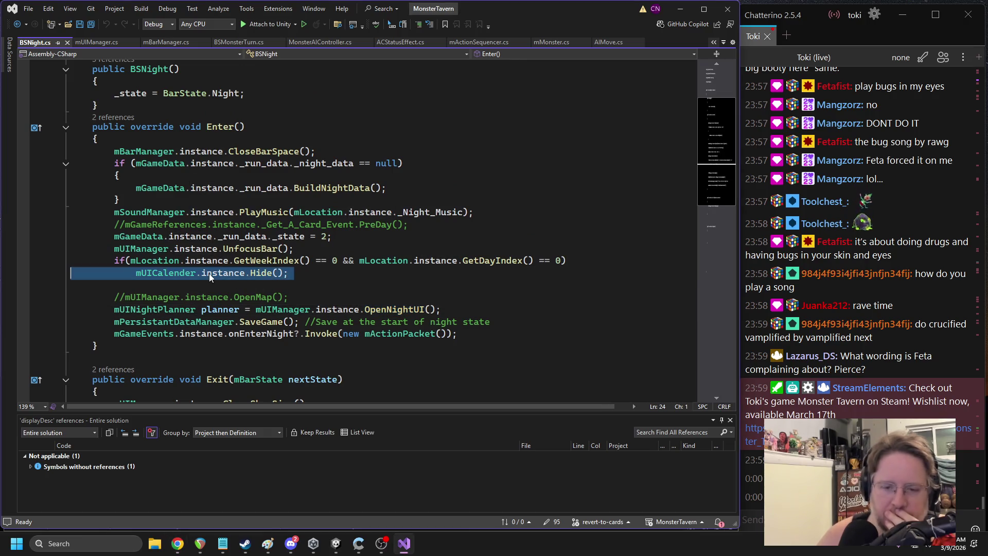
{"action": "left_click", "coordinate": [318, 272]}
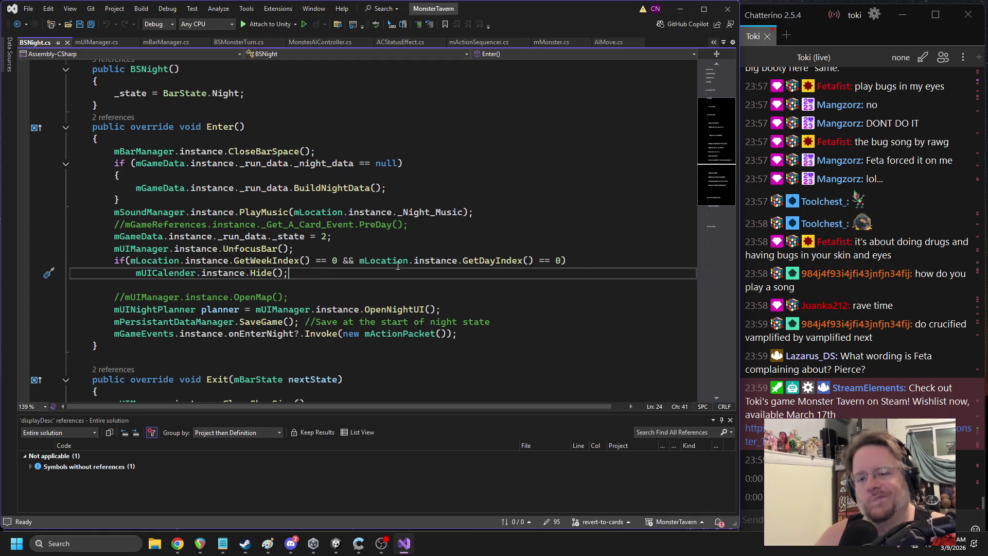
{"action": "key", "text": "Up"}
{"action": "key", "text": "Home"}
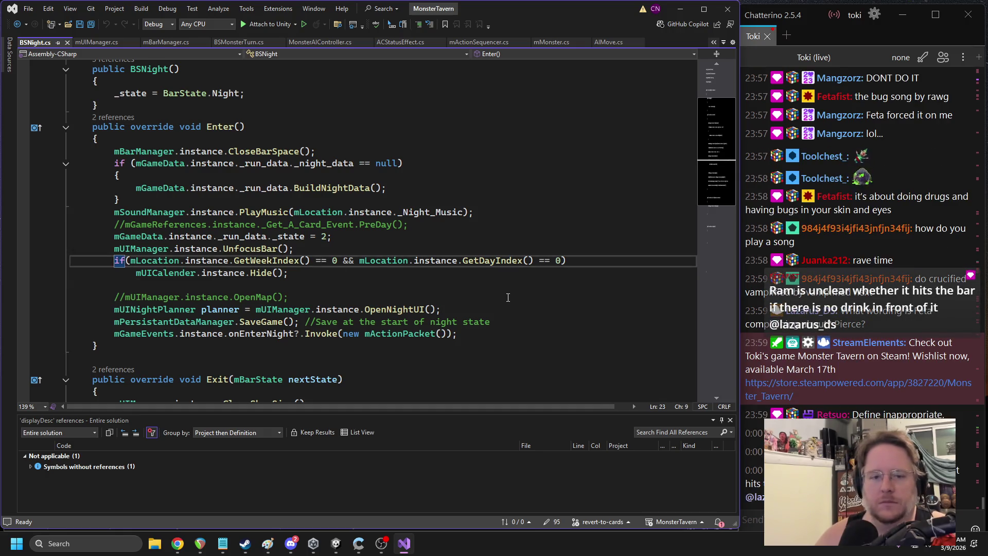
{"action": "type", "text": "//"}
{"action": "key", "text": "Down"}
{"action": "type", "text": "//"}
{"action": "key", "text": "ctrl+s"}
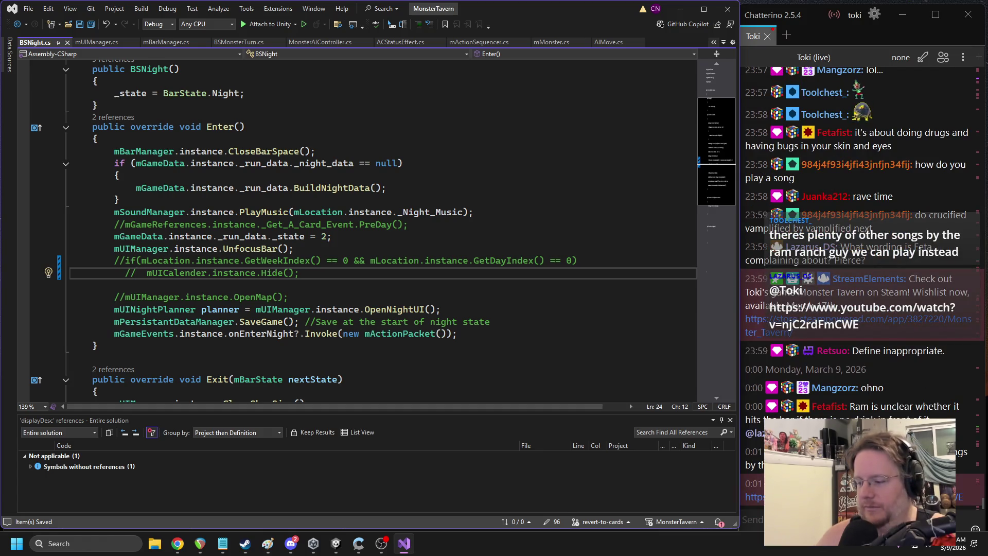
{"action": "key", "text": "alt+Tab"}
{"action": "key", "text": "alt+Tab"}
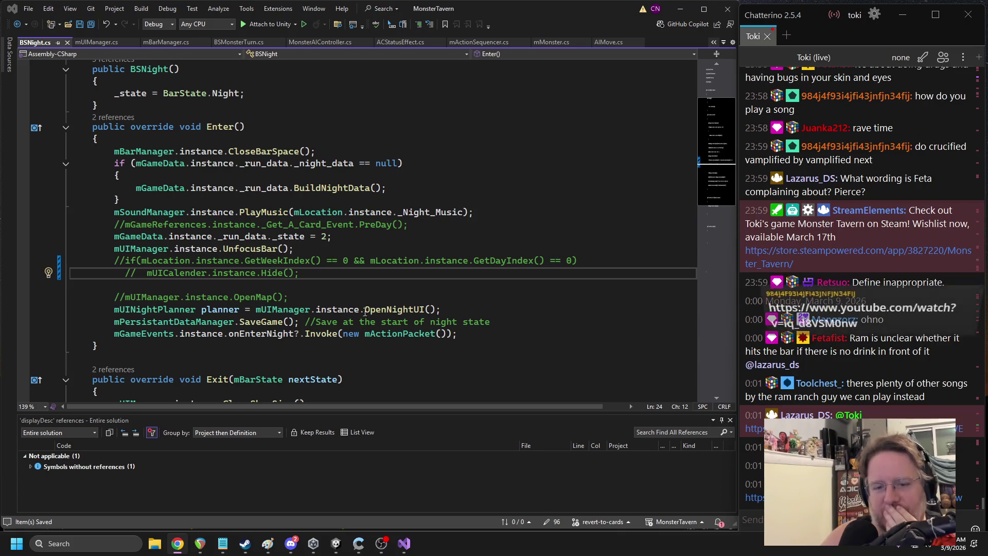
Delete the commented-out mUIManager OpenMap() line from Enter(), leaving a blank line before OpenNightUI()
{"action": "left_click", "coordinate": [126, 261]}
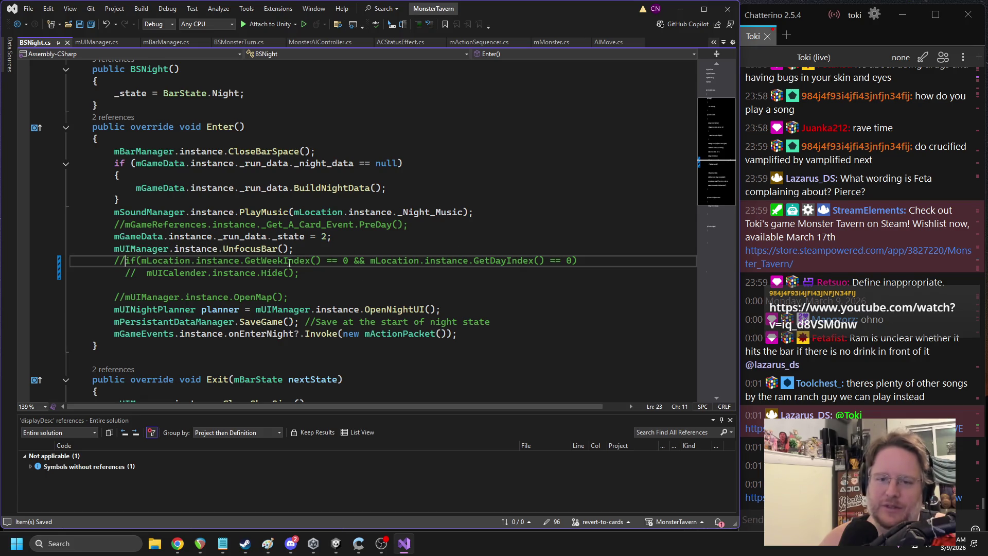
{"action": "key", "text": "alt+Tab"}
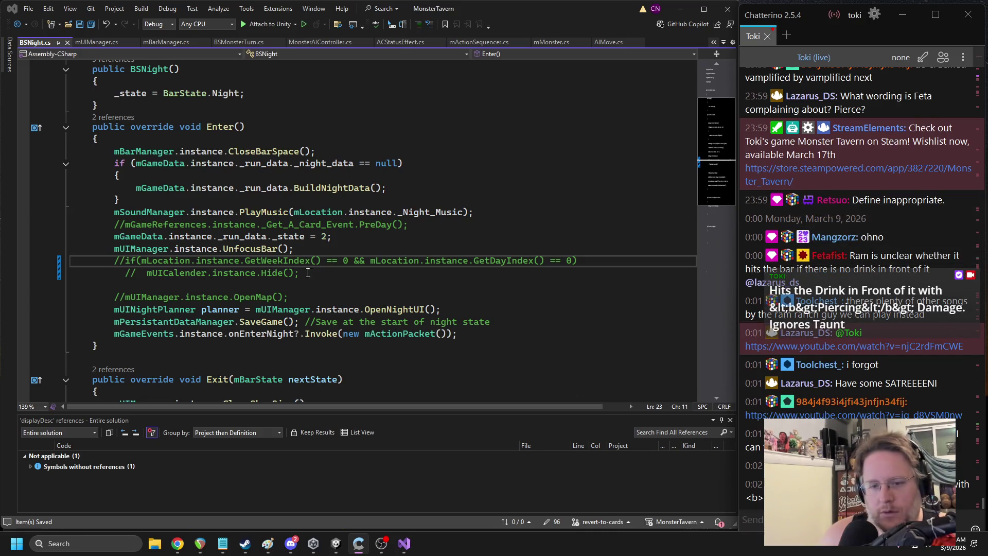
{"action": "mouse_move", "coordinate": [261, 194]}
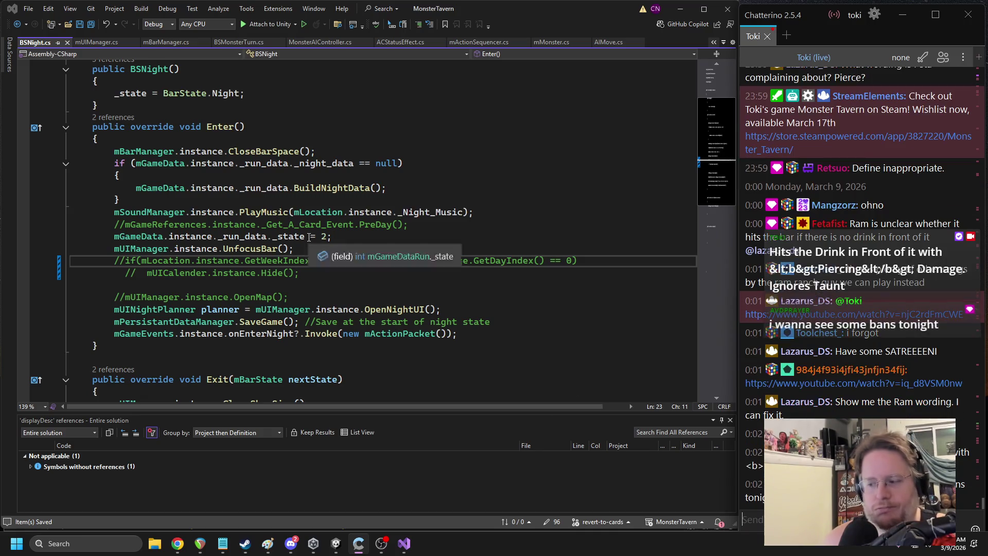
{"action": "mouse_move", "coordinate": [273, 241]}
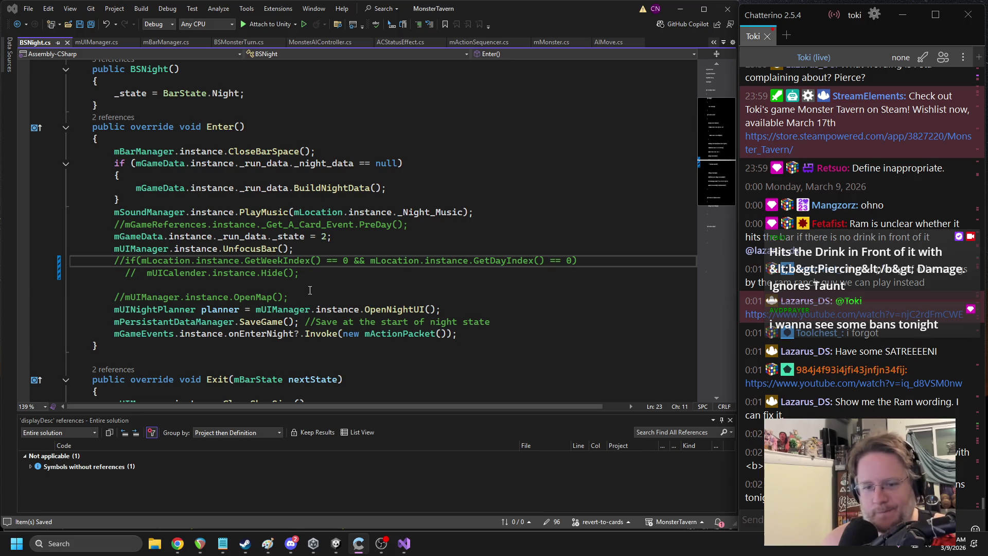
{"action": "left_click_drag", "start_coordinate": [308, 297], "coordinate": [115, 297]}
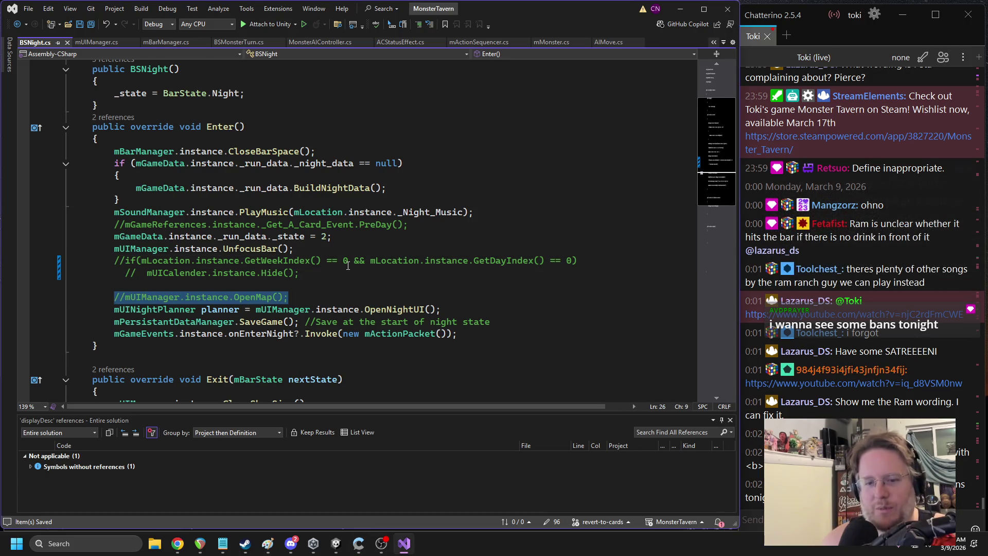
{"action": "key", "text": "Delete"}
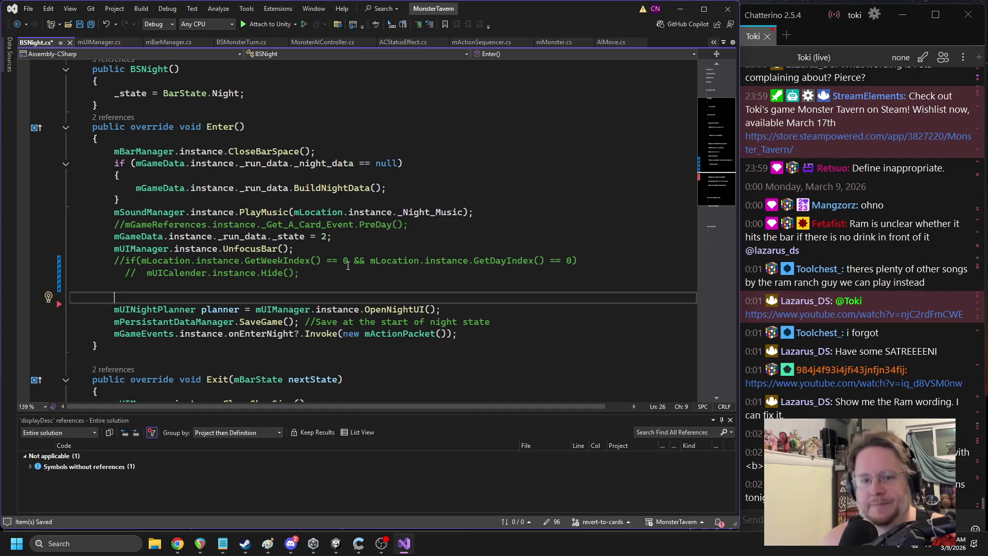
{"action": "left_click", "coordinate": [336, 543]}
Play the game, return to the Main Menu and end the old run, confirming with Yes
{"action": "left_click", "coordinate": [355, 36]}
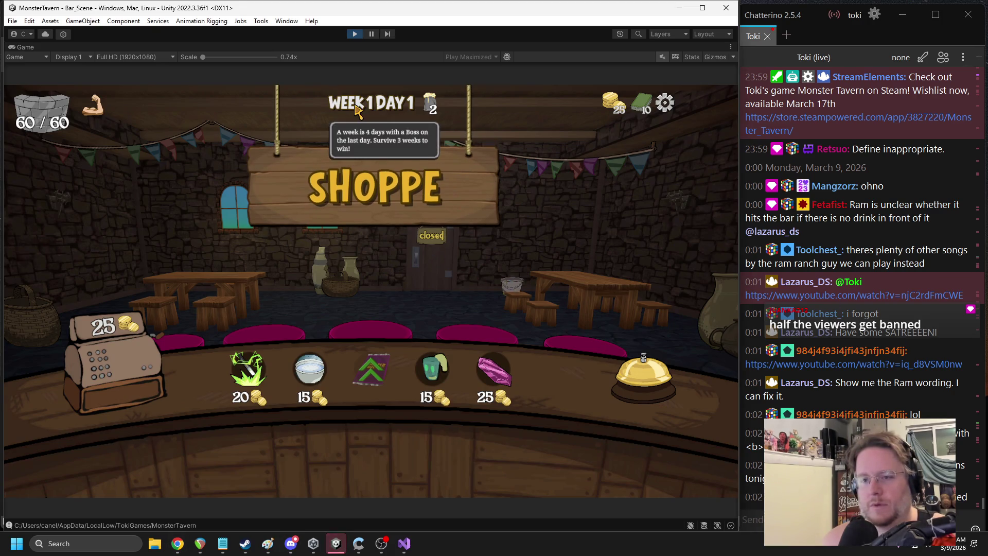
{"action": "mouse_move", "coordinate": [322, 109]}
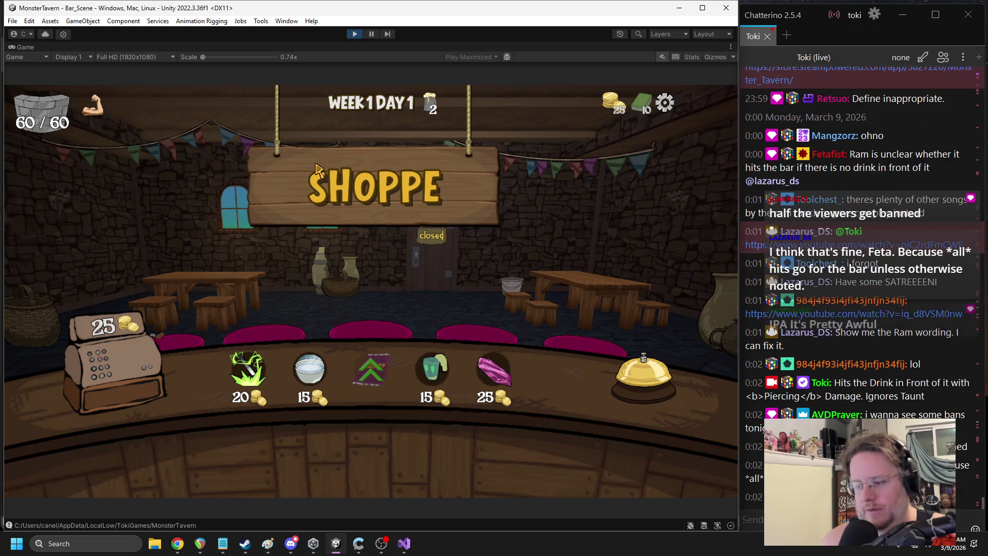
{"action": "key", "text": "Escape"}
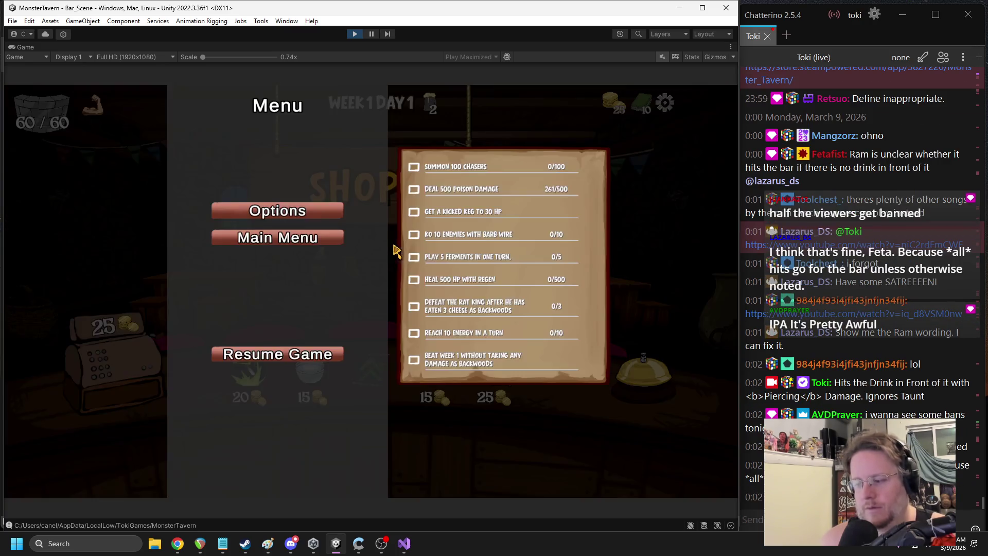
{"action": "left_click", "coordinate": [273, 237]}
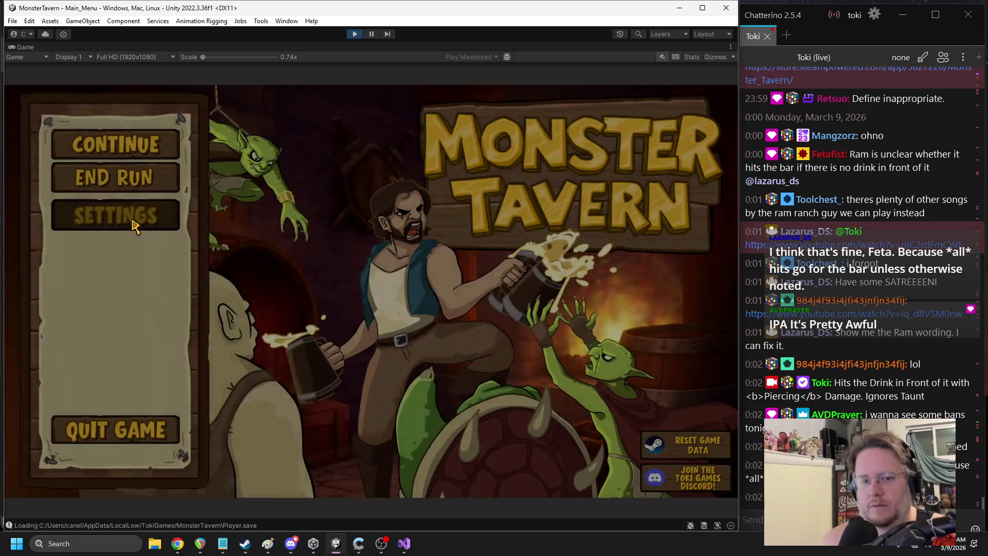
{"action": "left_click", "coordinate": [102, 181]}
{"action": "left_click", "coordinate": [314, 337]}
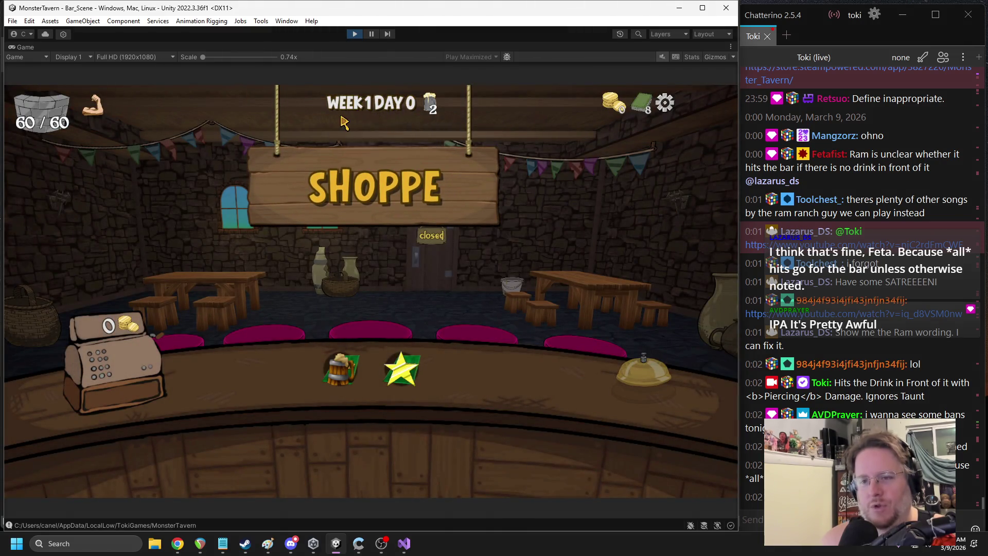
Check the UnfocusBar line in BSNight.cs, then go back to the running game in Unity
{"action": "mouse_move", "coordinate": [387, 119]}
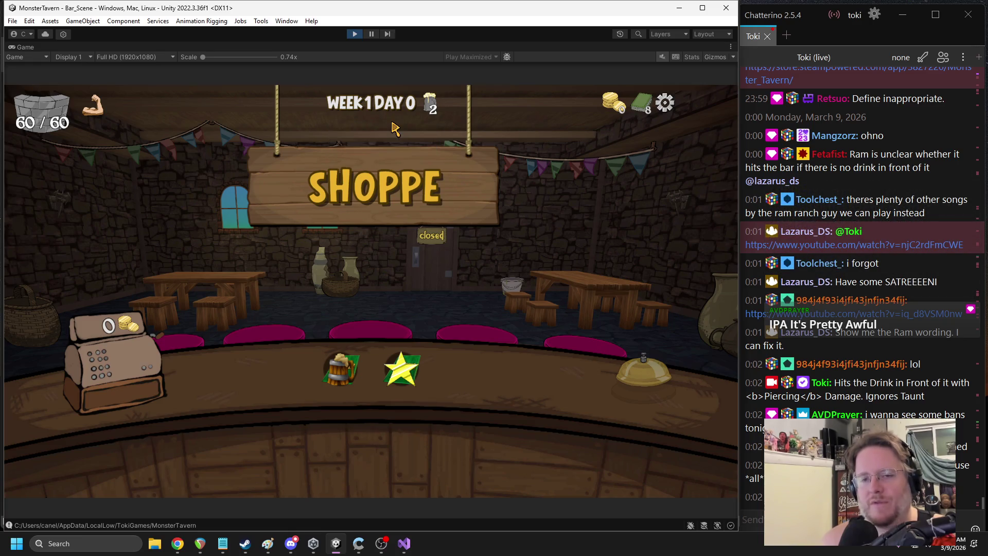
{"action": "left_click", "coordinate": [404, 543]}
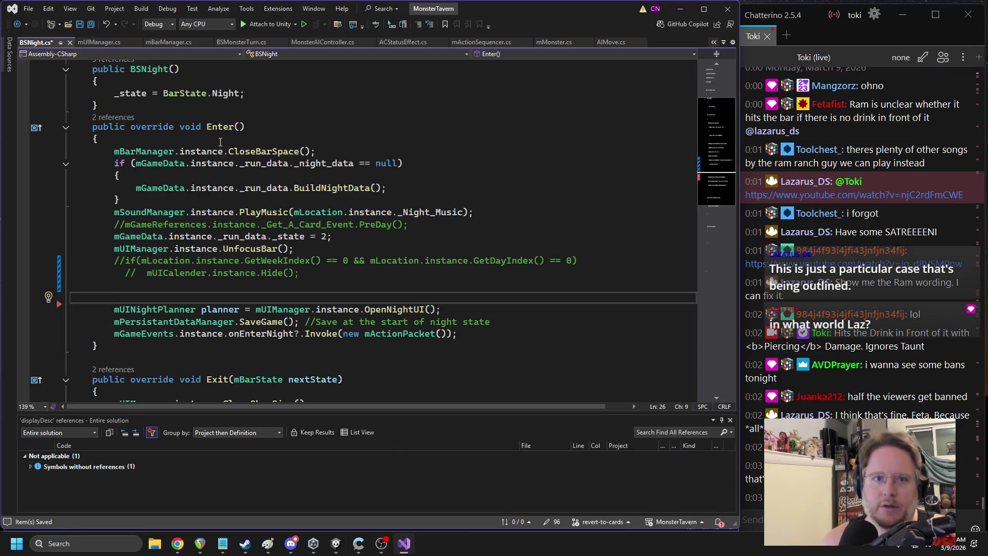
{"action": "left_click", "coordinate": [211, 249]}
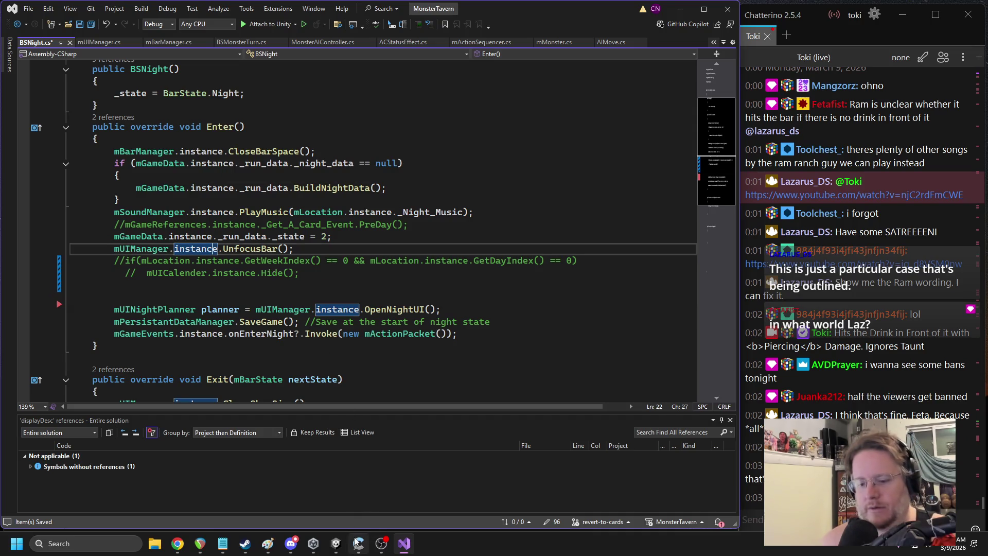
{"action": "left_click", "coordinate": [336, 543]}
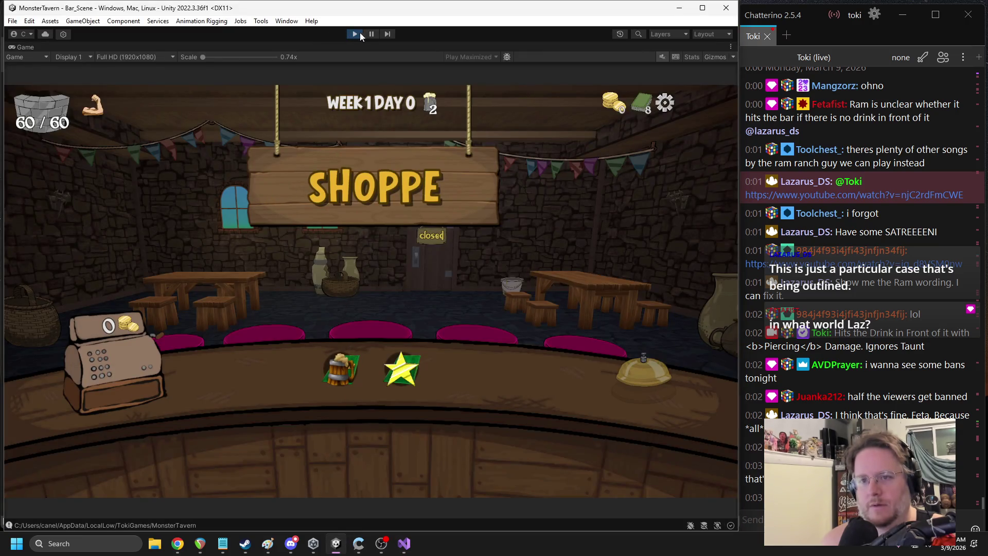
Pause the game and select Day_Container under Bar_Scene > Canvas > UI > HUD in the Hierarchy
{"action": "left_click", "coordinate": [371, 34]}
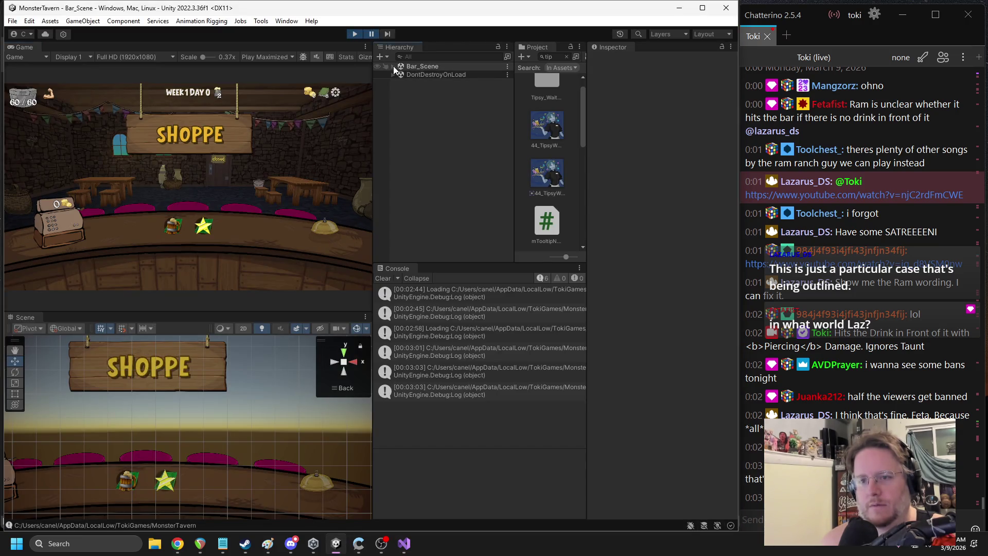
{"action": "left_click", "coordinate": [393, 66]}
{"action": "left_click", "coordinate": [399, 100]}
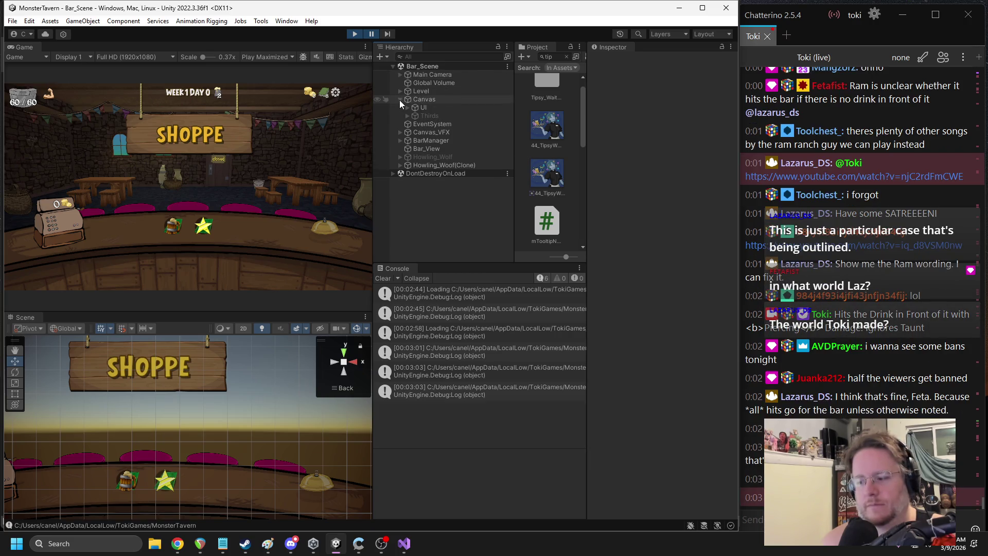
{"action": "left_click", "coordinate": [408, 107]}
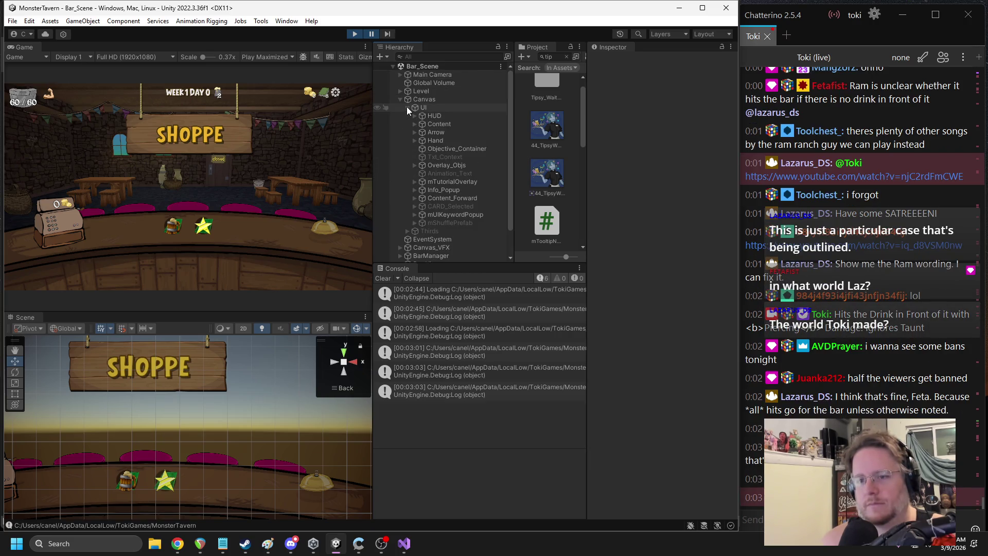
{"action": "left_click", "coordinate": [449, 148]}
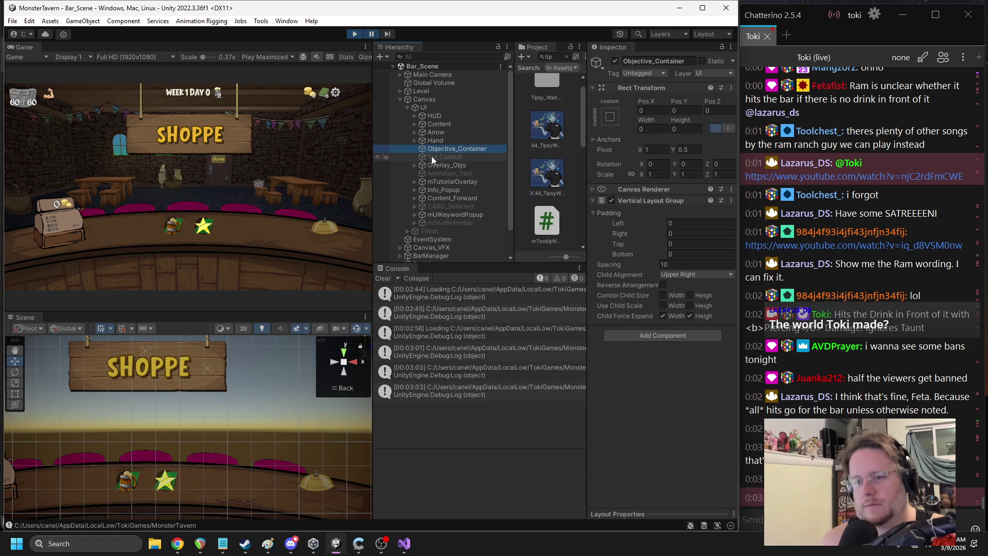
{"action": "left_click", "coordinate": [428, 142]}
{"action": "left_click", "coordinate": [413, 141]}
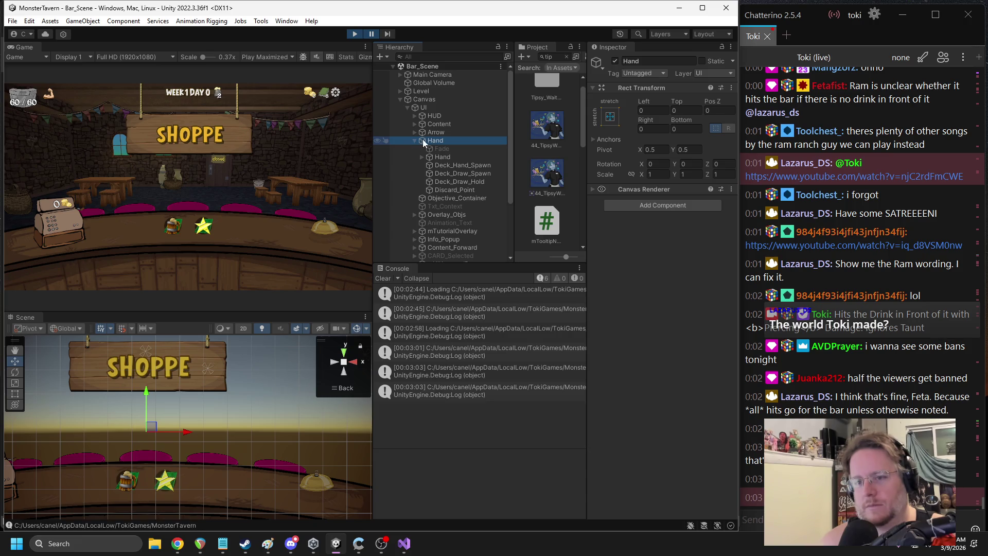
{"action": "left_click", "coordinate": [415, 140]}
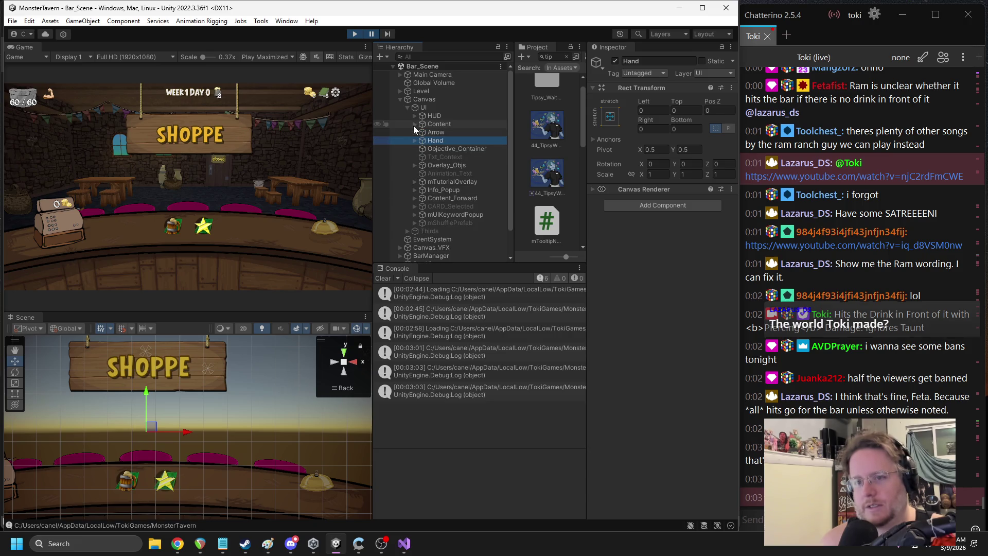
{"action": "left_click", "coordinate": [413, 119]}
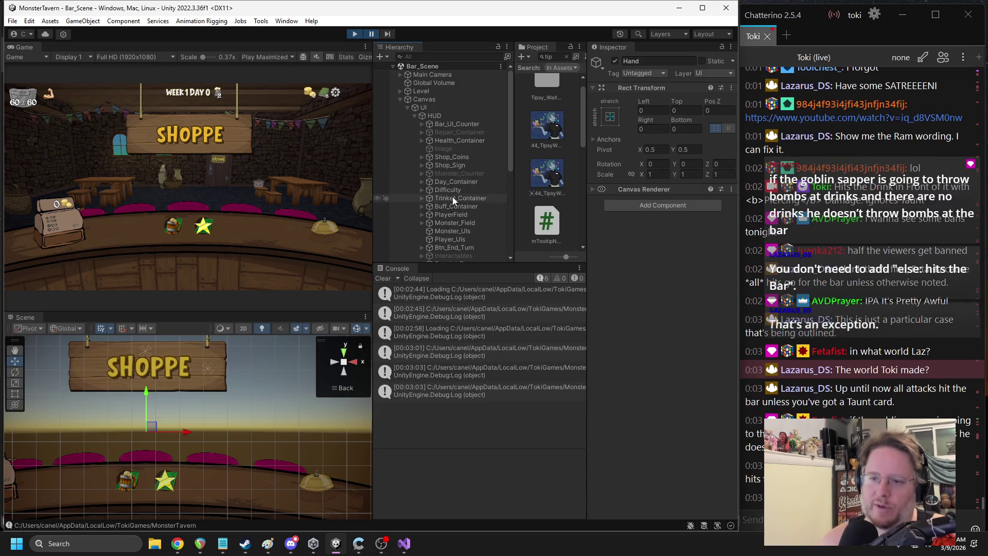
{"action": "left_click", "coordinate": [446, 181]}
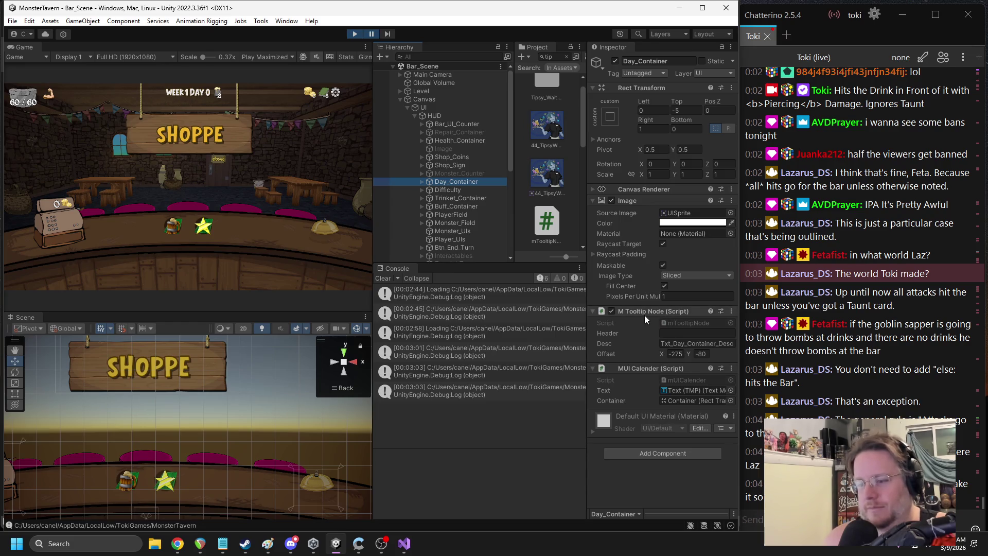
Open the MUI Calender component's script in Visual Studio from its Inspector menu
{"action": "right_click", "coordinate": [647, 368]}
{"action": "left_click", "coordinate": [693, 492]}
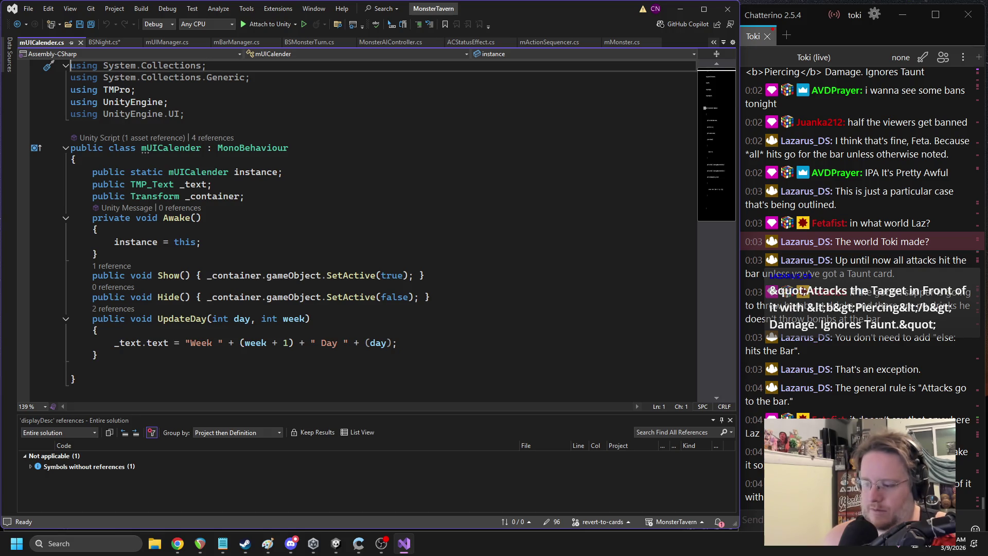
{"action": "left_click", "coordinate": [752, 519]}
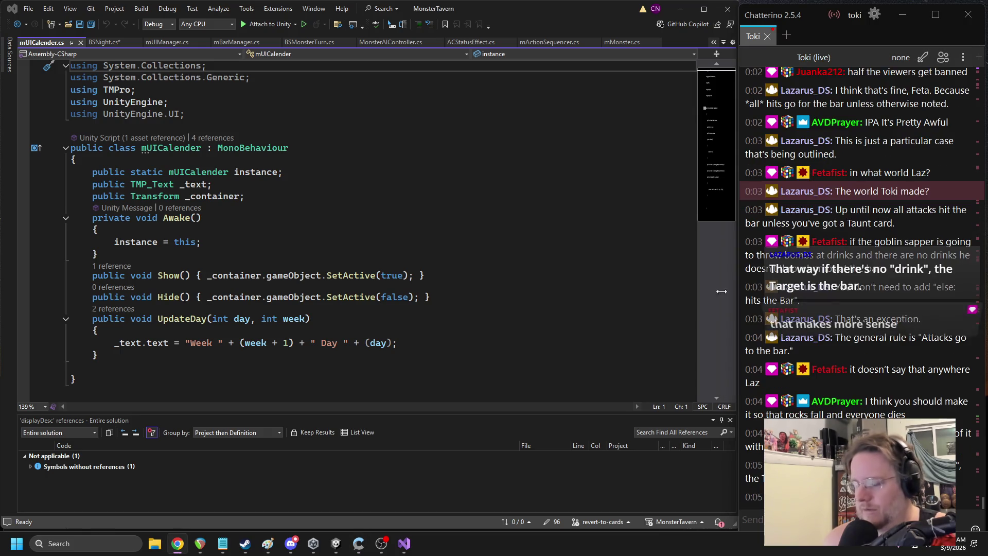
{"action": "left_click", "coordinate": [182, 276]}
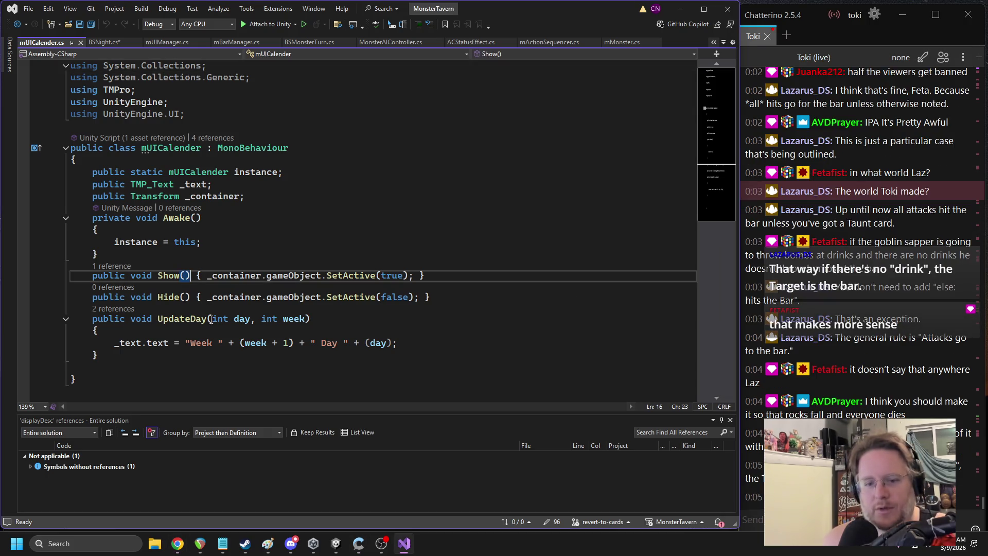
Find UpdateDay's references, jump to the call in BSNewDay.cs, then switch to BSNight.cs
{"action": "left_click", "coordinate": [255, 343]}
{"action": "left_click", "coordinate": [121, 311]}
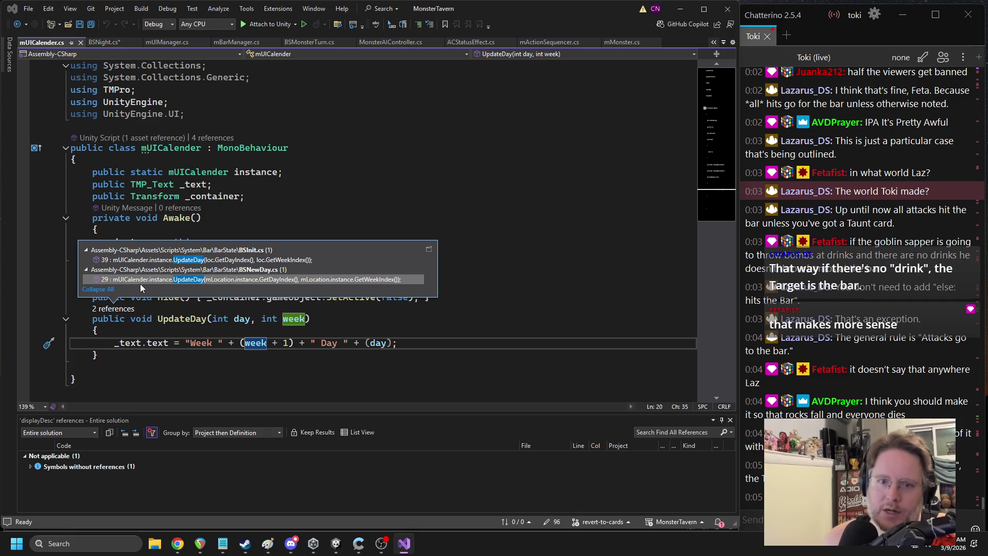
{"action": "mouse_move", "coordinate": [140, 283]}
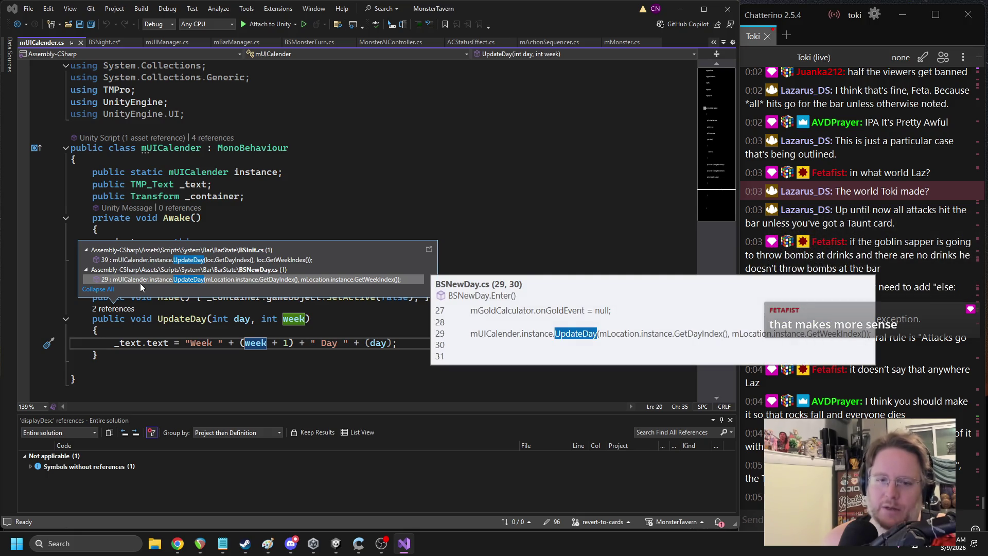
{"action": "left_click", "coordinate": [140, 283]}
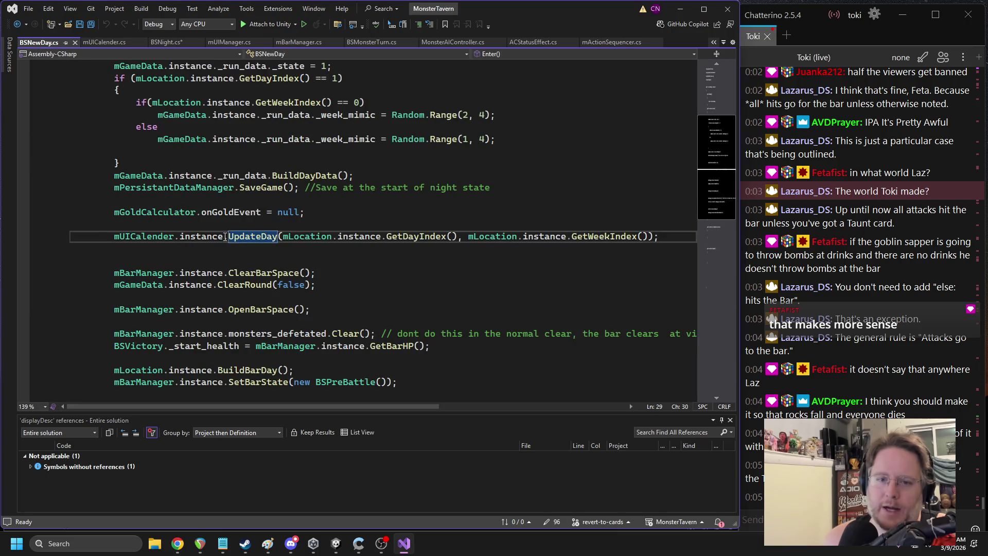
{"action": "left_click", "coordinate": [158, 42]}
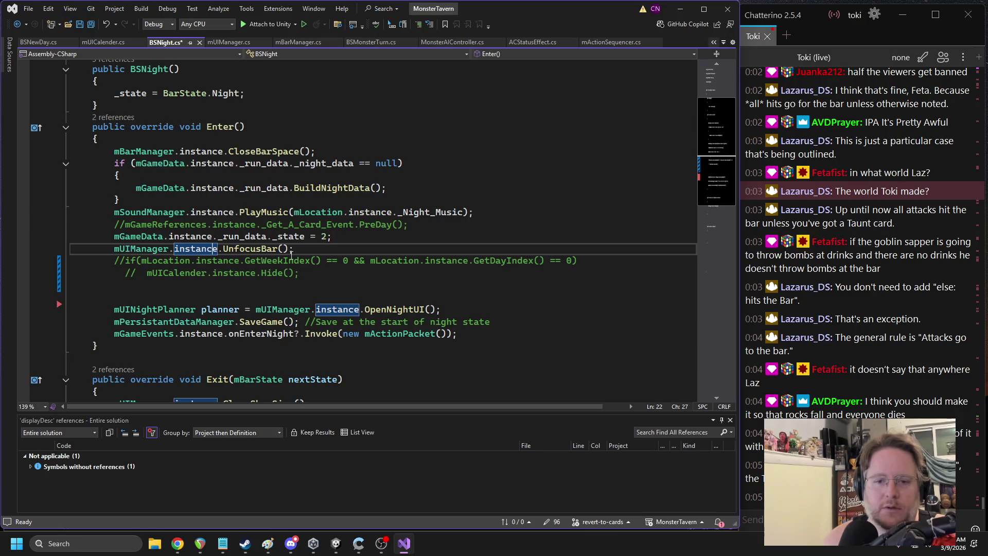
{"action": "left_click", "coordinate": [417, 310]}
{"action": "left_click", "coordinate": [354, 295]}
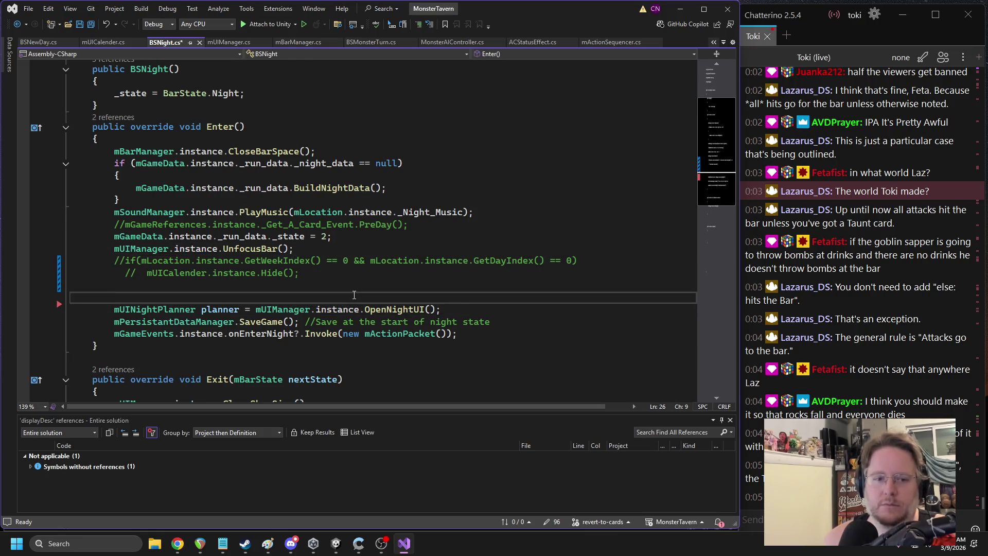
{"action": "key", "text": "alt+Tab"}
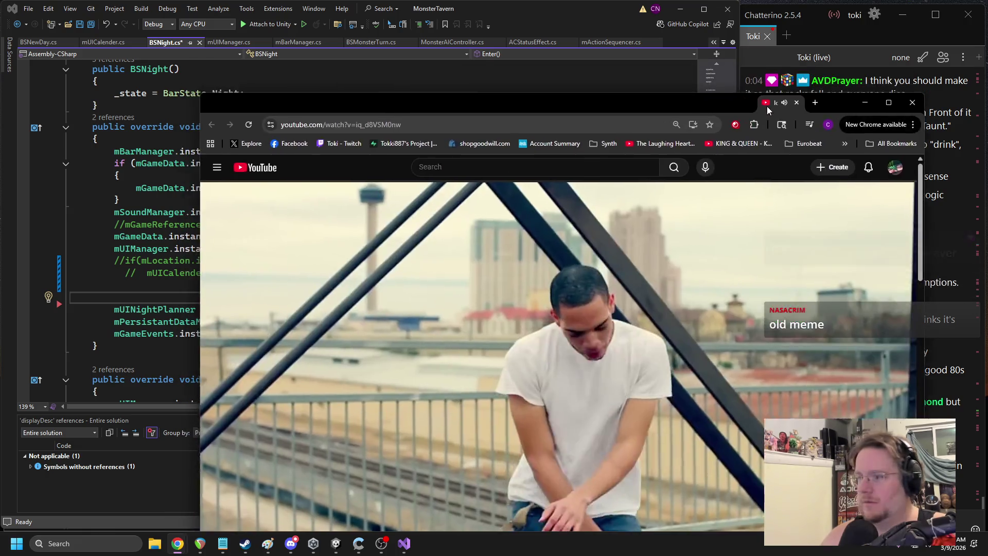
Reposition the YouTube browser window, then move it aside to reveal the BSNight code
{"action": "mouse_move", "coordinate": [767, 106]}
{"action": "left_mouse_down"}
{"action": "mouse_move", "coordinate": [574, 36]}
{"action": "mouse_move", "coordinate": [579, 28]}
{"action": "left_mouse_up"}
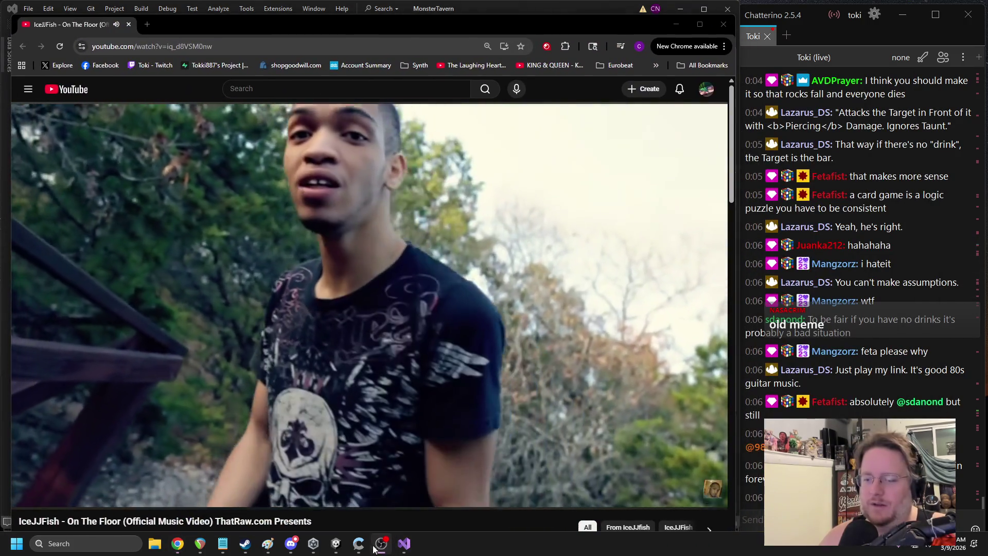
{"action": "left_click", "coordinate": [924, 335]}
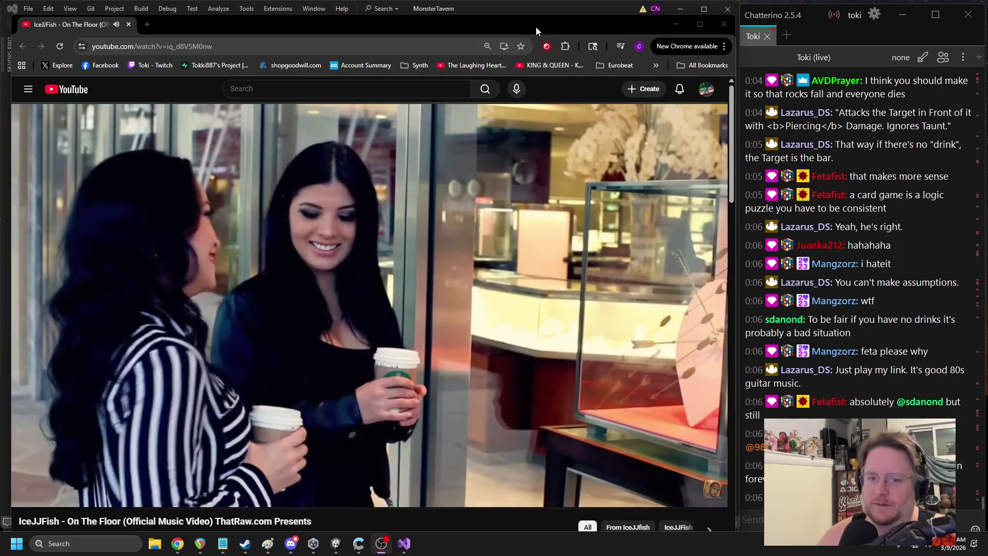
{"action": "mouse_move", "coordinate": [536, 27]}
{"action": "left_mouse_down"}
{"action": "mouse_move", "coordinate": [547, 27]}
{"action": "mouse_move", "coordinate": [547, 0]}
{"action": "left_mouse_up"}
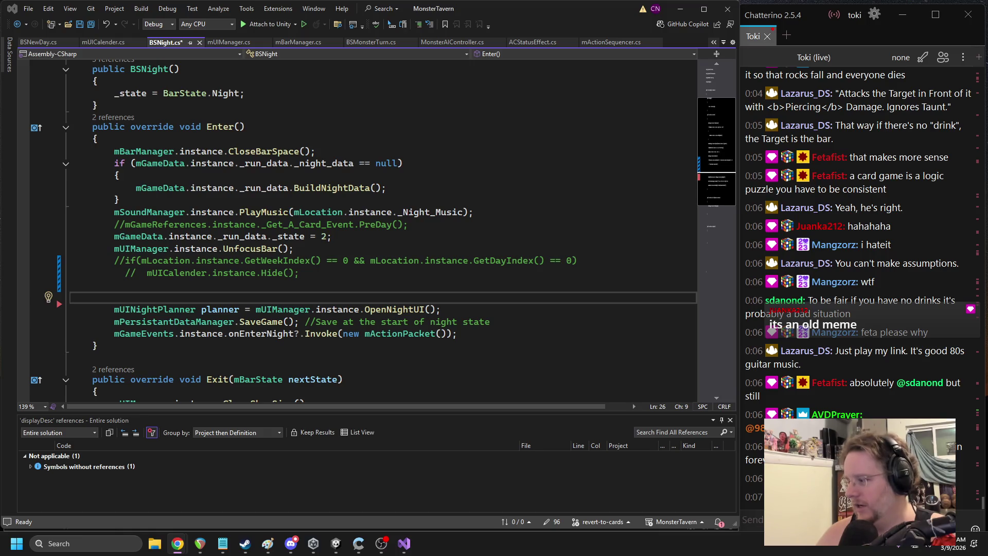
Bring back the YouTube window playing 'Why must I cry' and move it toward the left edge
{"action": "key", "text": "alt+Tab"}
{"action": "mouse_move", "coordinate": [540, 36]}
{"action": "left_mouse_down"}
{"action": "mouse_move", "coordinate": [530, 49]}
{"action": "mouse_move", "coordinate": [319, 32]}
{"action": "mouse_move", "coordinate": [318, 19]}
{"action": "left_mouse_up"}
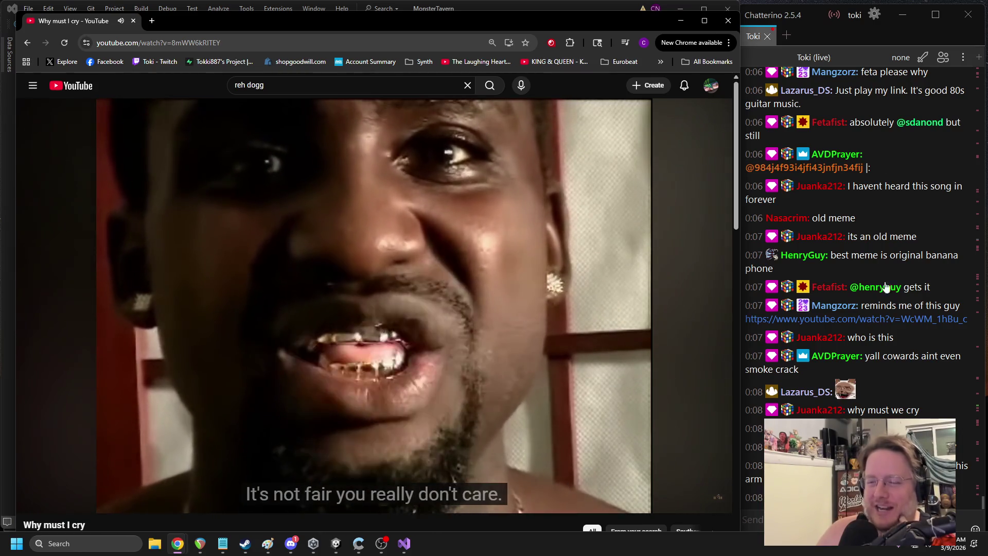
Return to the BSNight.cs script in Visual Studio
{"action": "left_click", "coordinate": [381, 543]}
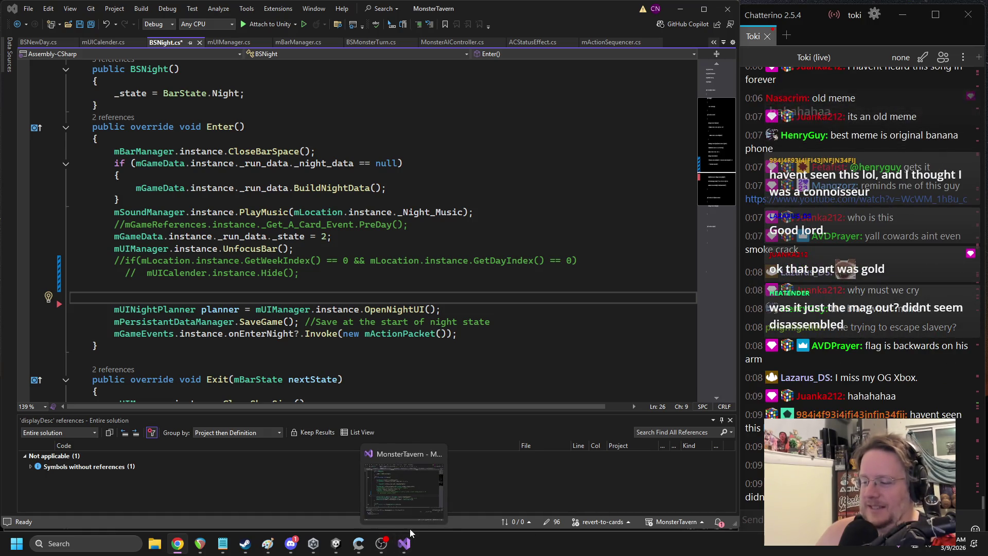
{"action": "mouse_move", "coordinate": [381, 549]}
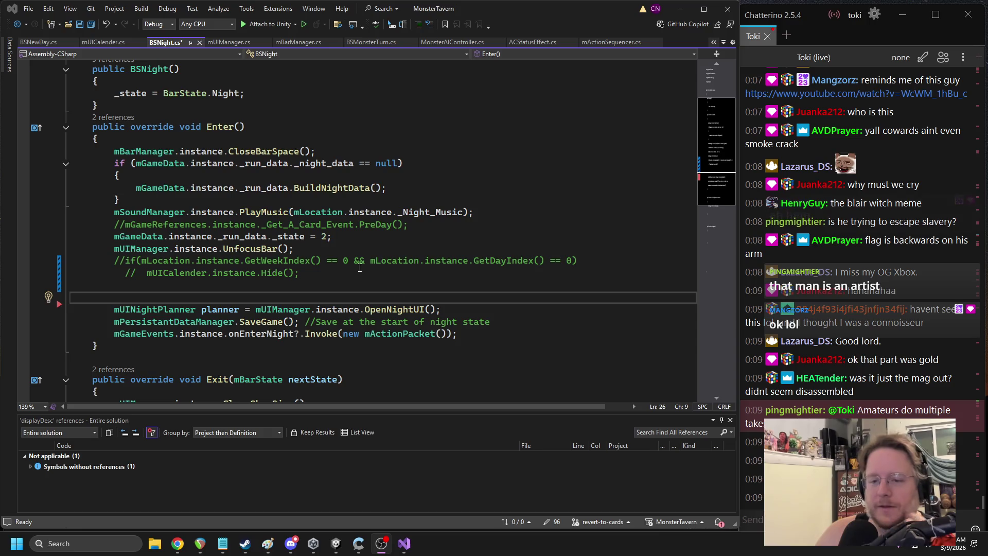
{"action": "scroll", "coordinate": [360, 267], "scroll_direction": "down", "scroll_amount": 1}
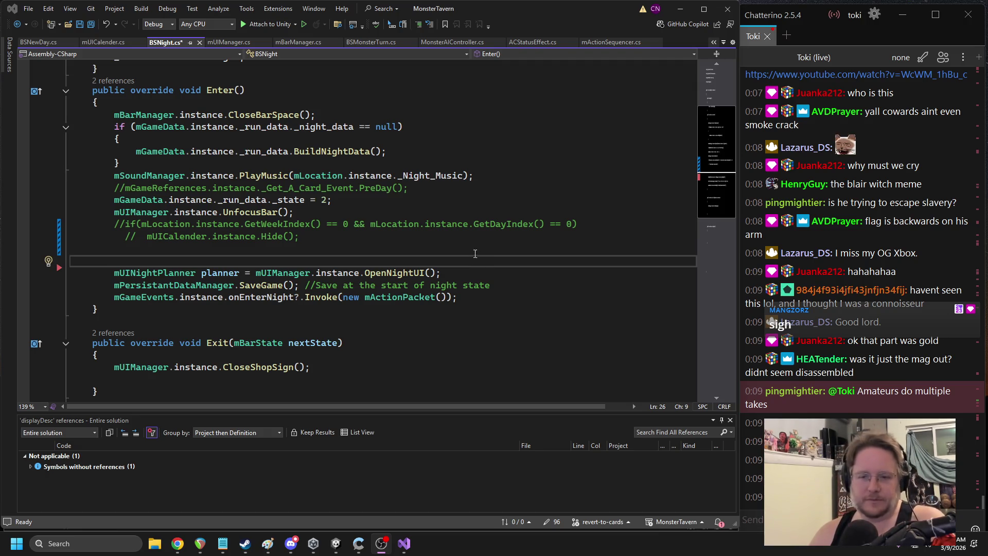
Add a mUICalender.instance.UpdateDay() call below OpenNightUI in Enter()
{"action": "left_click", "coordinate": [463, 272]}
{"action": "key", "text": "Return"}
{"action": "type", "text": "mu"}
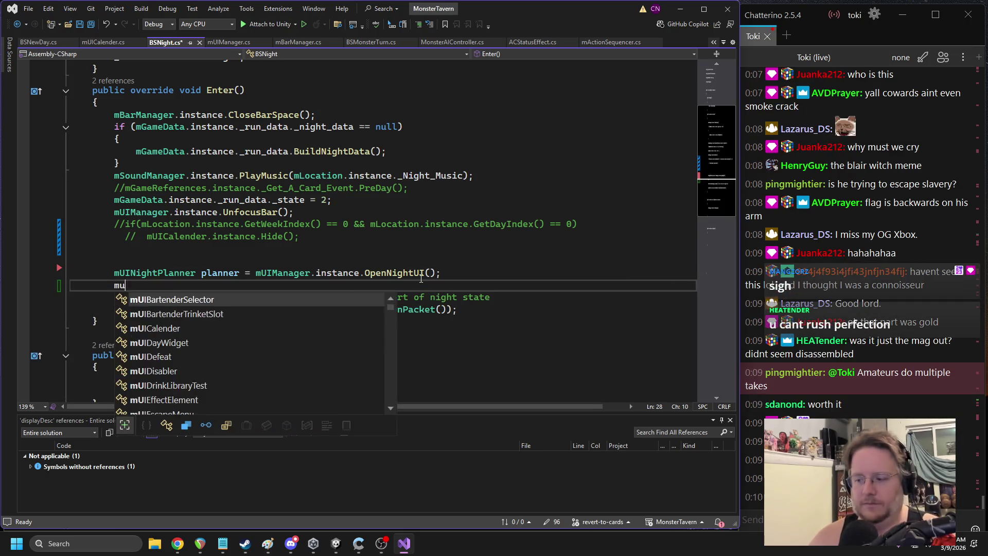
{"action": "type", "text": "cal.ins"}
{"action": "key", "text": "Tab"}
{"action": "type", "text": "."}
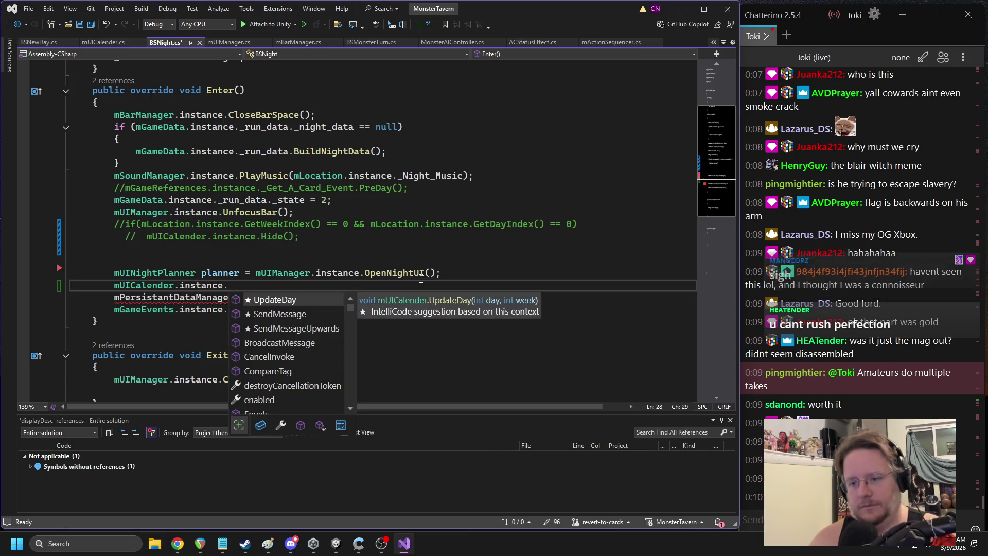
{"action": "key", "text": "Tab"}
{"action": "type", "text": "();"}
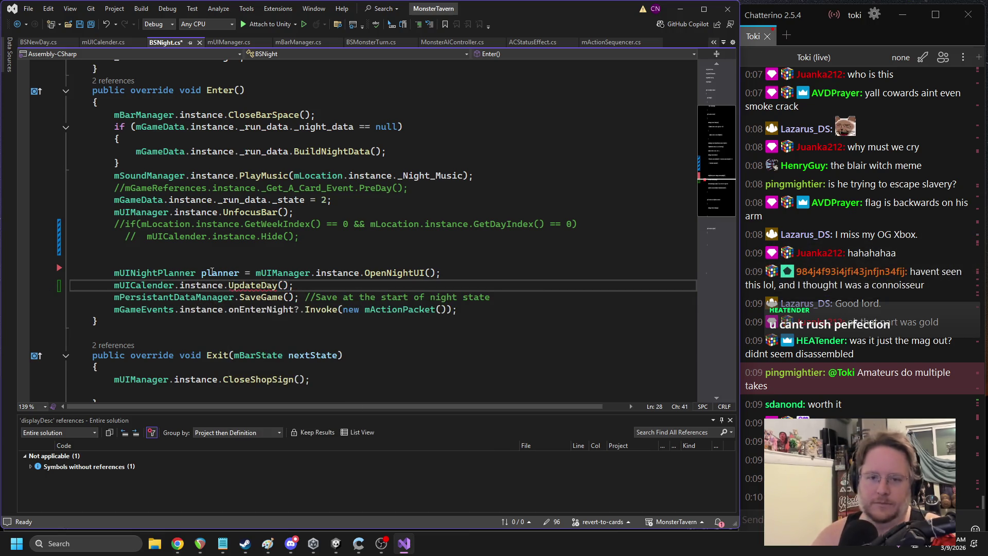
Add int future_date = GetWeekIndex() + 1 followed by an if(future_date > 4) condition
{"action": "left_click_drag", "start_coordinate": [322, 224], "coordinate": [143, 224]}
{"action": "key", "text": "ctrl+c"}
{"action": "left_click", "coordinate": [447, 274]}
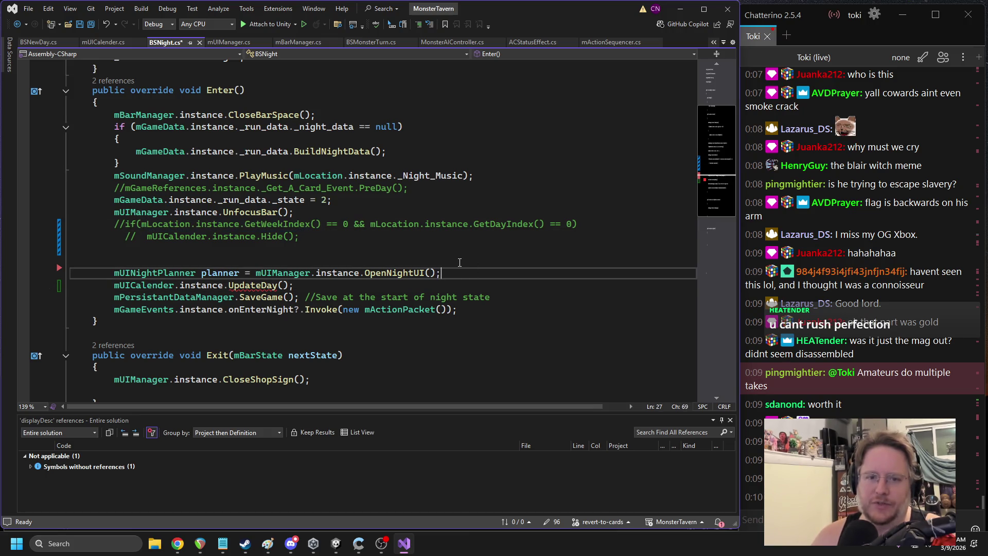
{"action": "key", "text": "Return"}
{"action": "type", "text": "in"}
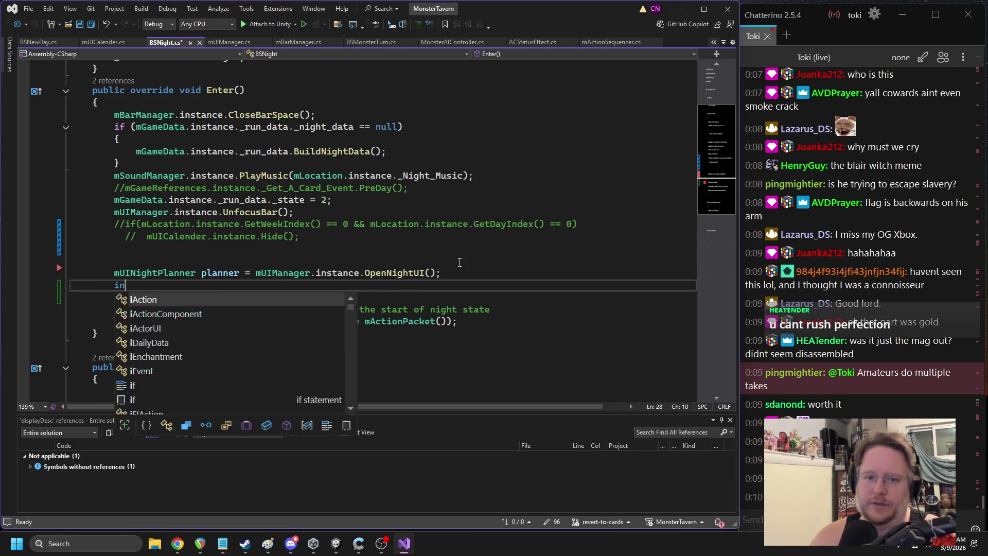
{"action": "type", "text": "t future_date ="}
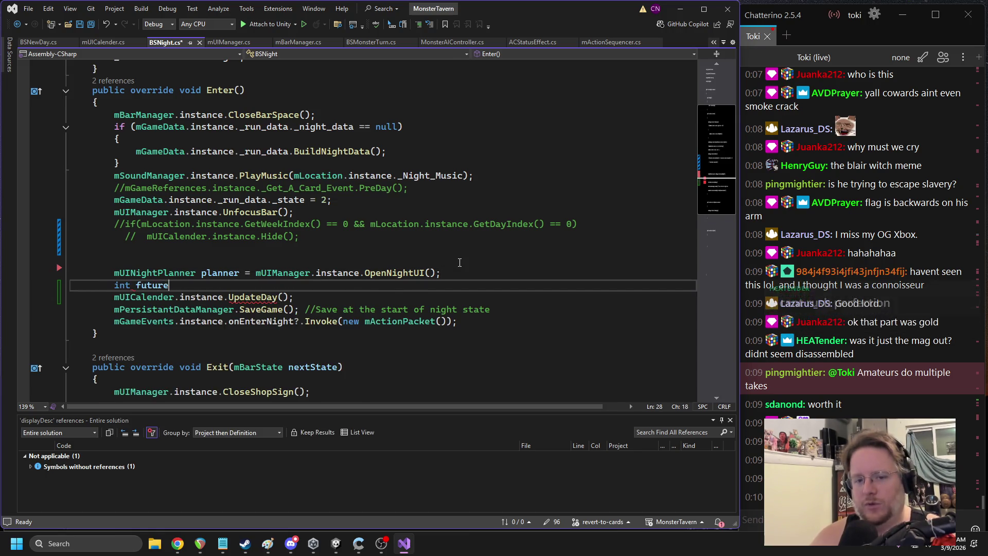
{"action": "key", "text": "ctrl+v"}
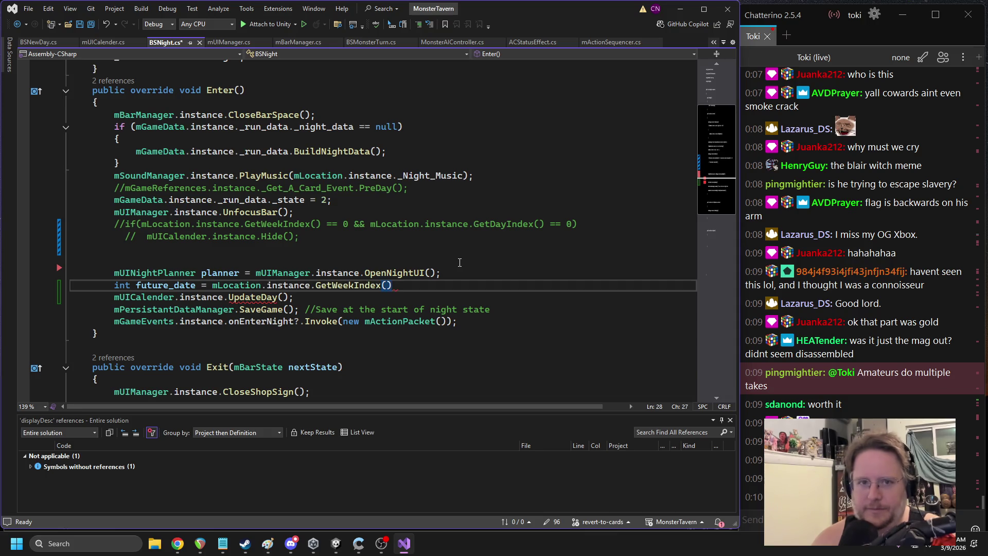
{"action": "type", "text": " + 1;"}
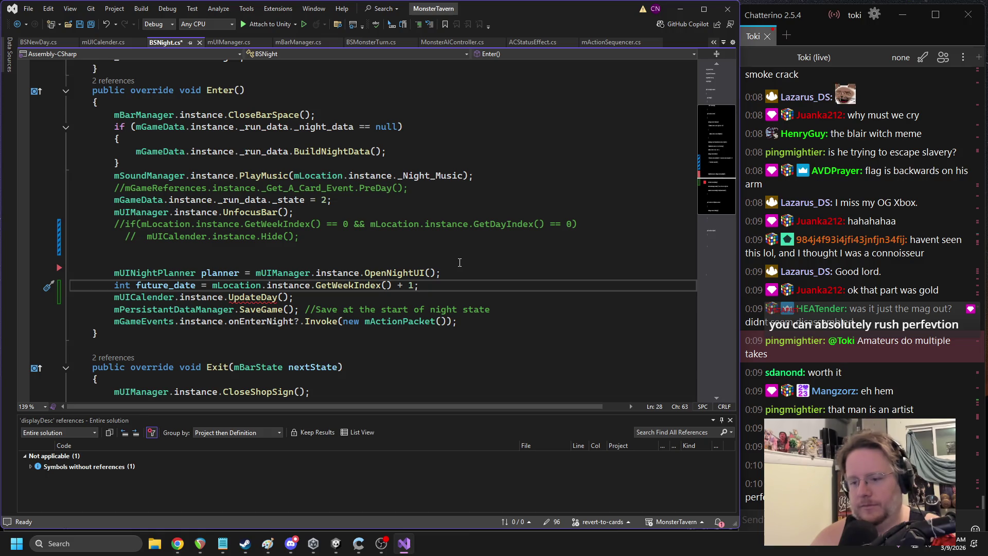
{"action": "key", "text": "Return"}
{"action": "type", "text": "if(futur"}
{"action": "key", "text": "Tab"}
{"action": "type", "text": "> "}
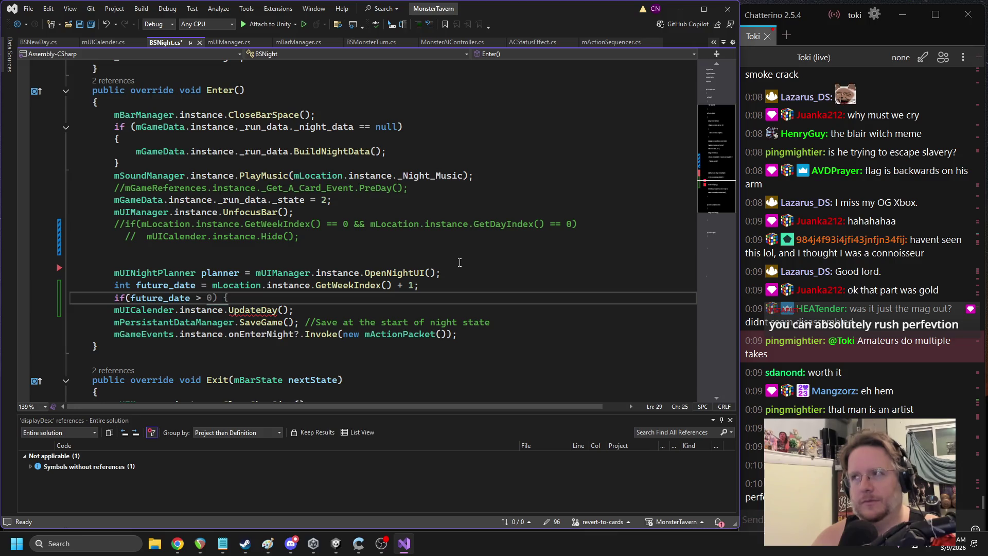
{"action": "type", "text": "4)"}
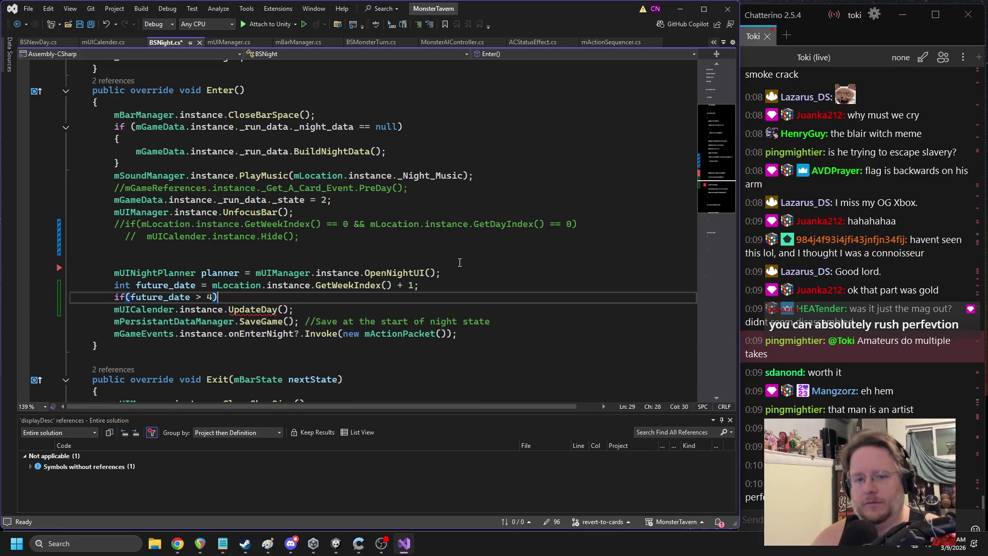
Duplicate the future_date line to create a second index variable above it
{"action": "key", "text": "Up"}
{"action": "key", "text": "Up"}
{"action": "key", "text": "End"}
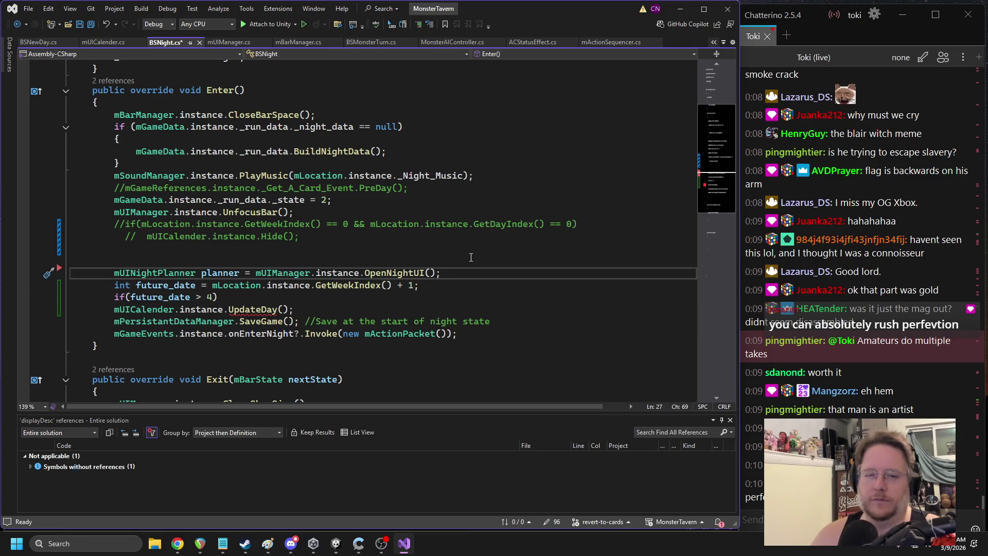
{"action": "key", "text": "Return"}
{"action": "key", "text": "Tab"}
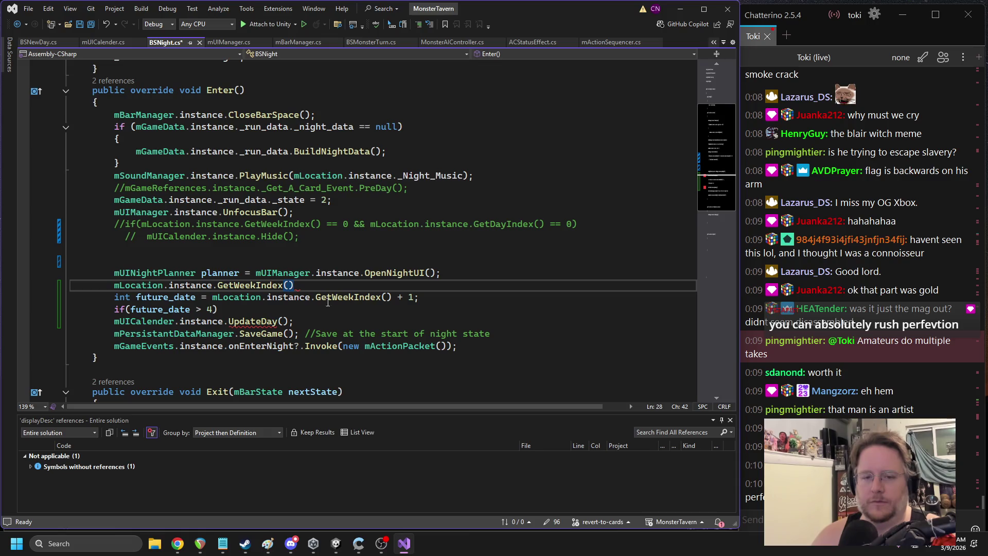
{"action": "key", "text": "shift+Home"}
{"action": "key", "text": "BackSpace"}
{"action": "left_click_drag", "start_coordinate": [370, 225], "coordinate": [550, 225]}
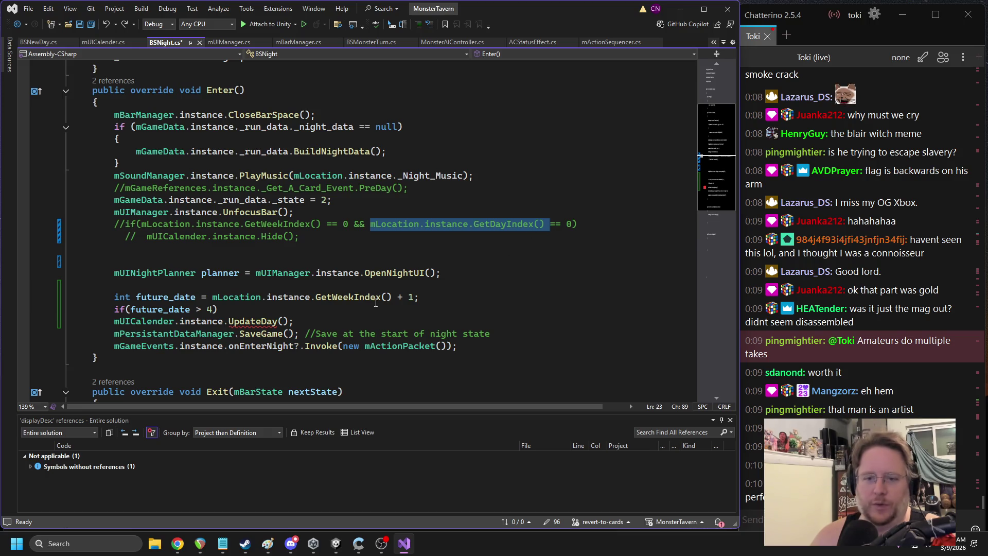
{"action": "left_click_drag", "start_coordinate": [419, 297], "coordinate": [118, 303]}
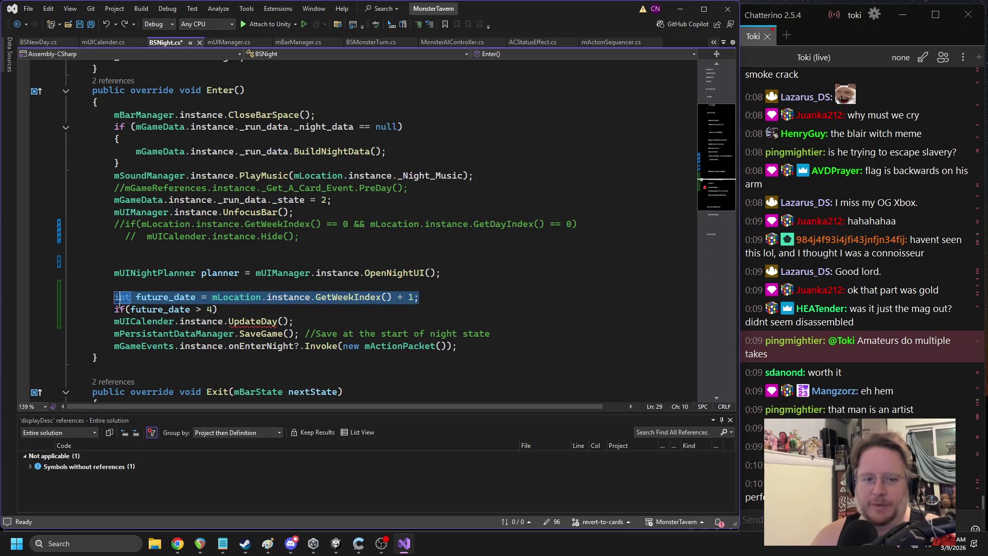
{"action": "key", "text": "ctrl+c"}
{"action": "key", "text": "Up"}
{"action": "key", "text": "ctrl+v"}
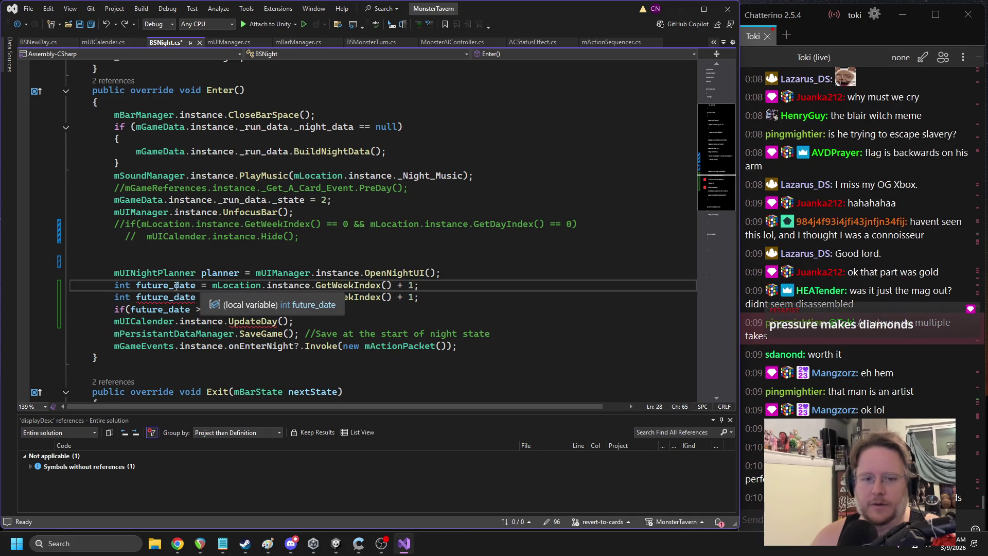
Rename the duplicate to future_week without the + 1, and rename future_date to future_day
{"action": "double_click", "coordinate": [175, 287]}
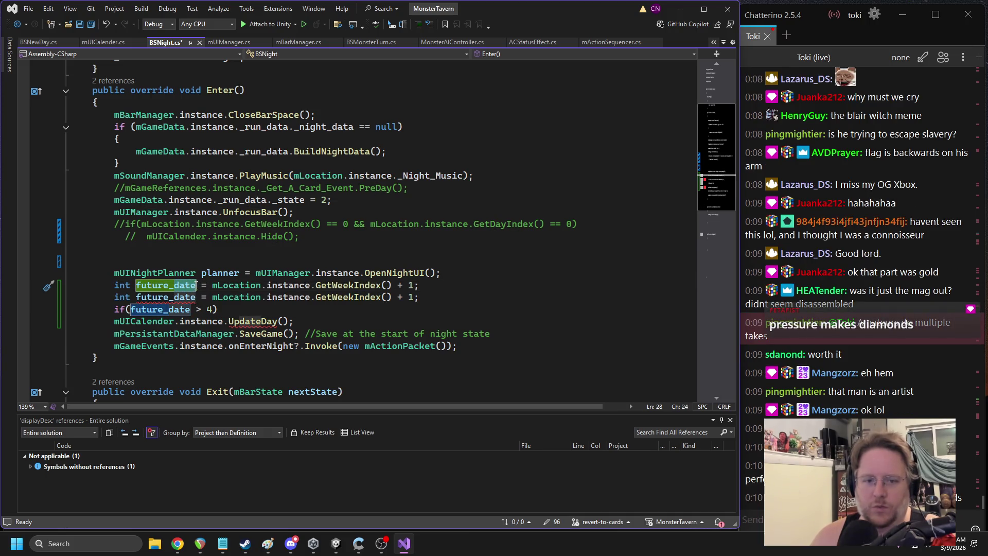
{"action": "type", "text": "week"}
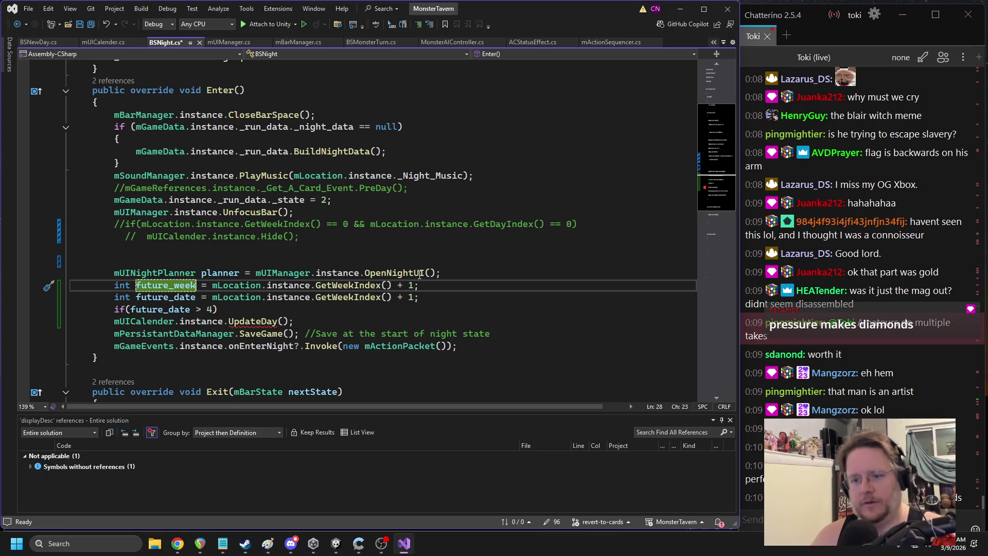
{"action": "left_click", "coordinate": [416, 285]}
{"action": "key", "text": "BackSpace"}
{"action": "key", "text": "BackSpace"}
{"action": "key", "text": "BackSpace"}
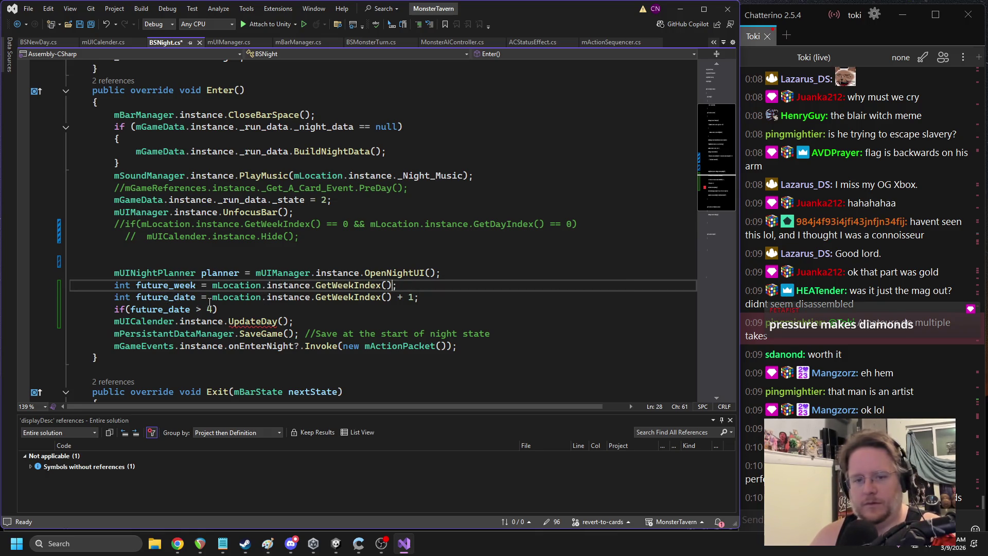
{"action": "left_click", "coordinate": [196, 297]}
{"action": "key", "text": "BackSpace"}
{"action": "key", "text": "BackSpace"}
{"action": "key", "text": "BackSpace"}
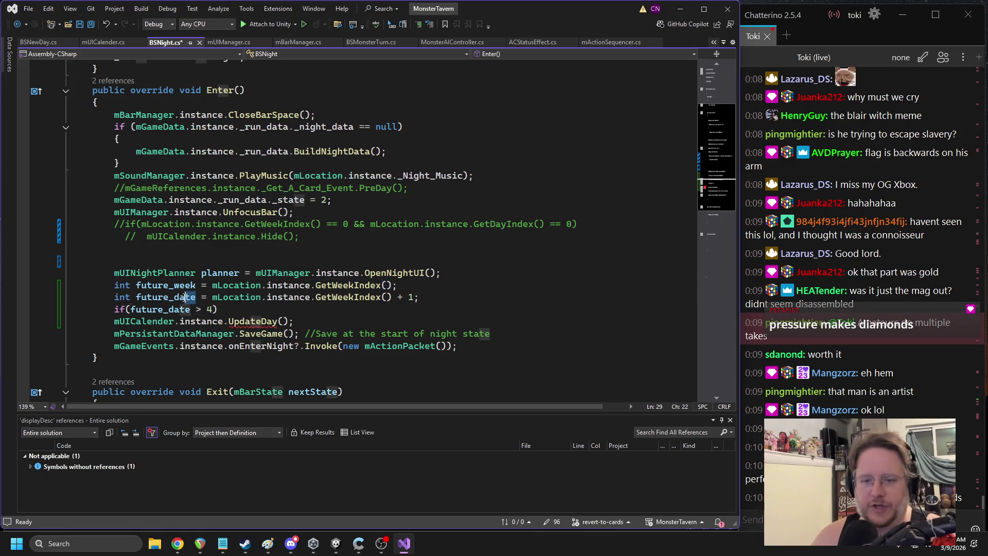
{"action": "type", "text": "ay"}
{"action": "left_click", "coordinate": [306, 236]}
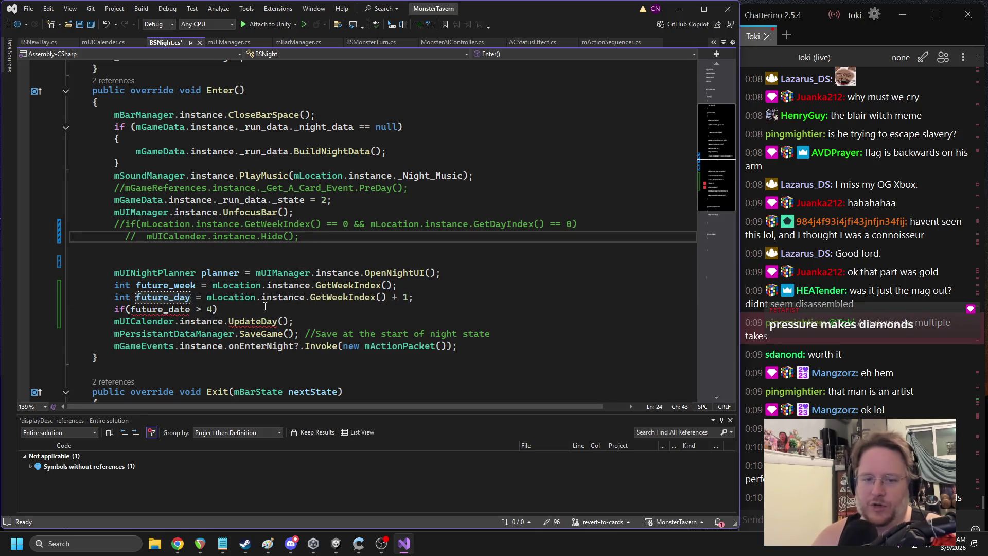
{"action": "left_click", "coordinate": [429, 297]}
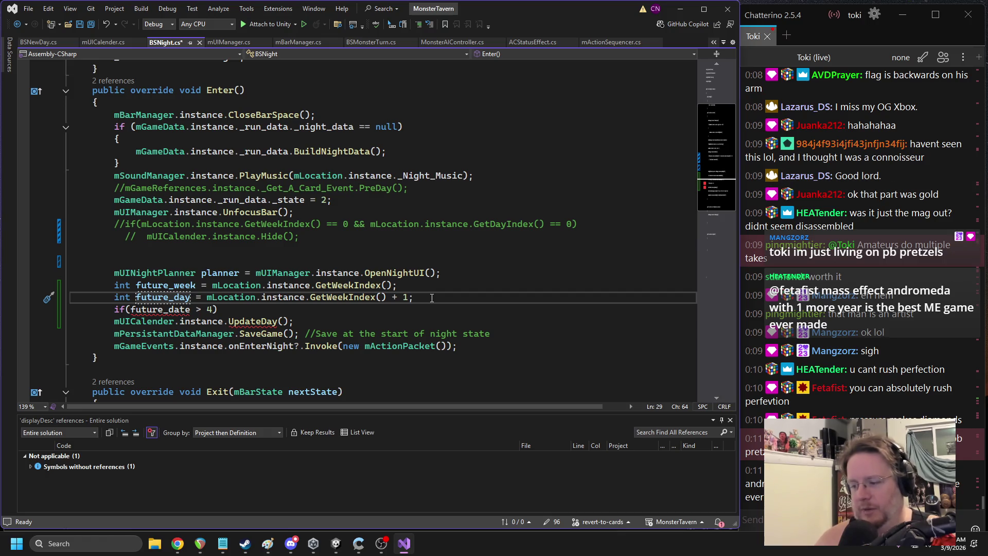
{"action": "key", "text": "Return"}
{"action": "type", "text": "f("}
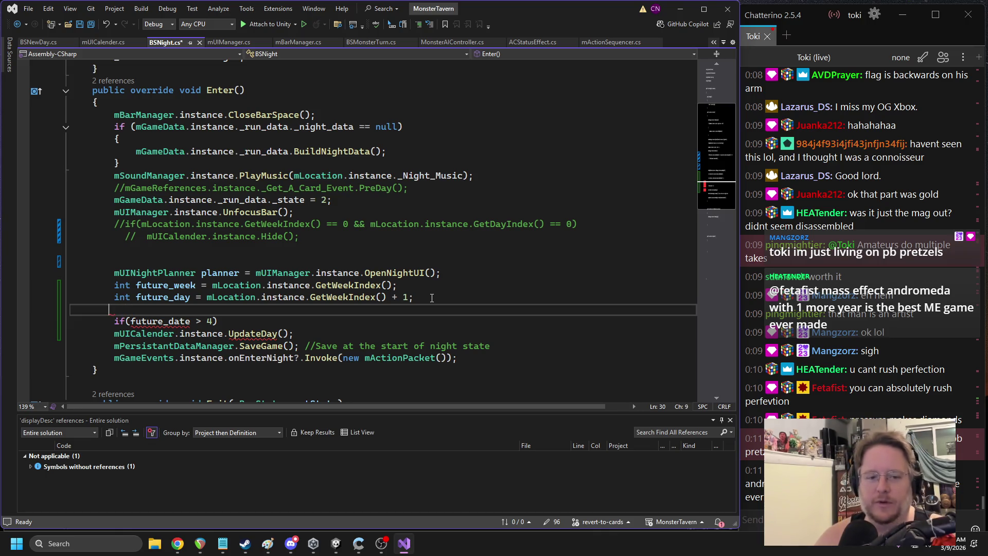
{"action": "key", "text": "BackSpace"}
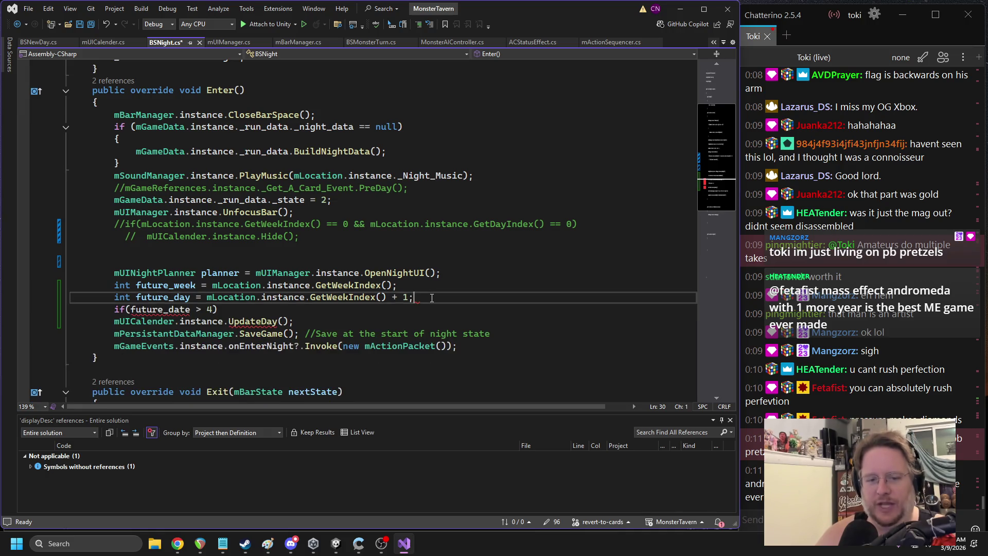
Use future_day in the if condition and give it a block with future_week++ and a future_day reset; save
{"action": "key", "text": "Down"}
{"action": "double_click", "coordinate": [175, 297]}
{"action": "key", "text": "ctrl+c"}
{"action": "double_click", "coordinate": [170, 309]}
{"action": "key", "text": "ctrl+v"}
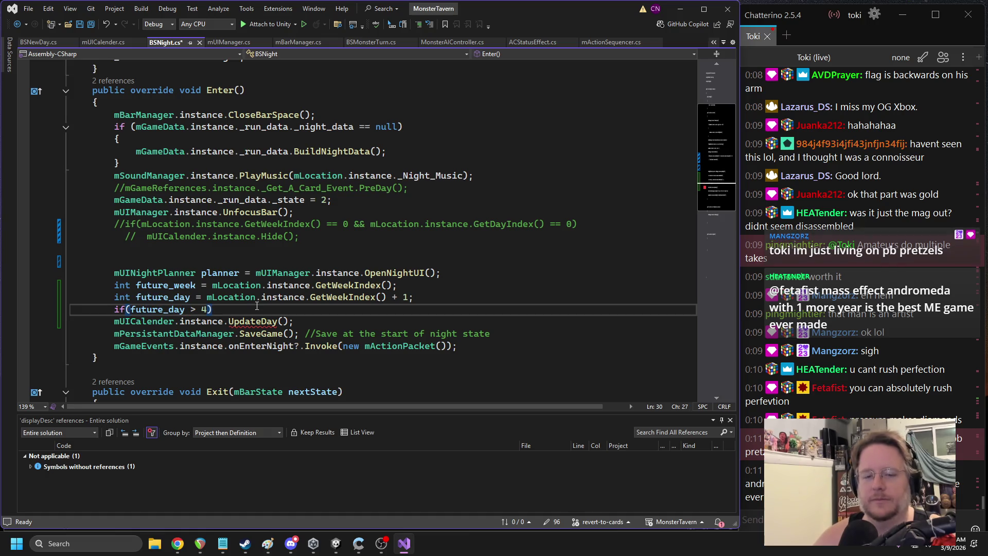
{"action": "key", "text": "Return"}
{"action": "type", "text": "{"}
{"action": "key", "text": "Return"}
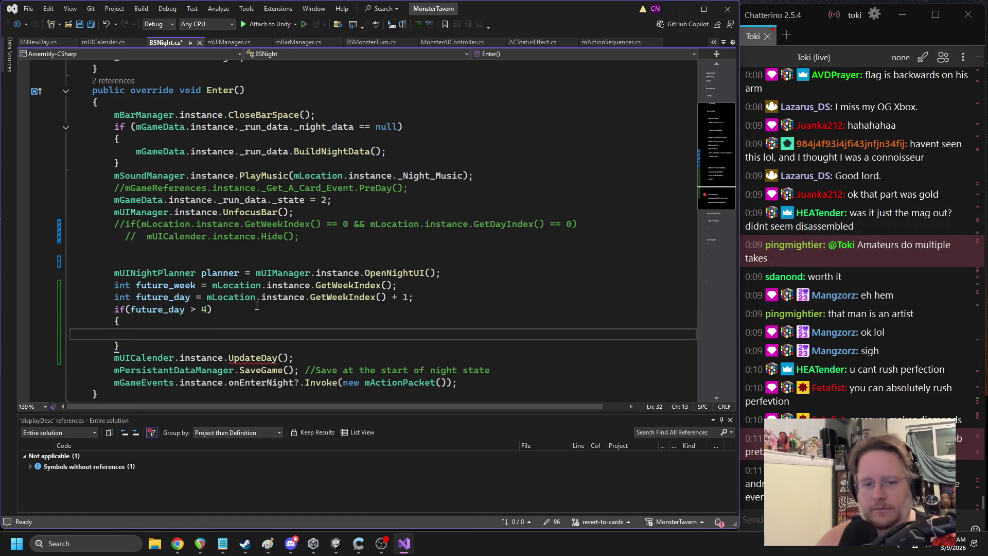
{"action": "type", "text": "future_week++"}
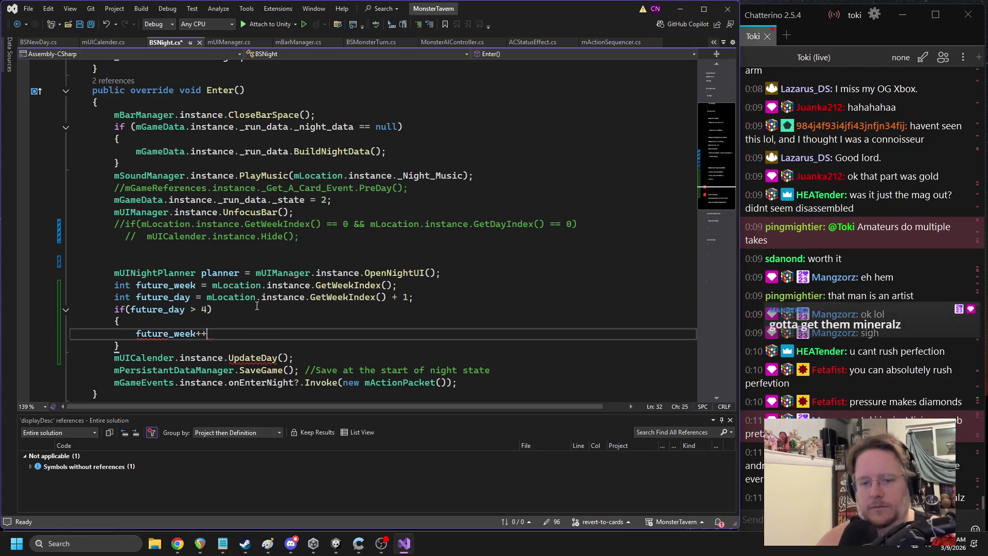
{"action": "type", "text": ";"}
{"action": "key", "text": "Return"}
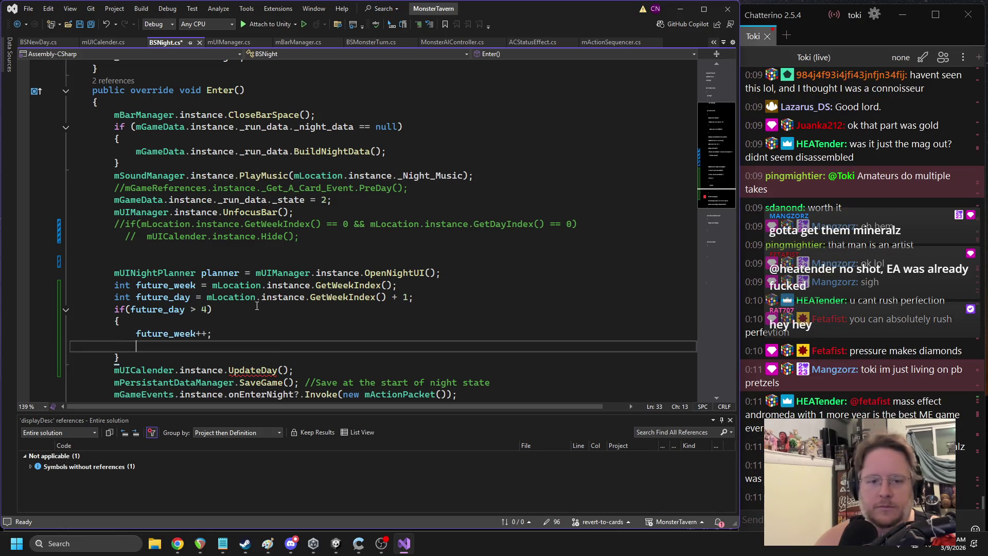
{"action": "type", "text": "future_day = 1;"}
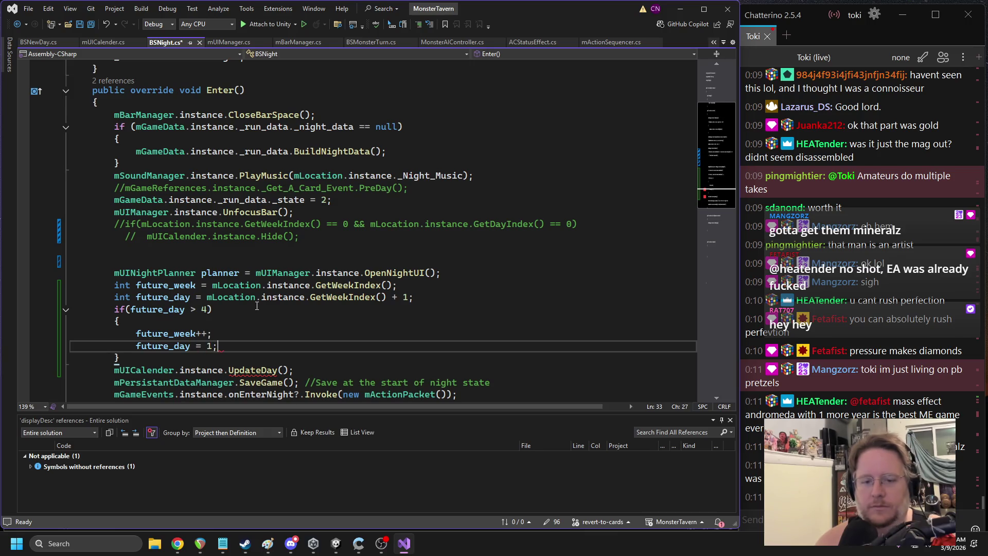
{"action": "key", "text": "ctrl+s"}
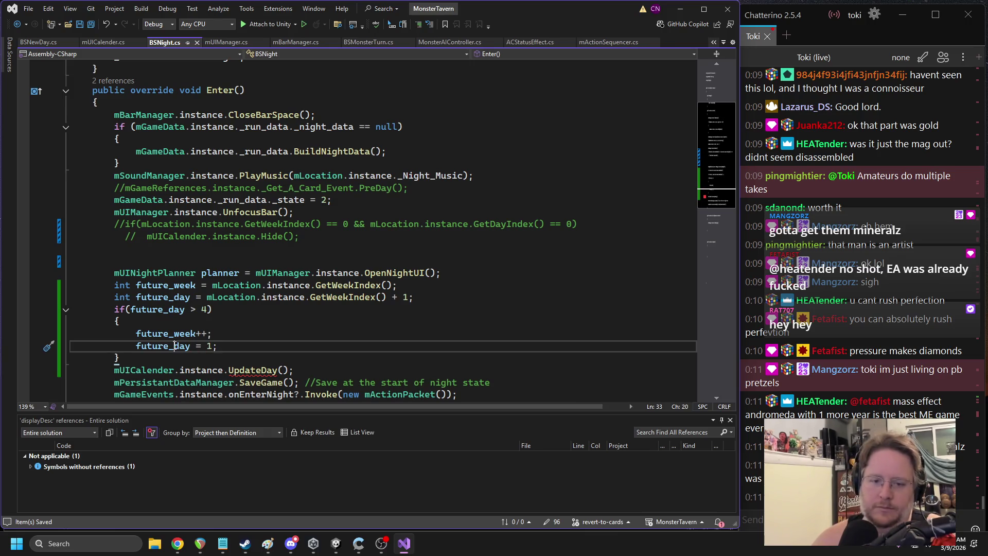
Pass future_day and future_week as the UpdateDay arguments and save the script
{"action": "left_click", "coordinate": [281, 370]}
{"action": "type", "text": "future_day,"}
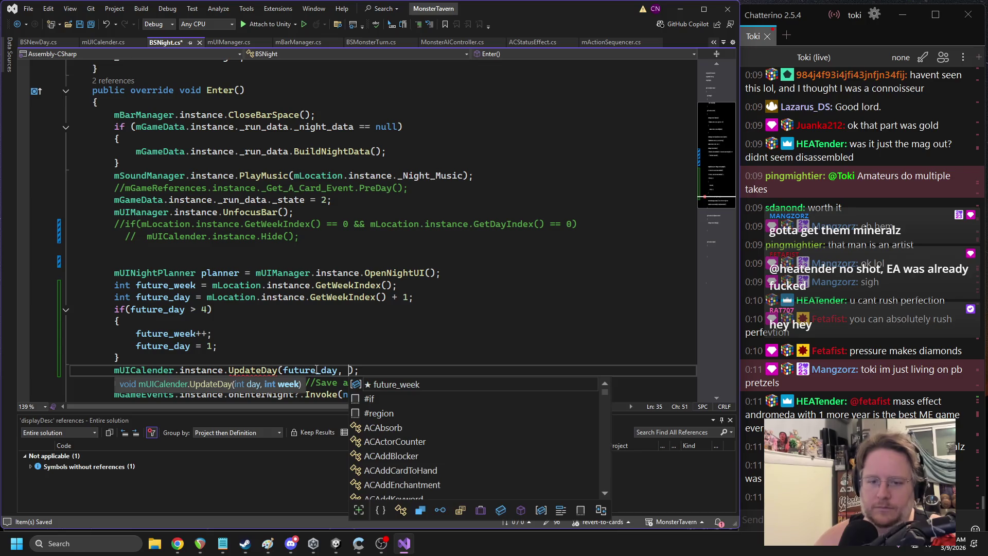
{"action": "left_click", "coordinate": [349, 370]}
{"action": "type", "text": "future_week"}
{"action": "left_click", "coordinate": [303, 338]}
{"action": "key", "text": "ctrl+s"}
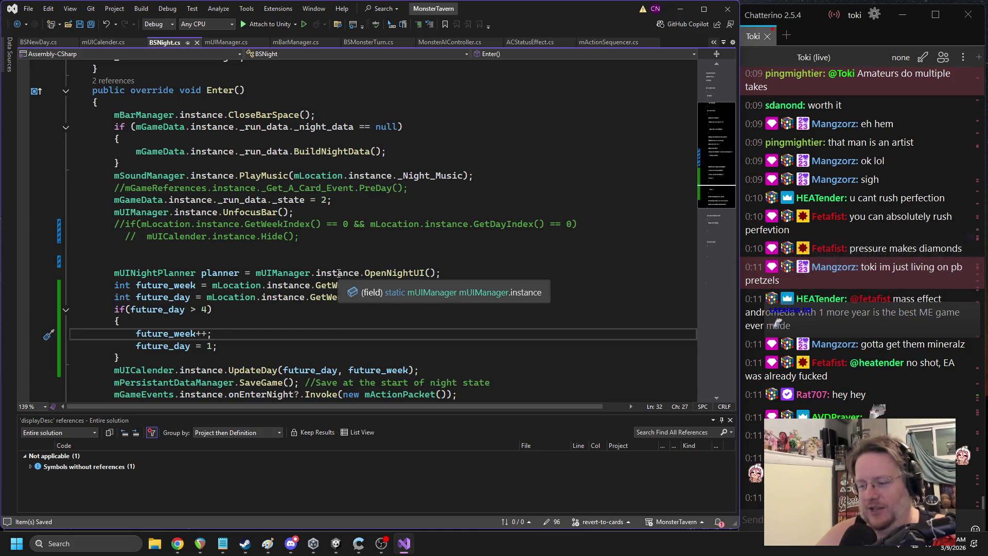
Insert an empty line below the UpdateDay(future_day, future_week) call
{"action": "left_click", "coordinate": [429, 370]}
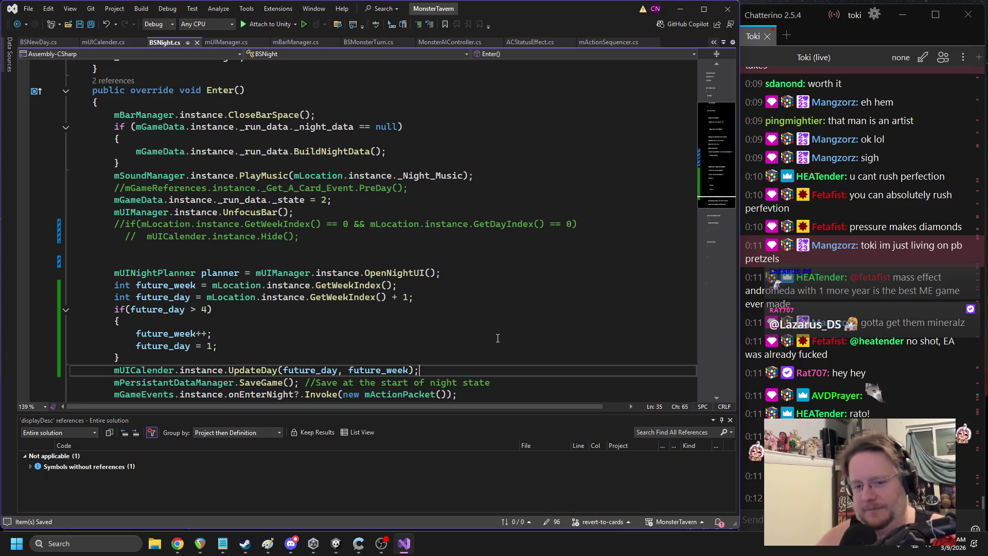
{"action": "key", "text": "Return"}
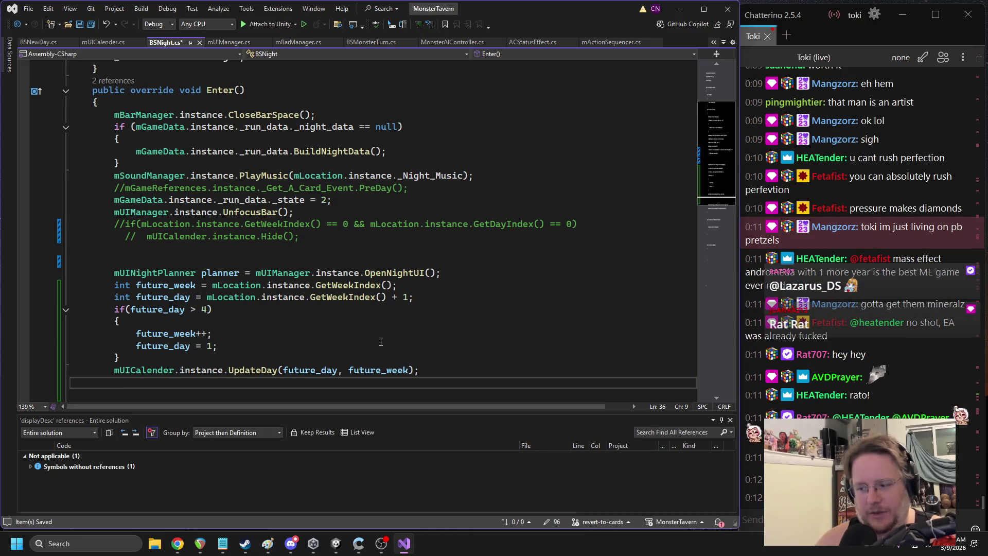
Bring Unity to the front and run the bar scene in Play mode
{"action": "left_click", "coordinate": [336, 544]}
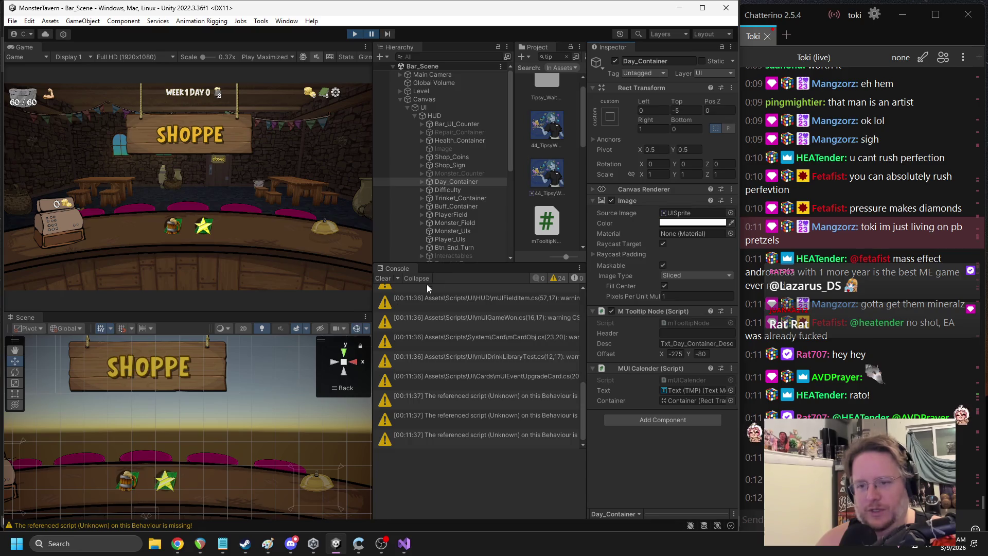
{"action": "left_click", "coordinate": [354, 35]}
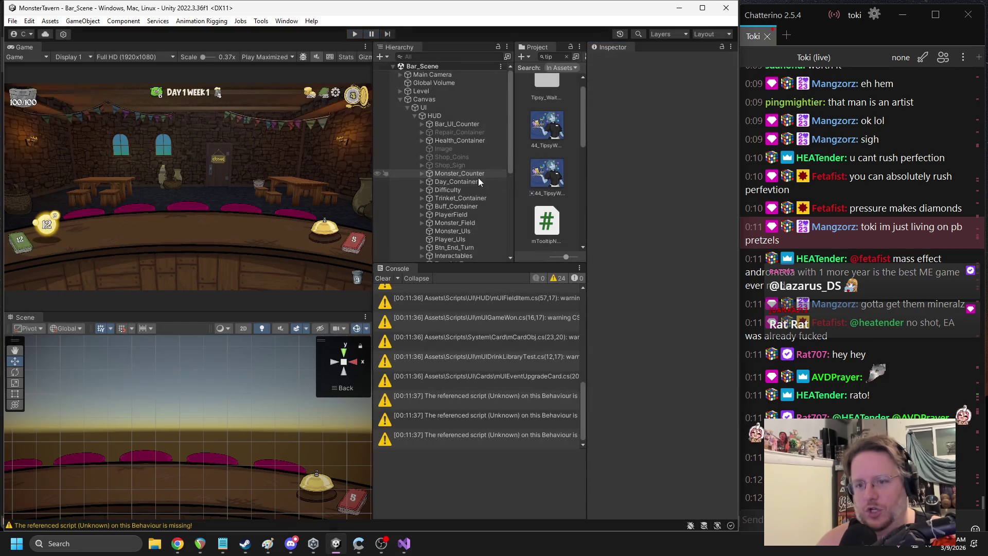
{"action": "scroll", "coordinate": [478, 177], "scroll_direction": "down", "scroll_amount": 6}
Select Howling_Wolf's Week_1 Day_1 object and open its M Day script for editing
{"action": "left_click", "coordinate": [431, 250]}
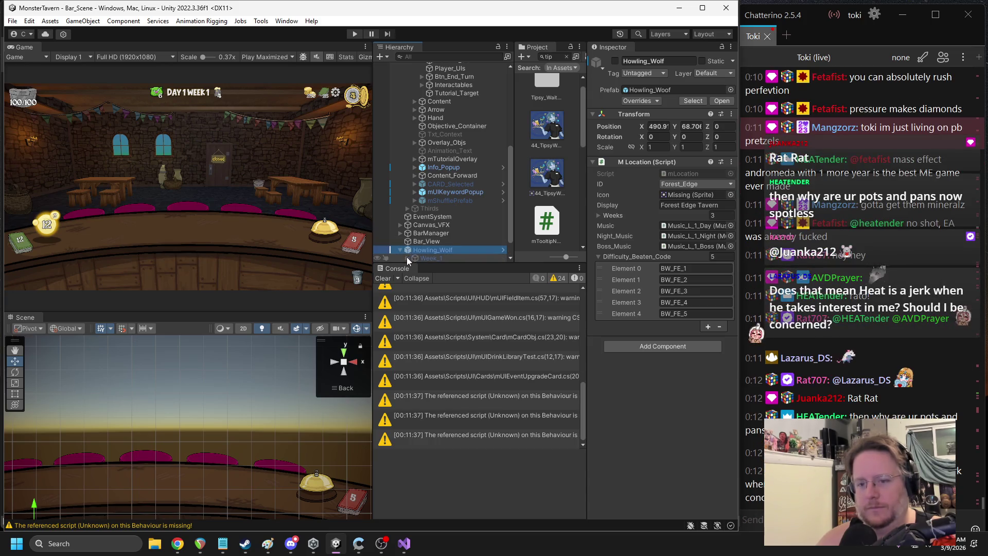
{"action": "left_click", "coordinate": [401, 250]}
{"action": "left_click", "coordinate": [430, 209]}
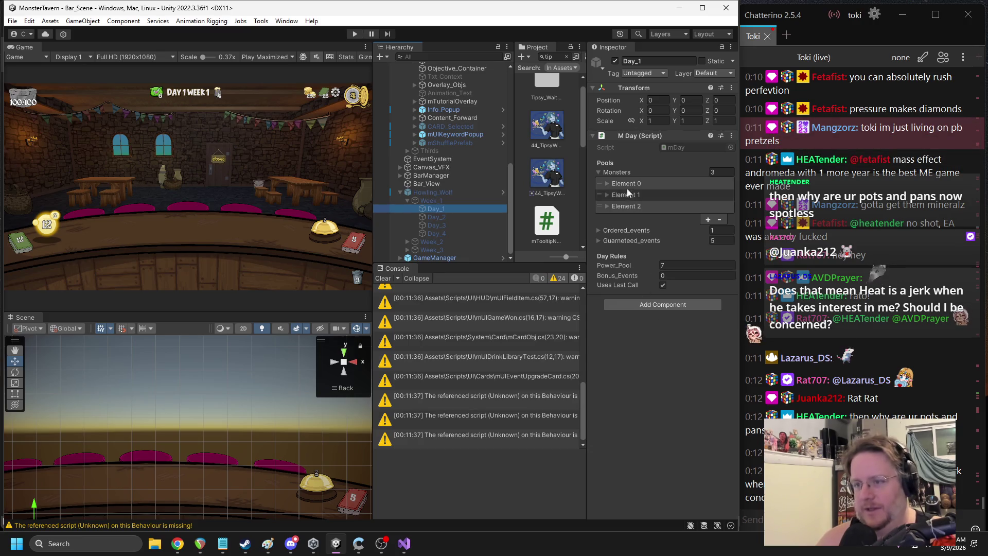
{"action": "right_click", "coordinate": [644, 135]}
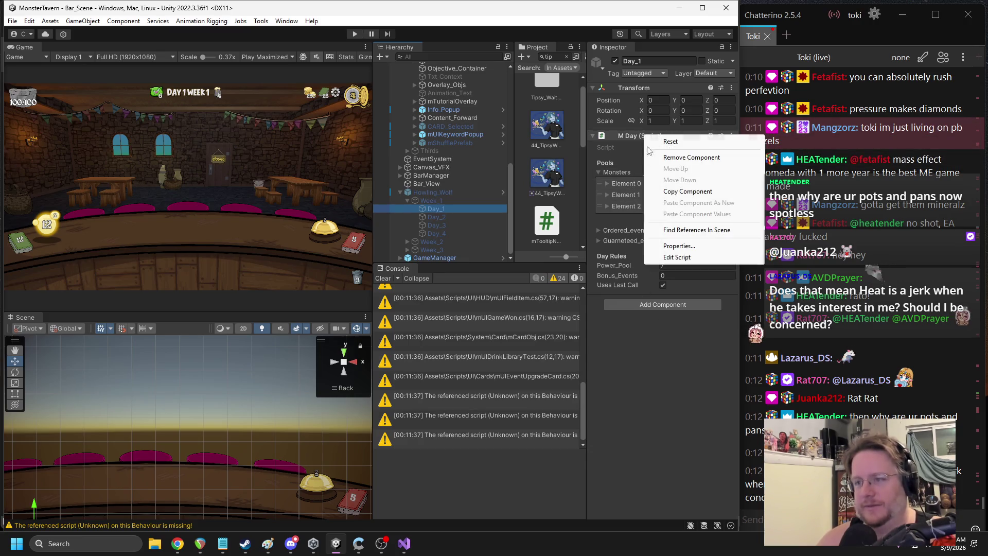
{"action": "left_click", "coordinate": [675, 258]}
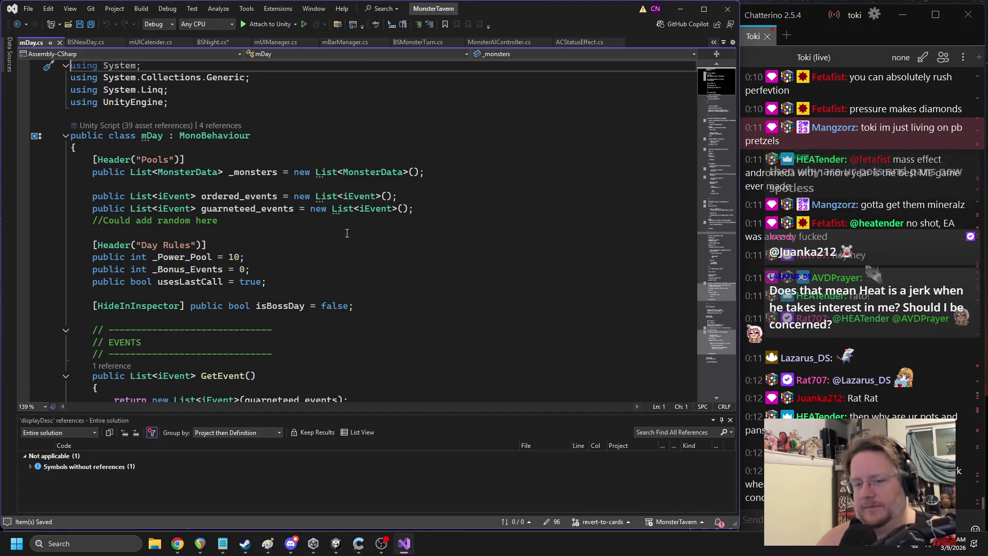
Review the _Monster_Img.sprite line in mDay.cs's BuildBarDay, then close mDay.cs
{"action": "scroll", "coordinate": [269, 256], "scroll_direction": "down", "scroll_amount": 4}
{"action": "scroll", "coordinate": [268, 255], "scroll_direction": "down", "scroll_amount": 3}
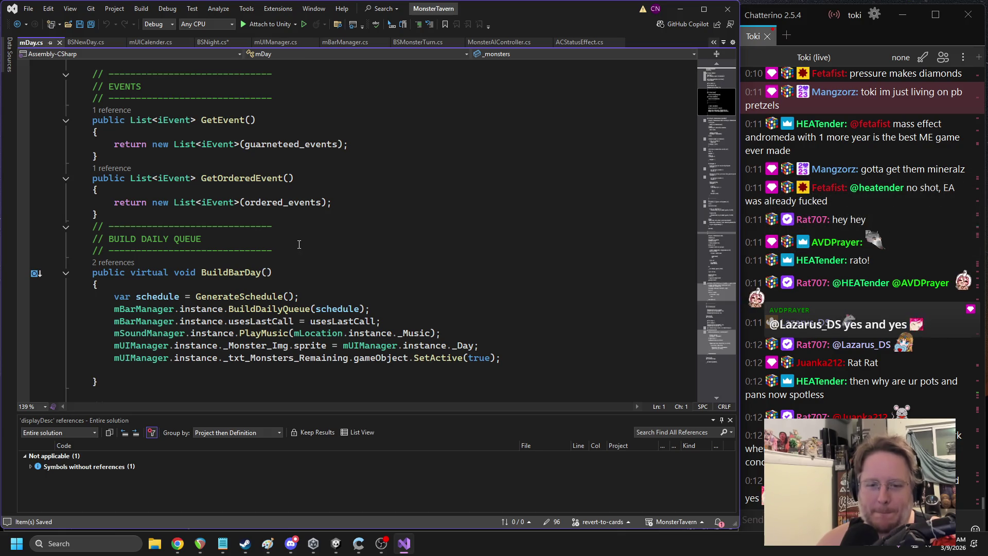
{"action": "triple_click", "coordinate": [245, 347]}
{"action": "key", "text": "ctrl+c"}
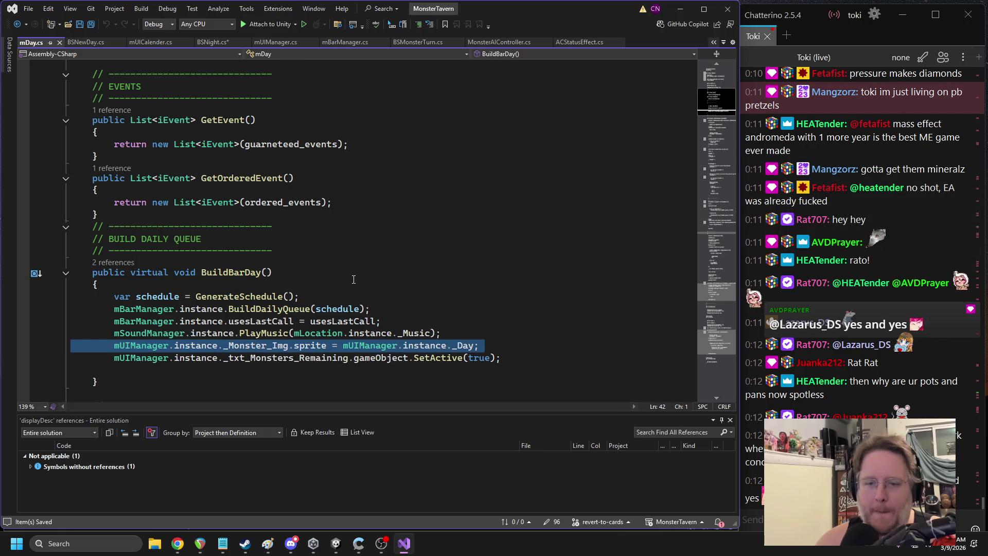
{"action": "left_click", "coordinate": [59, 43]}
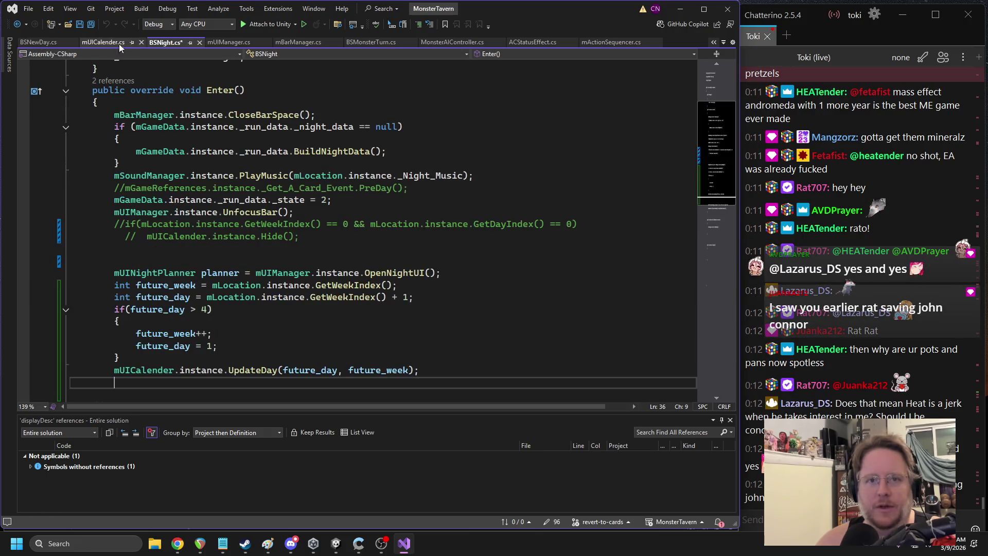
In BSNight.cs Enter(), add if (future_day == 4) setting _Monster_Img.sprite to the _Boss sprite
{"action": "left_click", "coordinate": [107, 43]}
{"action": "left_click", "coordinate": [159, 43]}
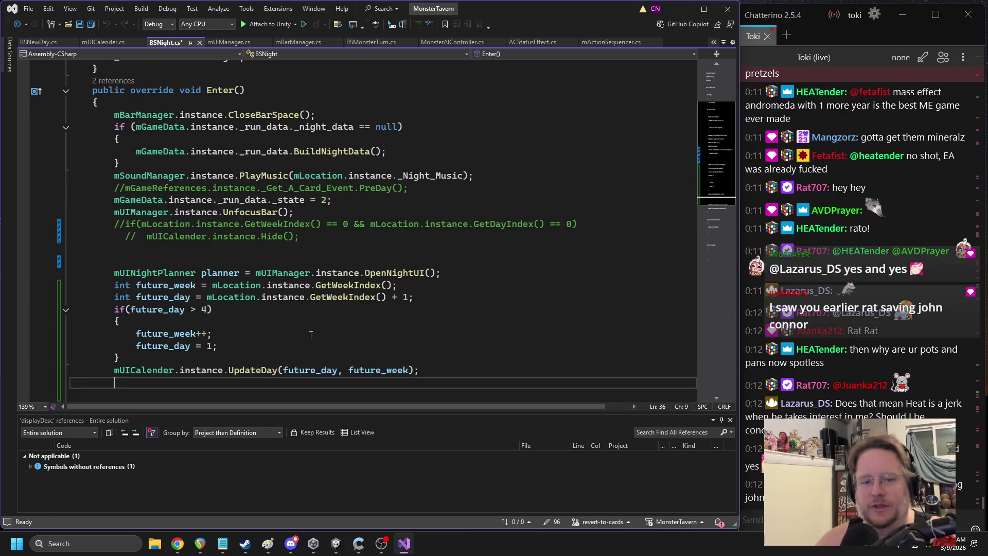
{"action": "scroll", "coordinate": [259, 316], "scroll_direction": "down", "scroll_amount": 1}
{"action": "left_click", "coordinate": [262, 325]}
{"action": "key", "text": "Return"}
{"action": "type", "text": "if("}
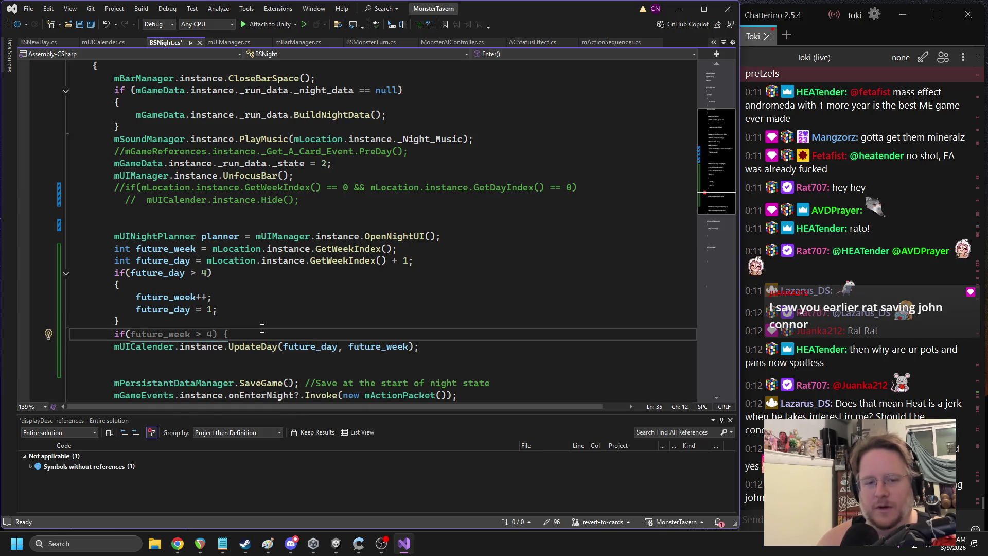
{"action": "type", "text": "future_day == 4"}
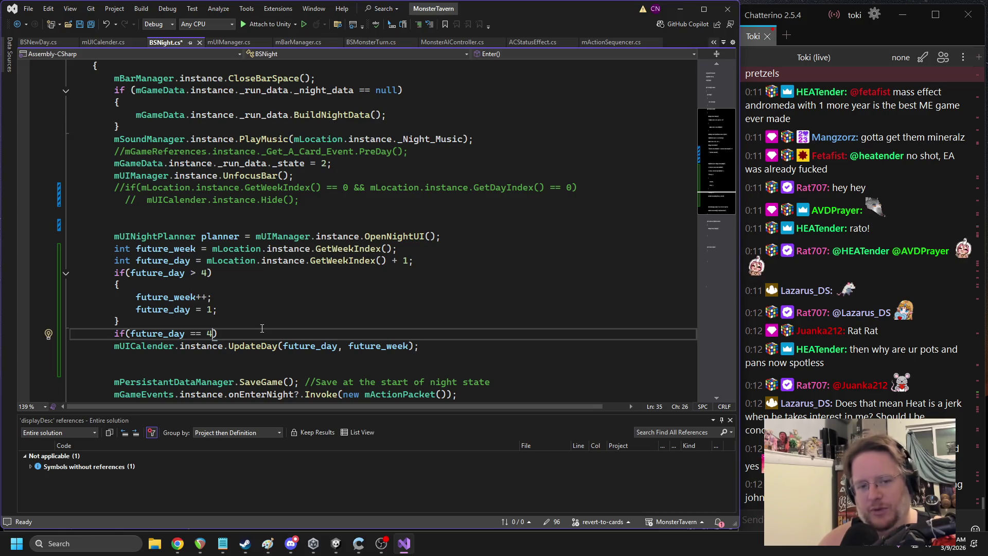
{"action": "key", "text": "Return"}
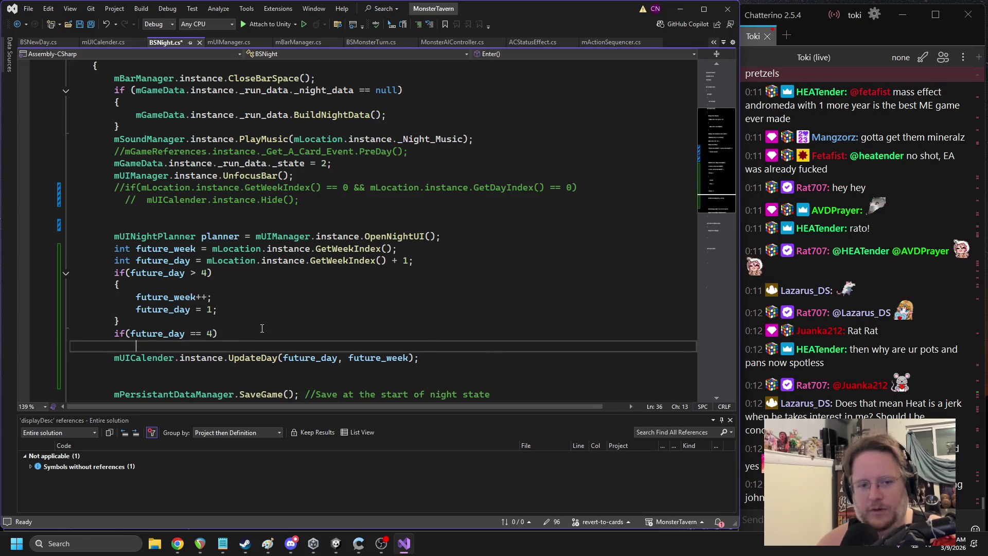
{"action": "key", "text": "ctrl+v"}
{"action": "left_click", "coordinate": [492, 347]}
{"action": "double_click", "coordinate": [488, 347]}
{"action": "type", "text": "_B"}
{"action": "key", "text": "Tab"}
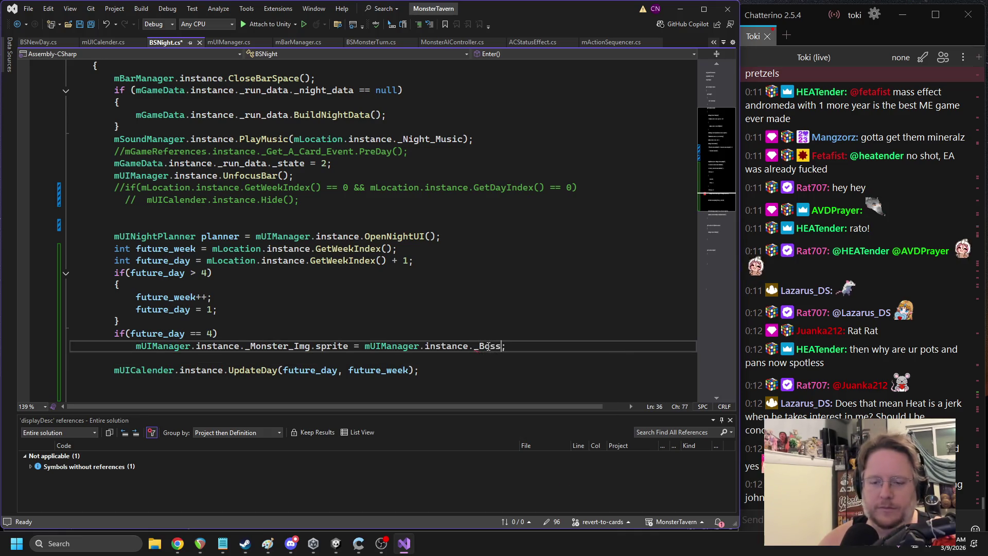
Add an else branch below it containing a copy of the _Boss sprite statement
{"action": "key", "text": "Return"}
{"action": "type", "text": "else"}
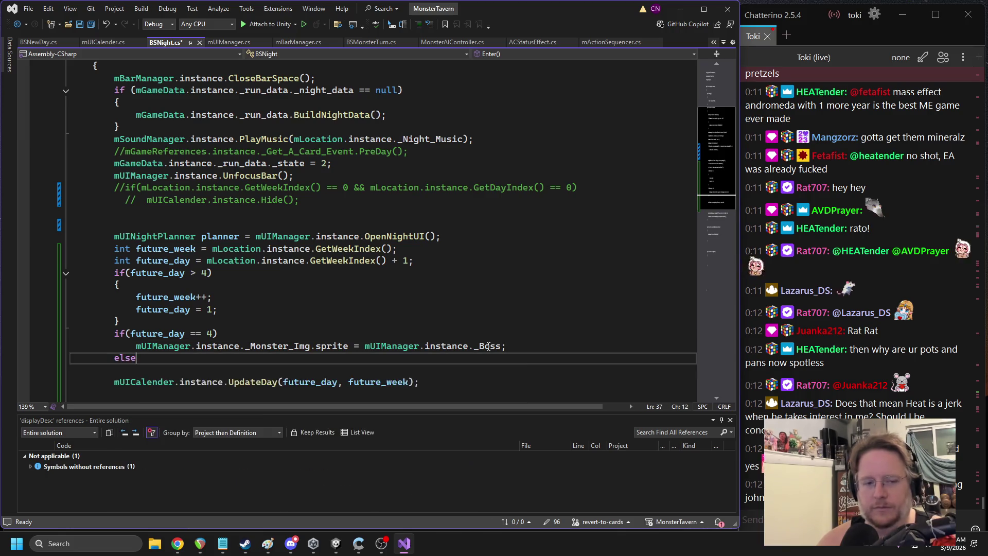
{"action": "key", "text": "Return"}
{"action": "left_click_drag", "start_coordinate": [513, 345], "coordinate": [136, 346]}
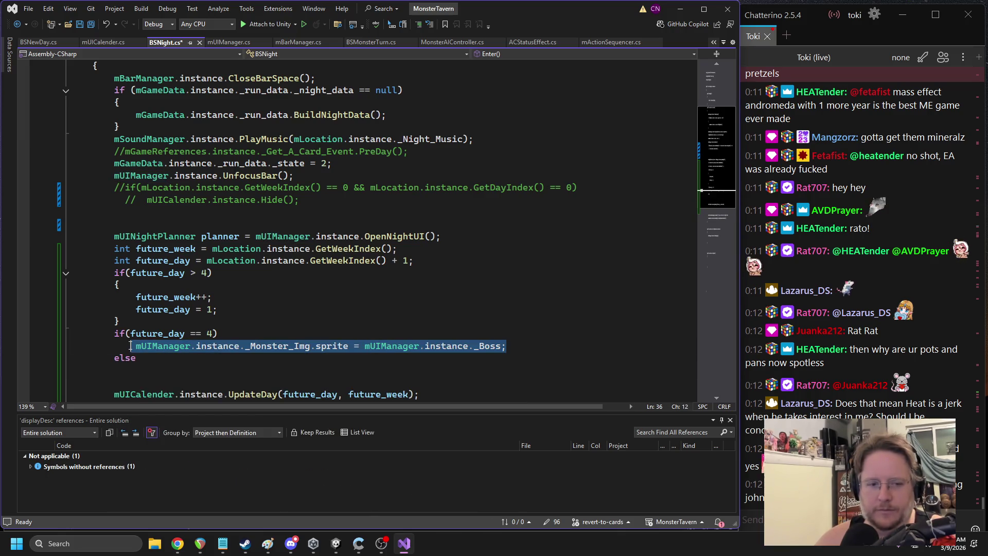
{"action": "key", "text": "ctrl+c"}
{"action": "left_click", "coordinate": [146, 363]}
{"action": "key", "text": "Down"}
{"action": "key", "text": "ctrl+v"}
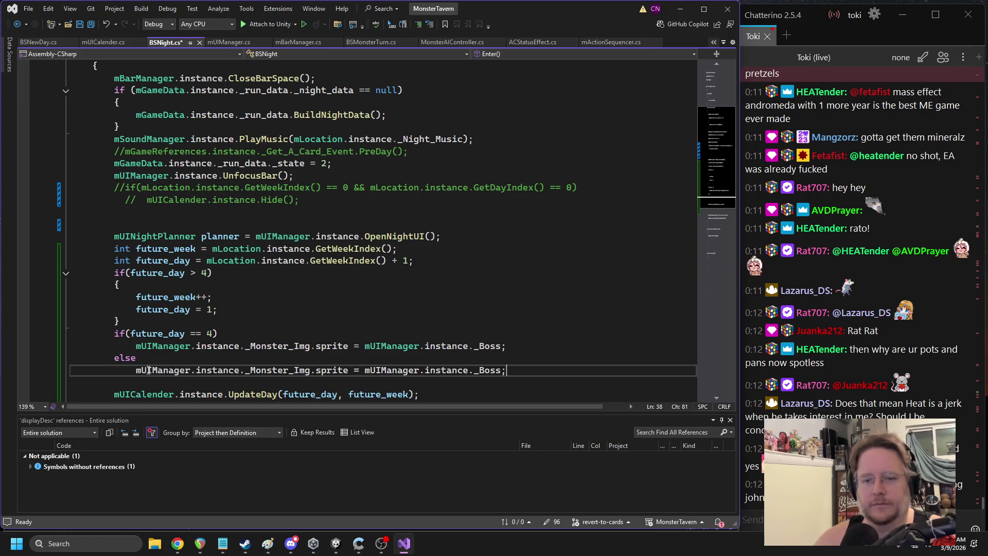
{"action": "scroll", "coordinate": [326, 323], "scroll_direction": "down", "scroll_amount": 1}
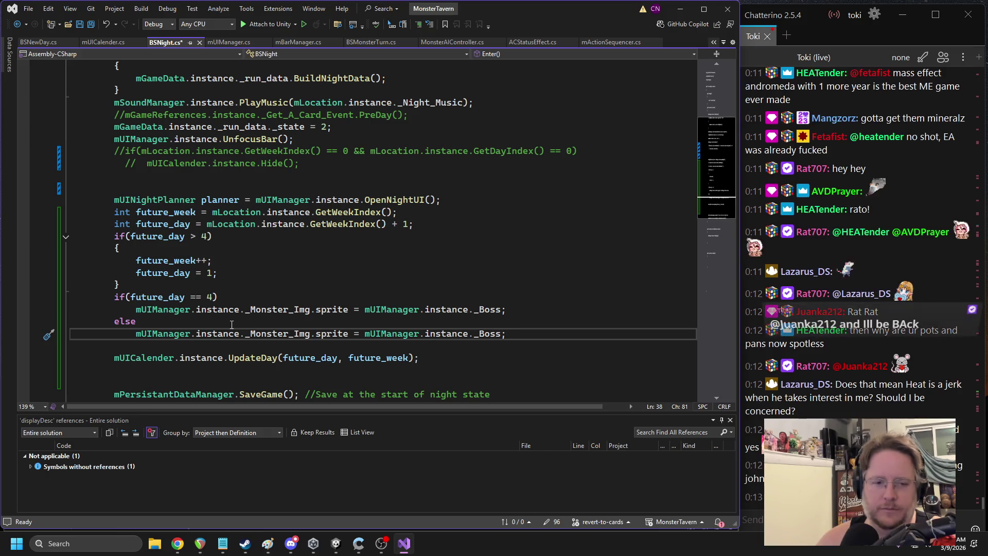
Wrap the else branch in braces and add a new line inside it
{"action": "left_click", "coordinate": [272, 319]}
{"action": "type", "text": "{"}
{"action": "key", "text": "Down"}
{"action": "key", "text": "Down"}
{"action": "type", "text": "}"}
{"action": "key", "text": "Return"}
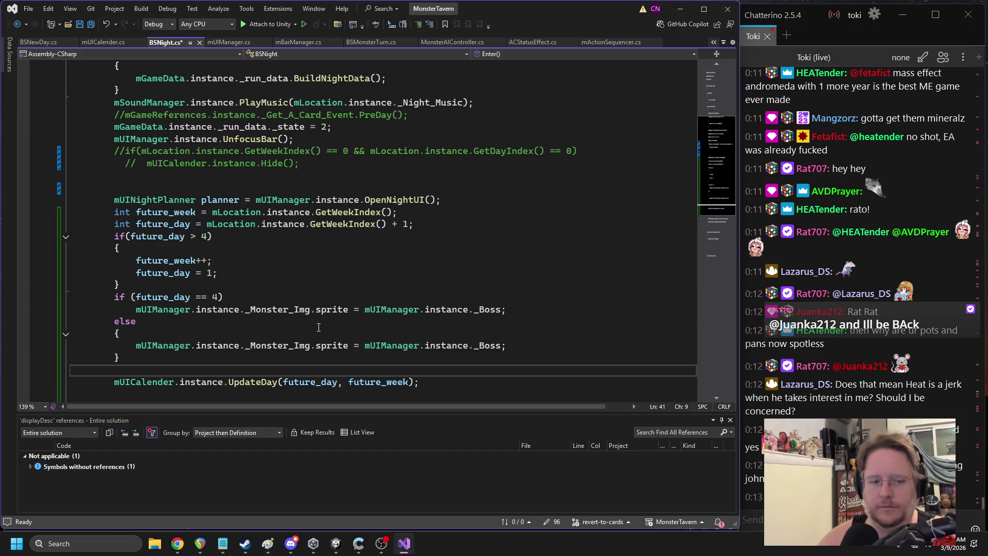
{"action": "key", "text": "BackSpace"}
{"action": "left_click", "coordinate": [538, 347]}
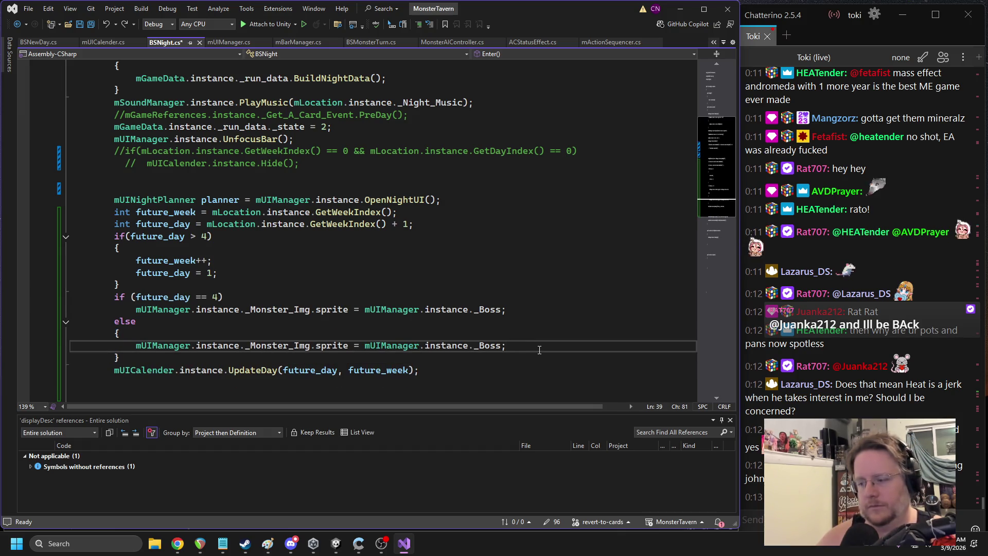
{"action": "key", "text": "Return"}
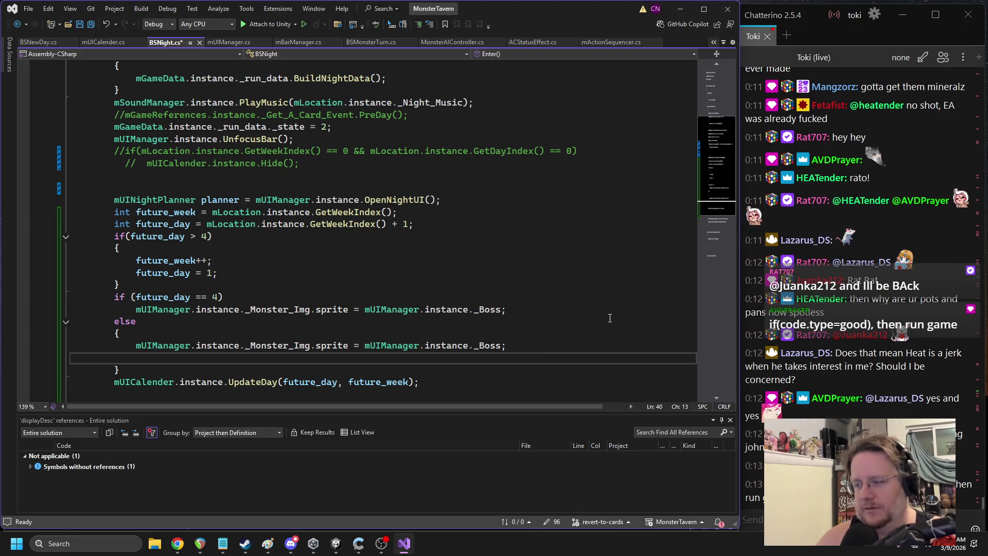
Add a mUIManager.instance._txt_monster_deck.text = "" line, switch the else sprite to _Day, and save
{"action": "mouse_move", "coordinate": [134, 345]}
{"action": "left_mouse_down"}
{"action": "mouse_move", "coordinate": [489, 345]}
{"action": "mouse_move", "coordinate": [239, 350]}
{"action": "left_mouse_up"}
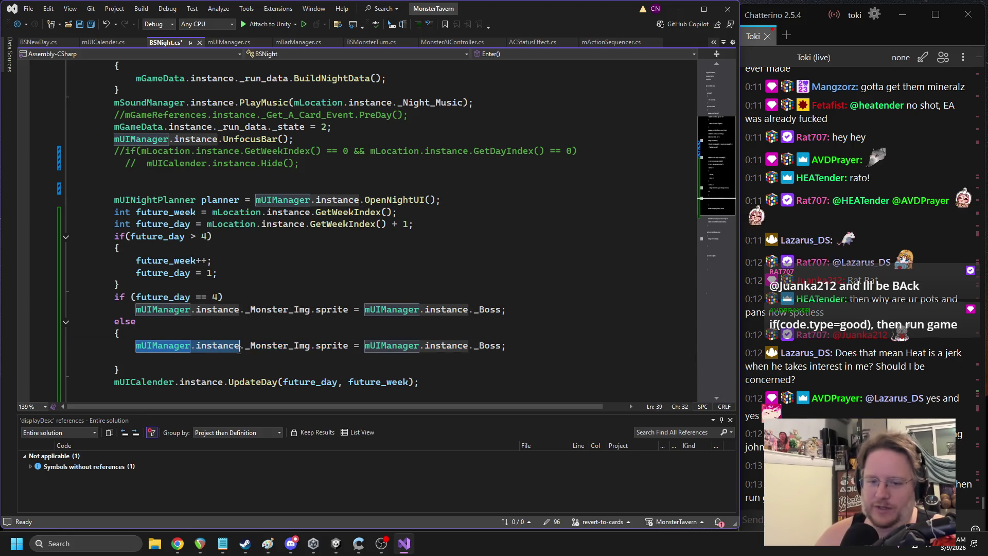
{"action": "key", "text": "ctrl+c"}
{"action": "left_click", "coordinate": [230, 356]}
{"action": "key", "text": "ctrl+v"}
{"action": "type", "text": ".mon"}
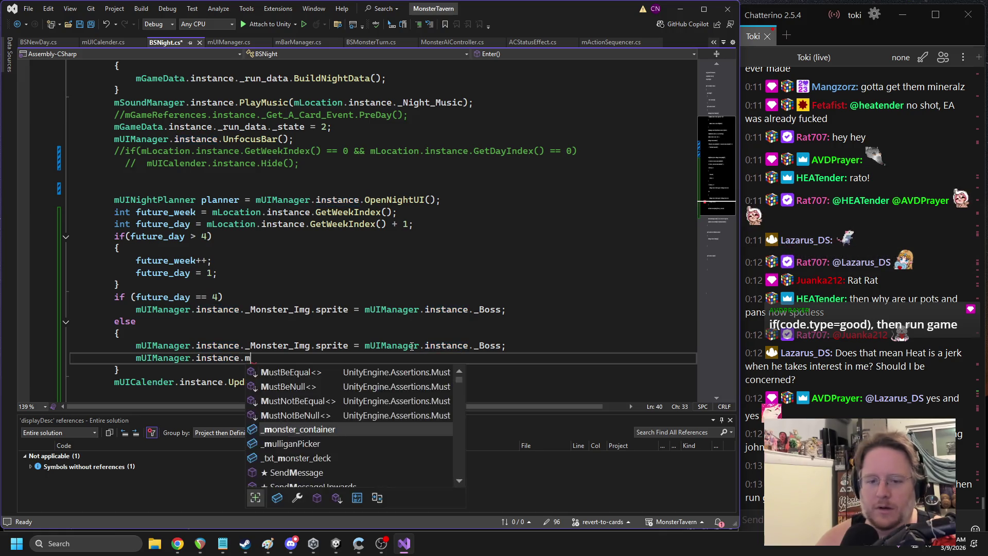
{"action": "key", "text": "Down"}
{"action": "key", "text": "Tab"}
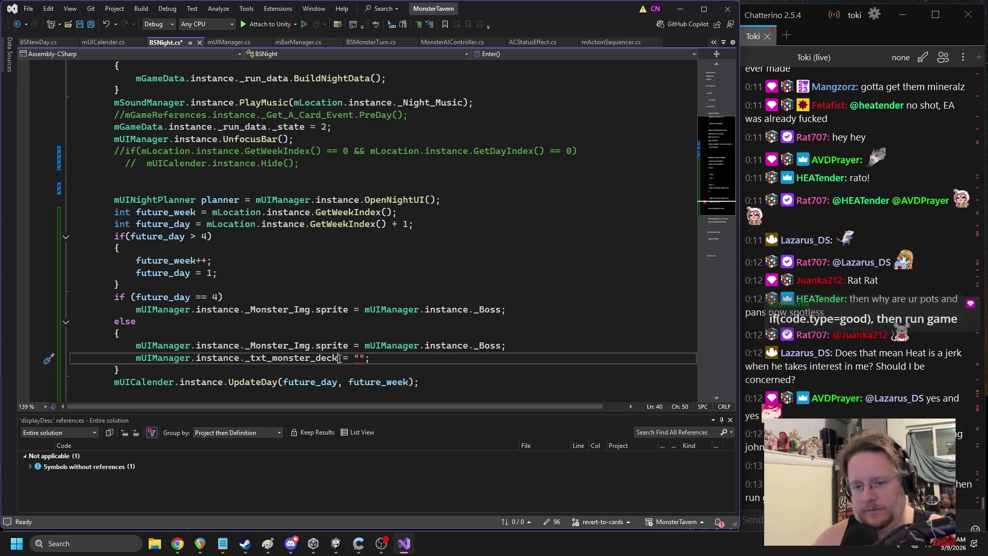
{"action": "key", "text": "Left"}
{"action": "key", "text": "Left"}
{"action": "key", "text": "Left"}
{"action": "type", "text": ".text"}
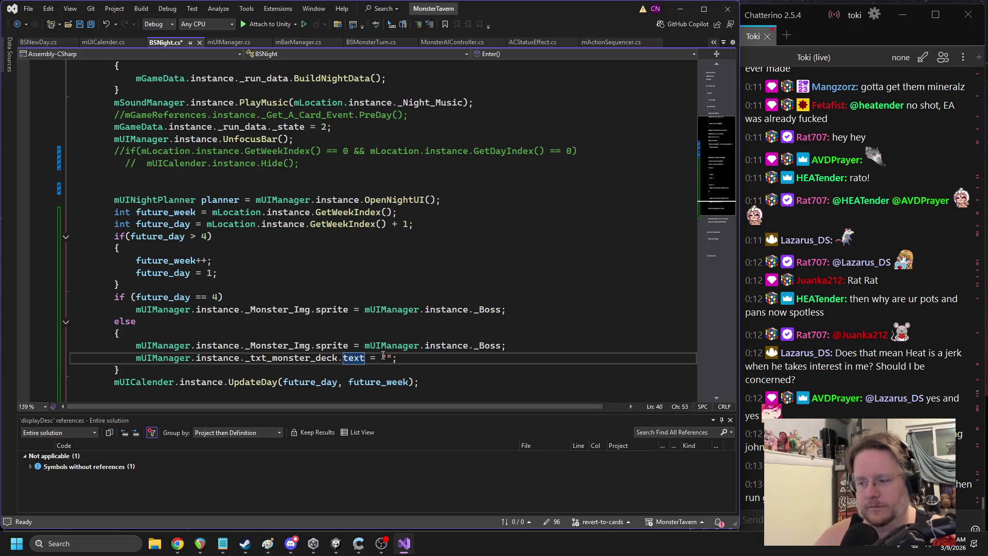
{"action": "double_click", "coordinate": [488, 346]}
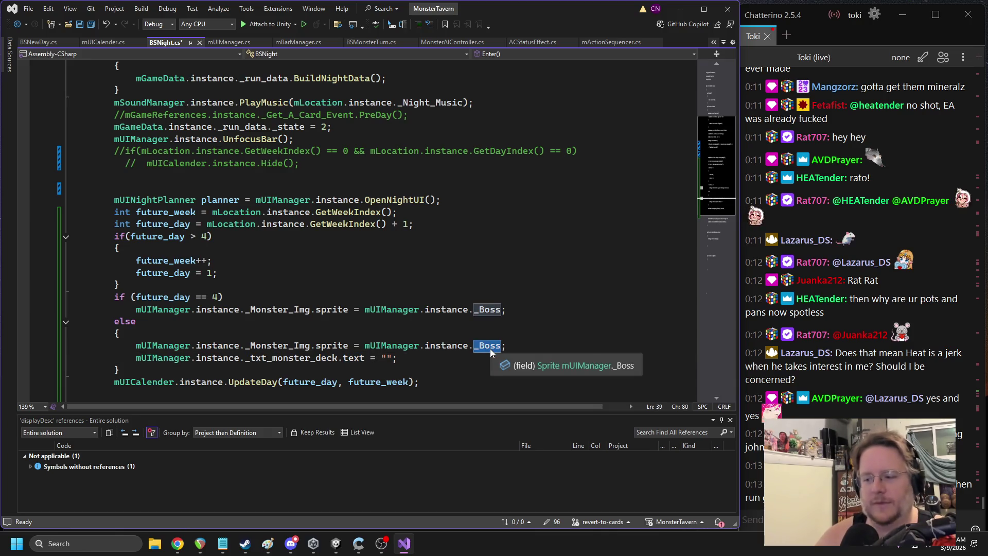
{"action": "type", "text": "_Day"}
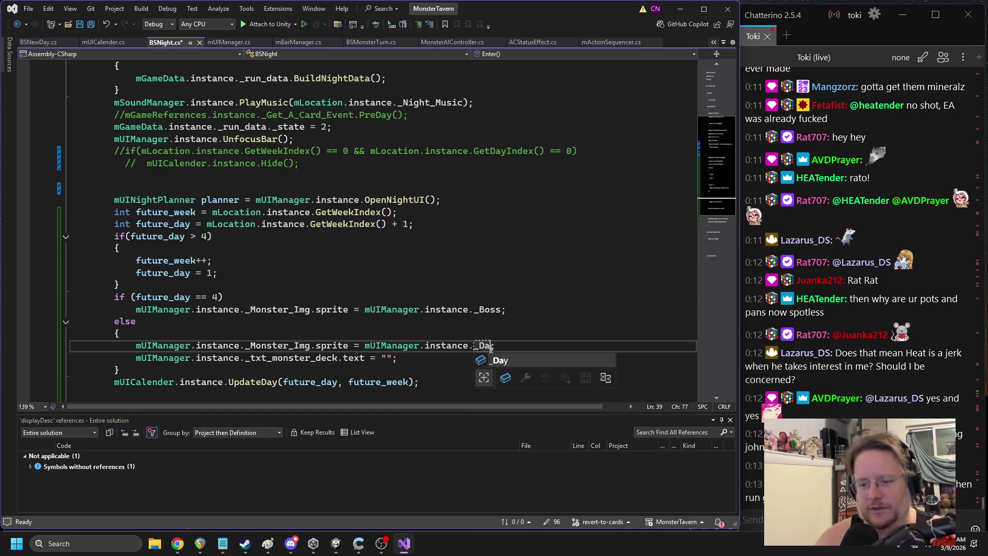
{"action": "key", "text": "ctrl+s"}
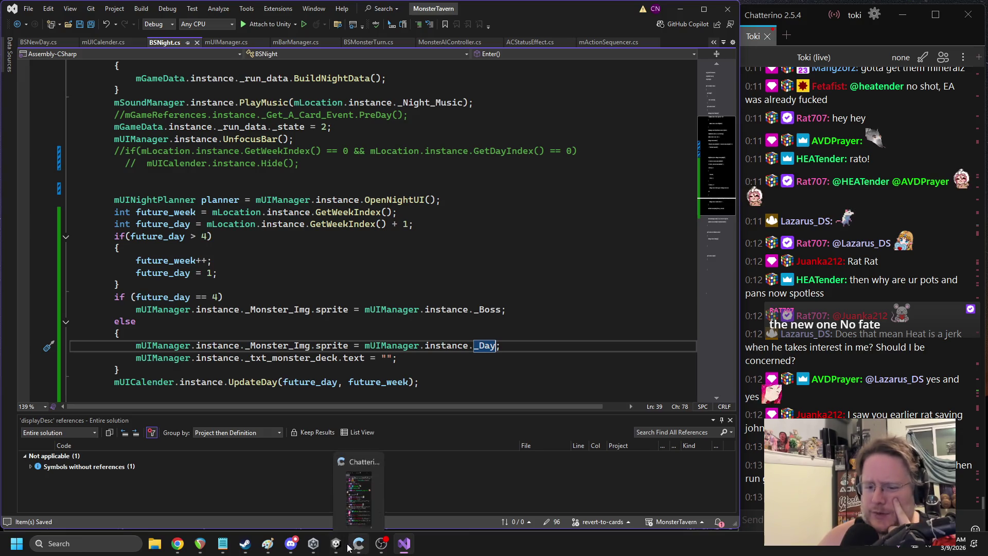
Clear the Unity Console, play-test to check the Week 1 Day 1 screen, then return to Visual Studio
{"action": "mouse_move", "coordinate": [337, 545]}
{"action": "left_click", "coordinate": [297, 500]}
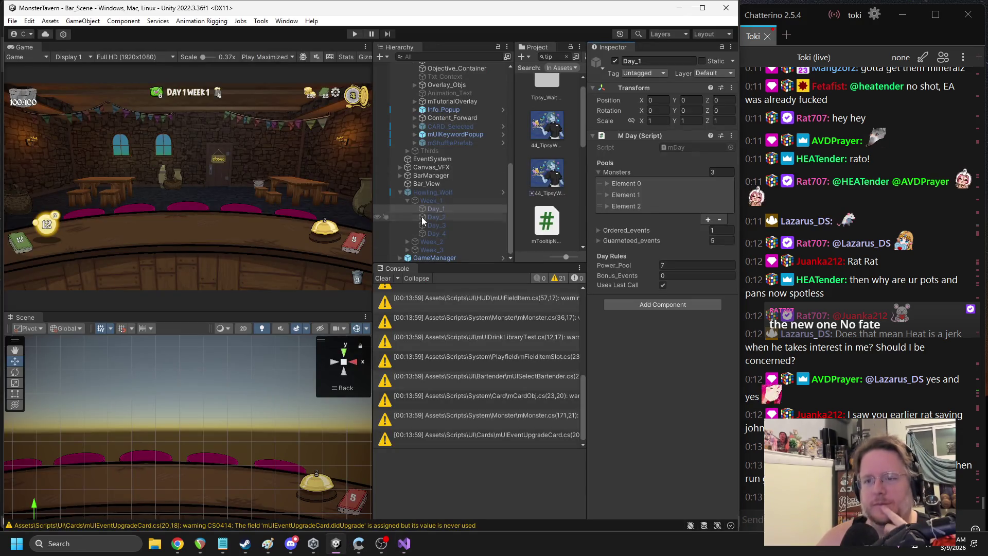
{"action": "left_click", "coordinate": [384, 278]}
{"action": "left_click", "coordinate": [355, 34]}
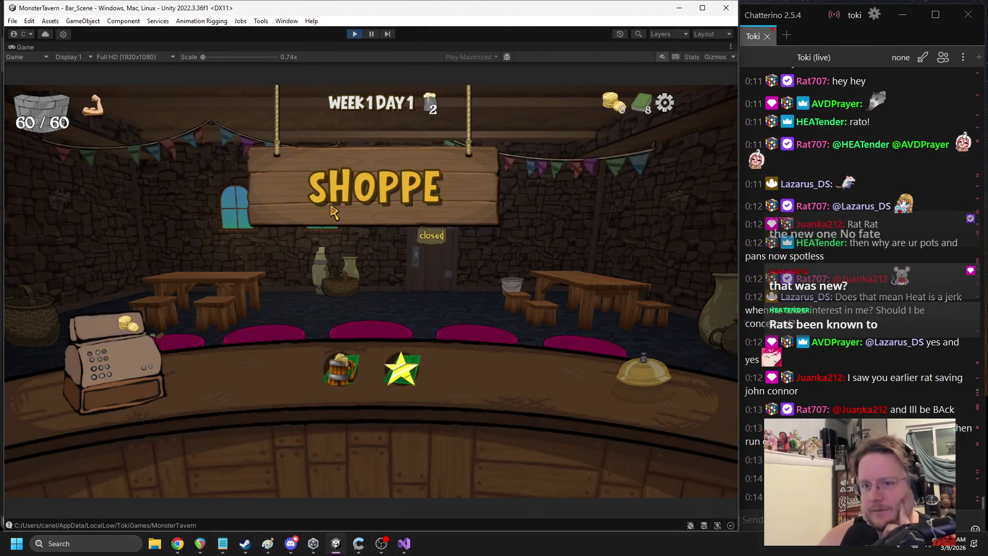
{"action": "mouse_move", "coordinate": [344, 109]}
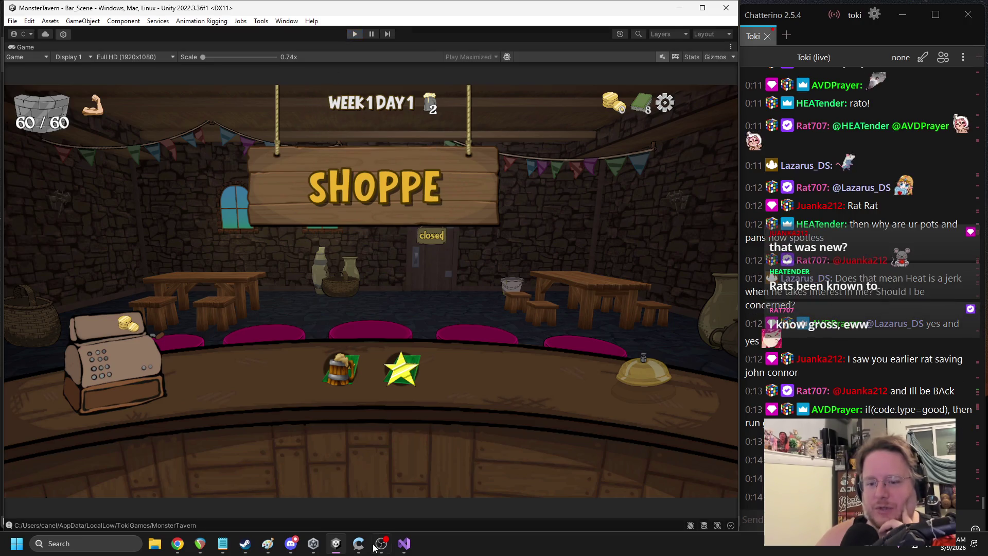
{"action": "key", "text": "ctrl+p"}
{"action": "left_click", "coordinate": [404, 544]}
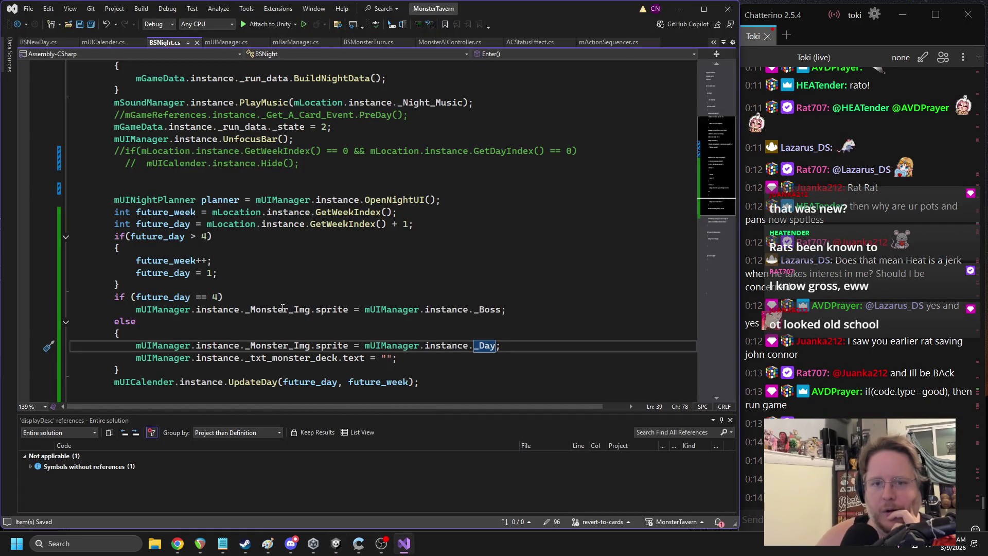
Run Find All References on _Monster_Img to list its 4 uses in BSNight, mBossDay and mDay
{"action": "scroll", "coordinate": [317, 234], "scroll_direction": "up", "scroll_amount": 1}
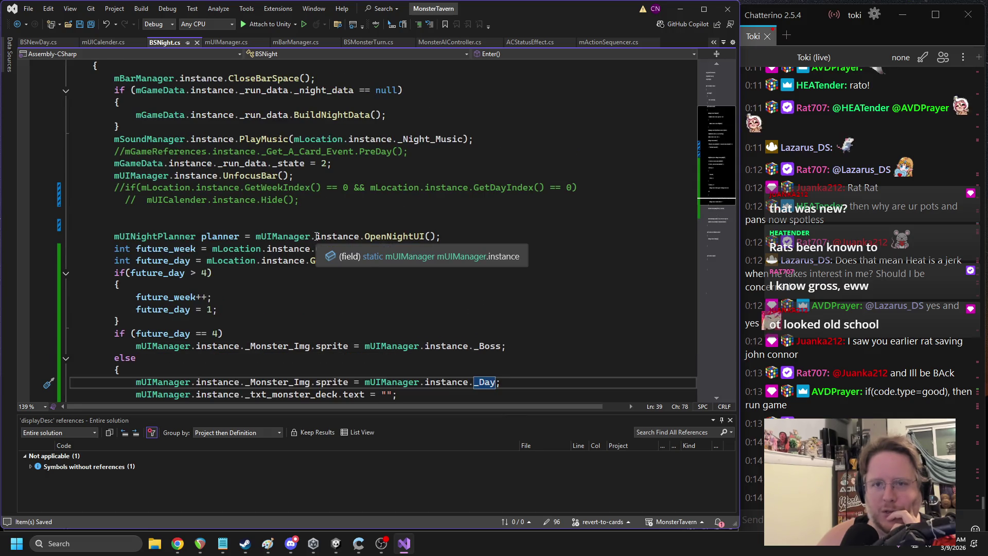
{"action": "scroll", "coordinate": [316, 236], "scroll_direction": "down", "scroll_amount": 2}
{"action": "double_click", "coordinate": [280, 314]}
{"action": "right_click", "coordinate": [279, 314]}
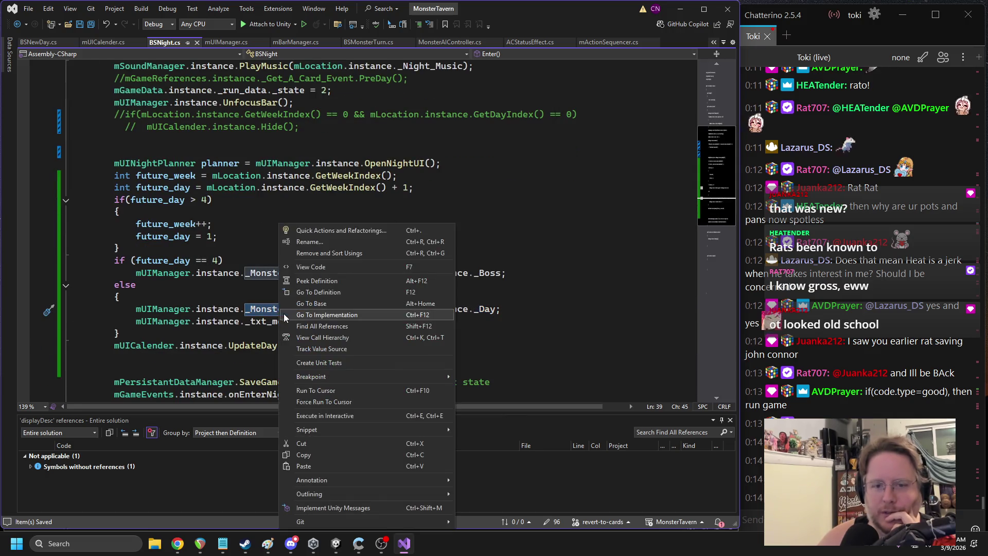
{"action": "left_click", "coordinate": [233, 302]}
{"action": "double_click", "coordinate": [275, 311]}
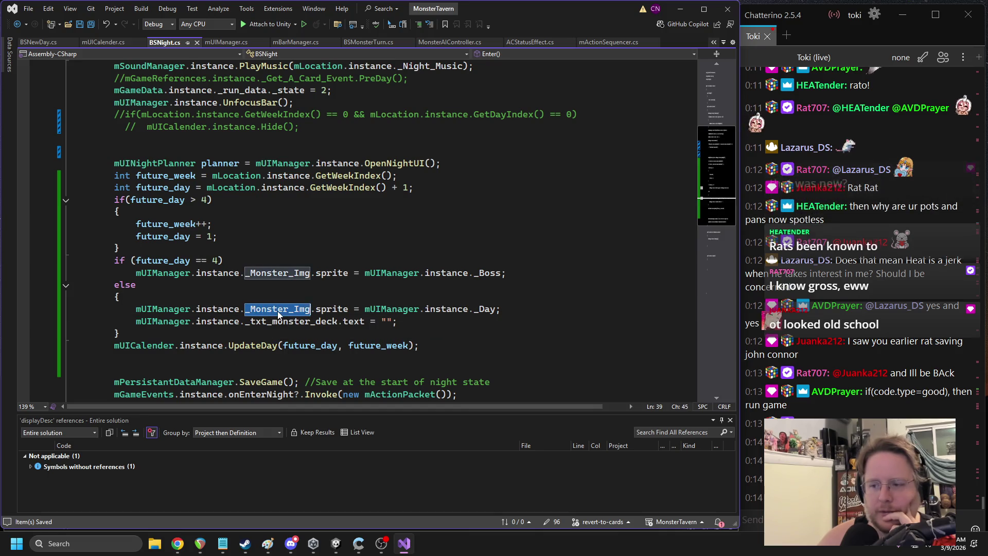
{"action": "key", "text": "ctrl+f"}
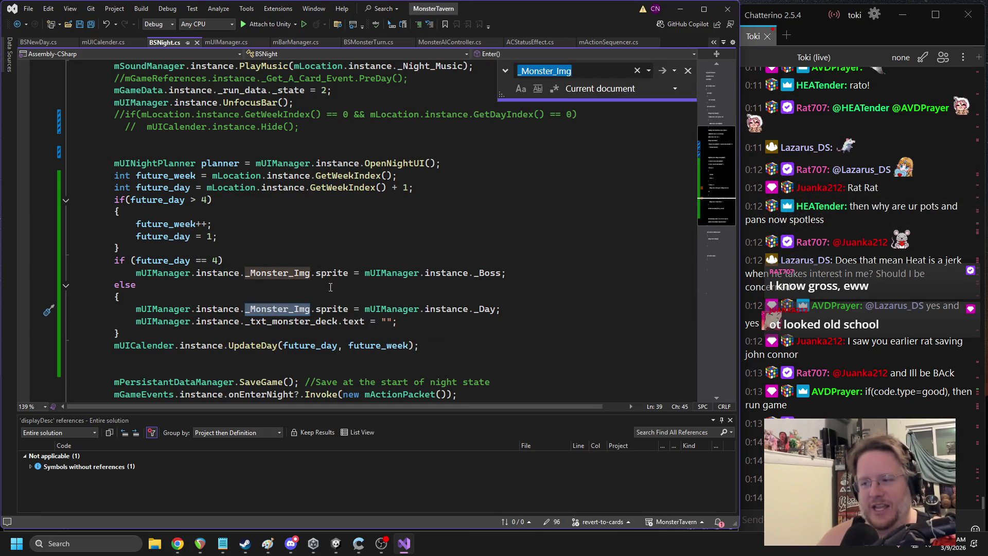
{"action": "scroll", "coordinate": [331, 286], "scroll_direction": "up", "scroll_amount": 5}
{"action": "scroll", "coordinate": [319, 278], "scroll_direction": "down", "scroll_amount": 10}
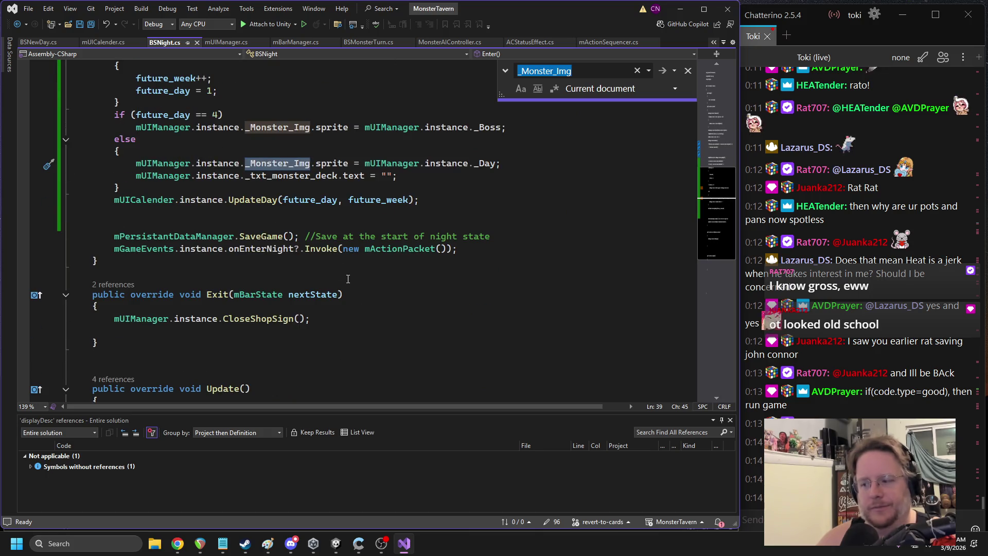
{"action": "right_click", "coordinate": [276, 166]}
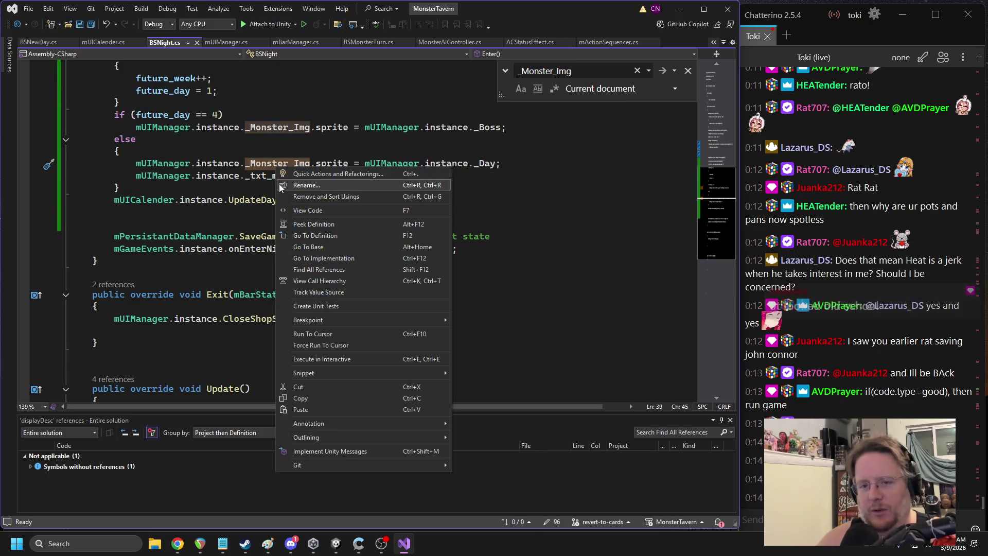
{"action": "left_click", "coordinate": [324, 269]}
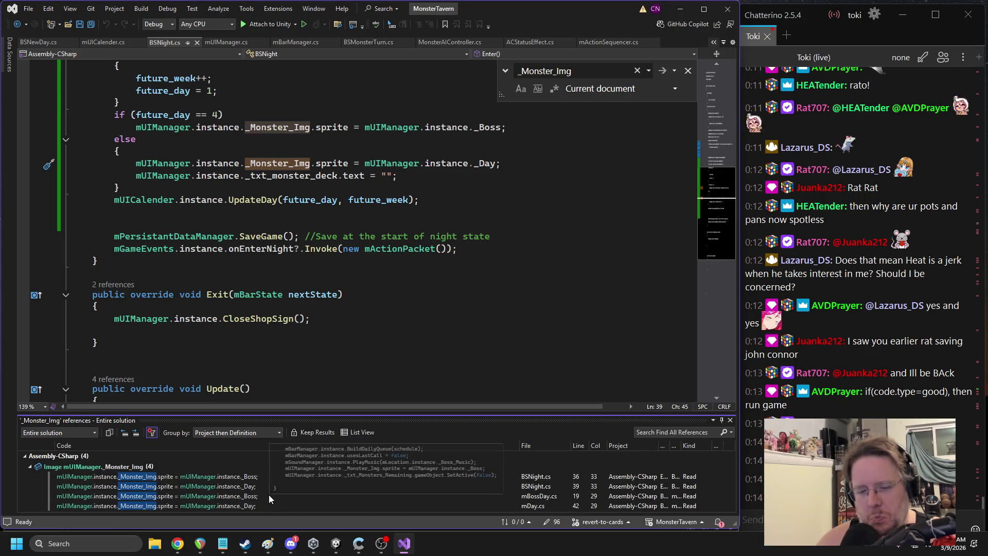
{"action": "mouse_move", "coordinate": [317, 546]}
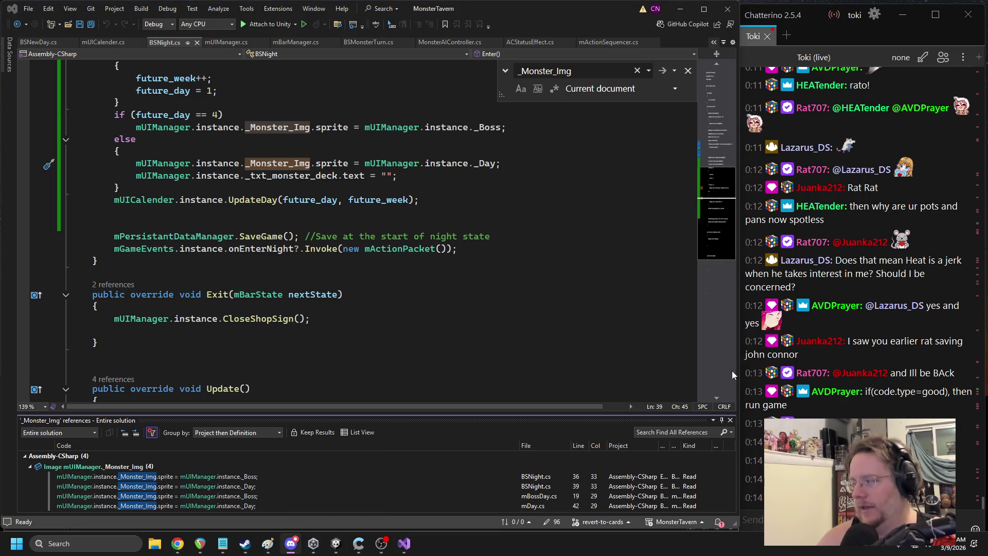
View the ogre reference picture full size in Discord, then close it and return to Unity
{"action": "left_click", "coordinate": [336, 546]}
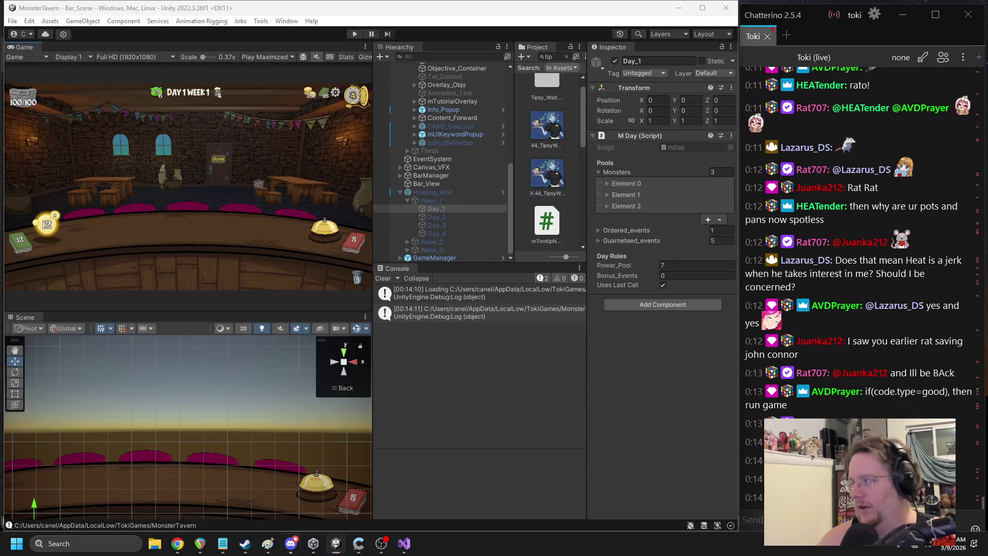
{"action": "left_click", "coordinate": [290, 544]}
{"action": "left_click", "coordinate": [558, 323]}
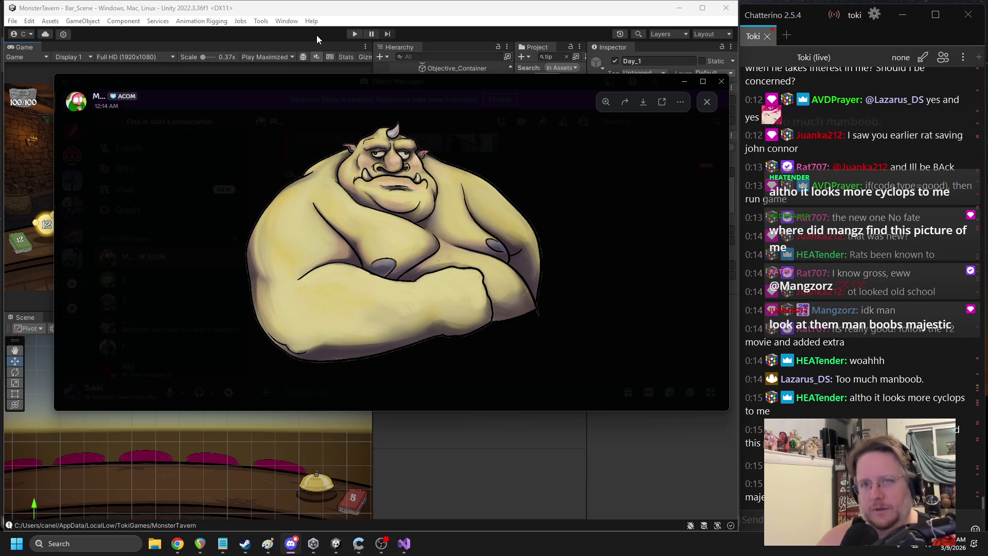
{"action": "left_click", "coordinate": [156, 77]}
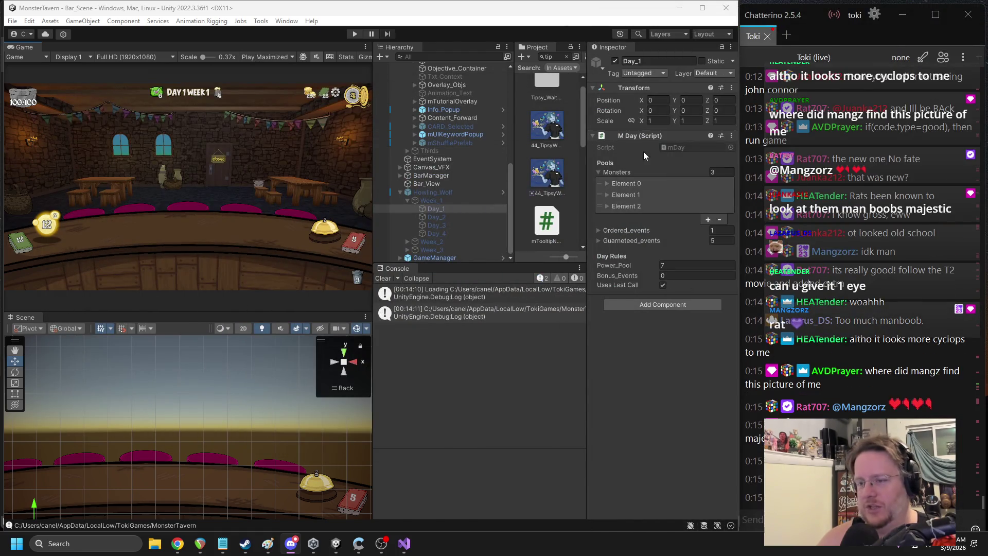
Search the Project for 'ogre' and open the Ogre_1 prefab
{"action": "left_click", "coordinate": [545, 56]}
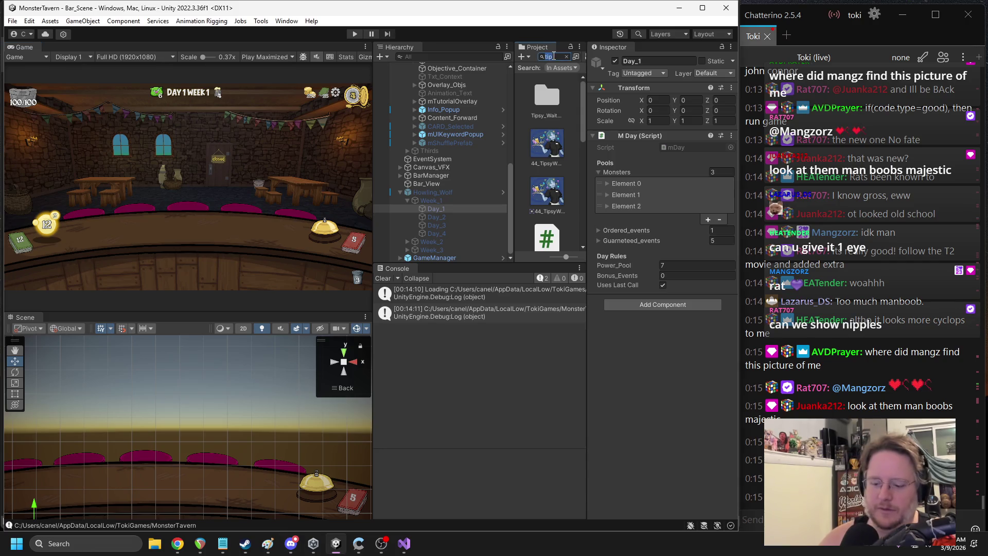
{"action": "type", "text": "ogre"}
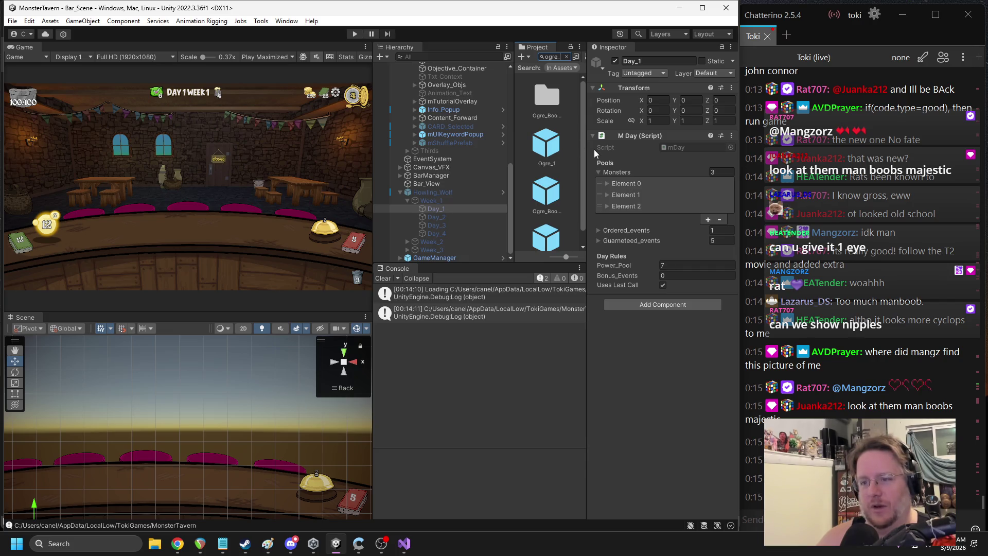
{"action": "left_click_drag", "start_coordinate": [587, 153], "coordinate": [627, 153]}
{"action": "mouse_move", "coordinate": [515, 167]}
{"action": "left_mouse_down"}
{"action": "mouse_move", "coordinate": [533, 166]}
{"action": "mouse_move", "coordinate": [520, 166]}
{"action": "left_mouse_up"}
{"action": "left_click", "coordinate": [598, 105]}
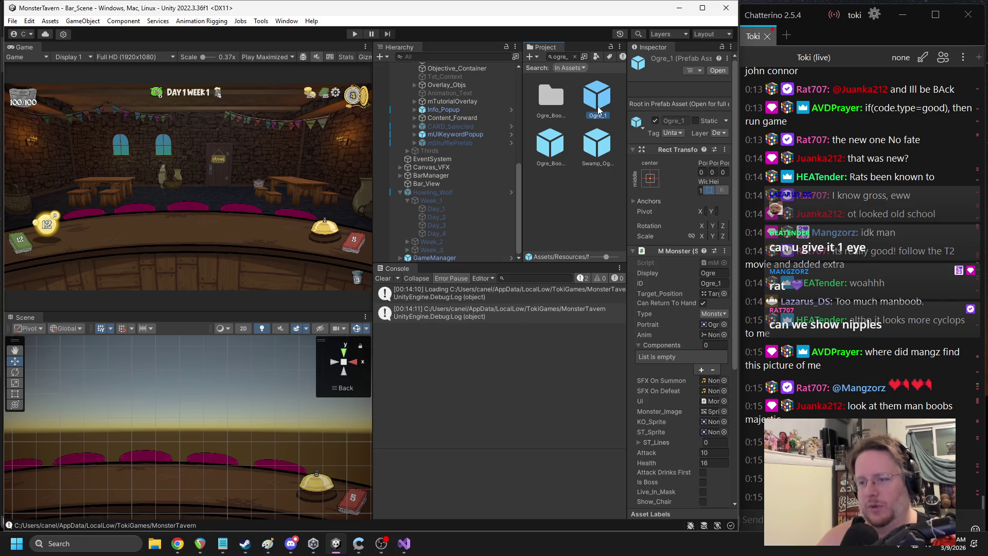
{"action": "double_click", "coordinate": [598, 105]}
Trace the Sprite child's source image to the GreenSkins folder and show it in File Explorer
{"action": "left_click", "coordinate": [443, 120]}
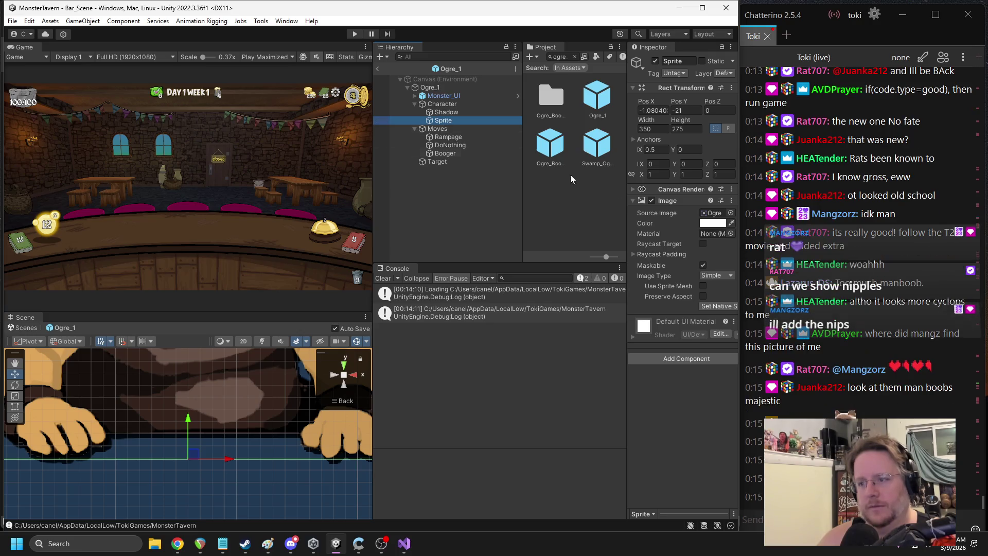
{"action": "left_click", "coordinate": [714, 212]}
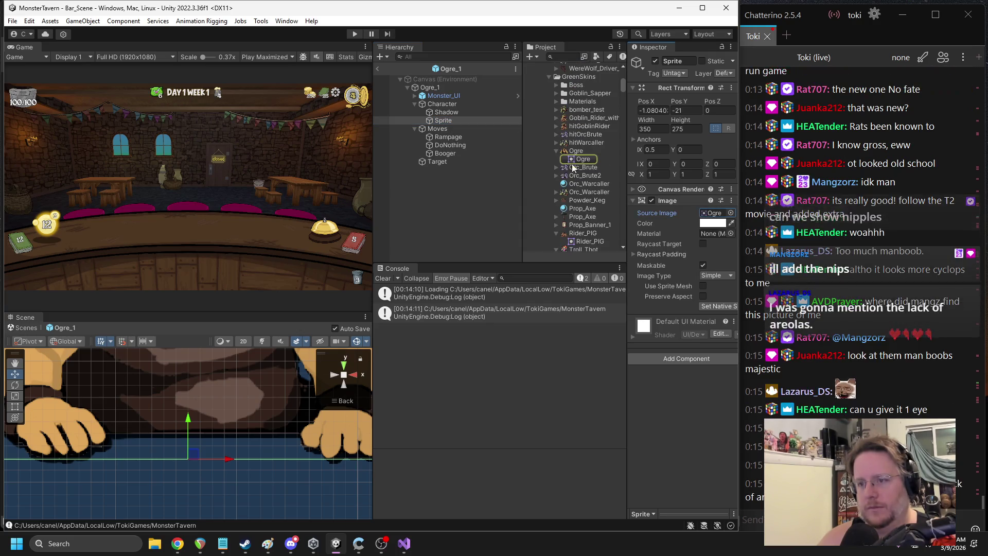
{"action": "left_click", "coordinate": [557, 151]}
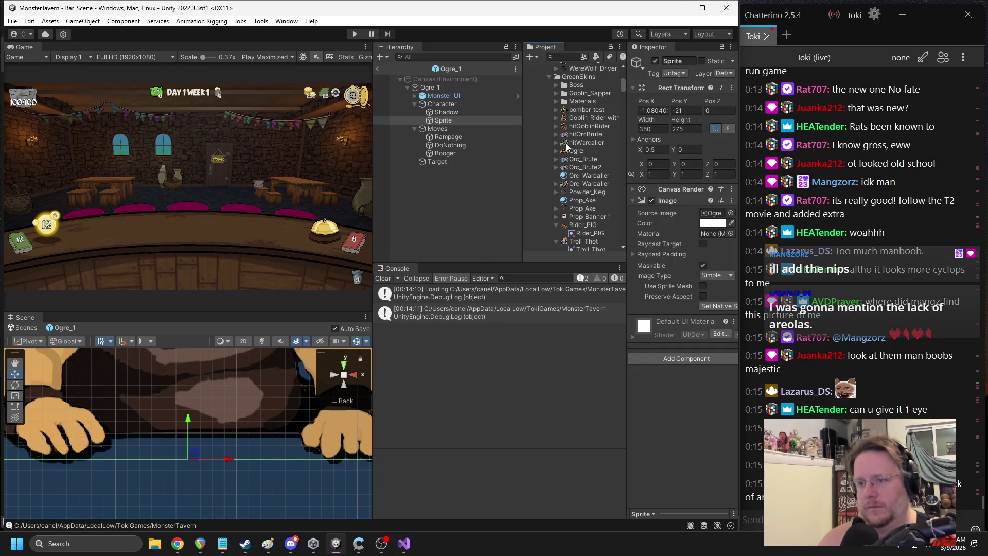
{"action": "right_click", "coordinate": [566, 144]}
{"action": "left_click", "coordinate": [610, 168]}
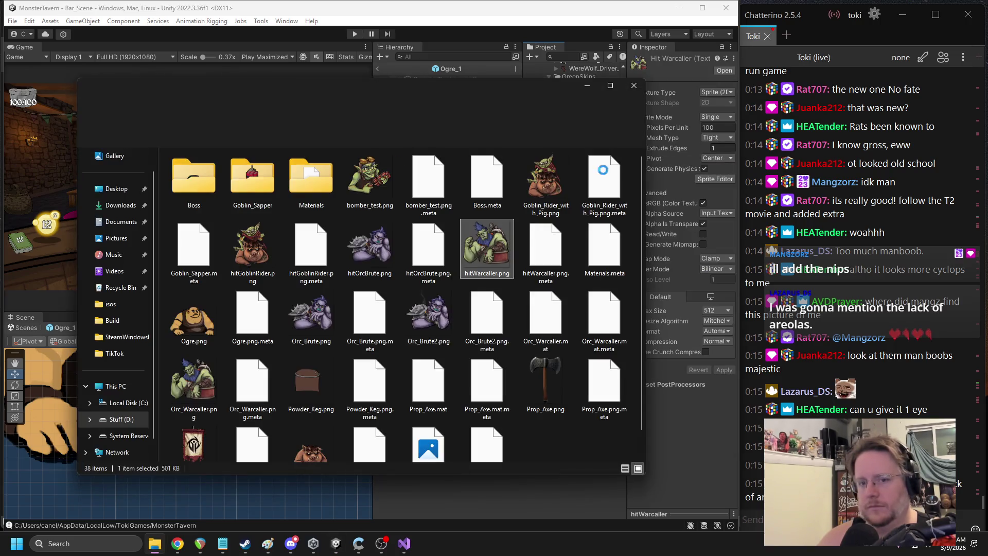
Check the GreenSkins folder's full path in File Explorer, then close the window
{"action": "left_click", "coordinate": [489, 110]}
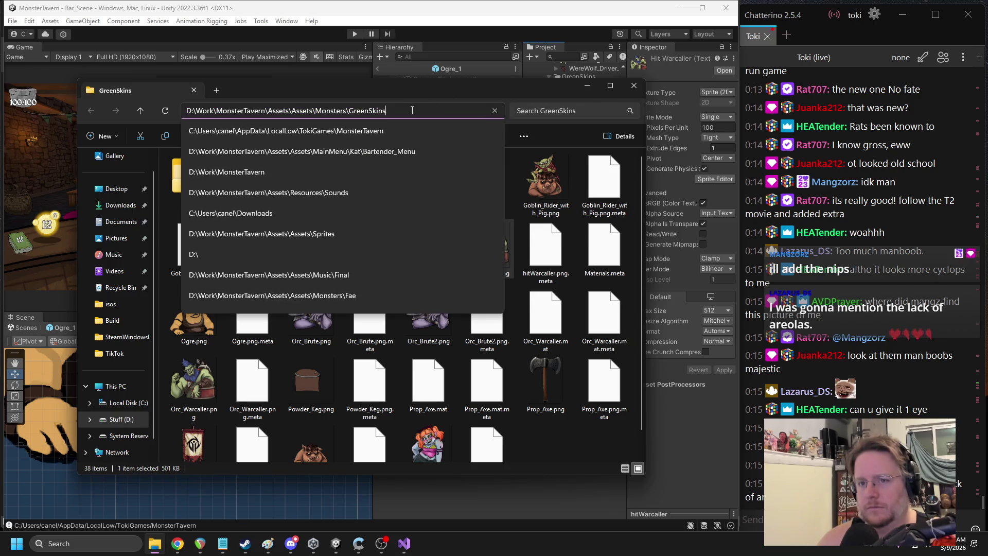
{"action": "left_click", "coordinate": [634, 85]}
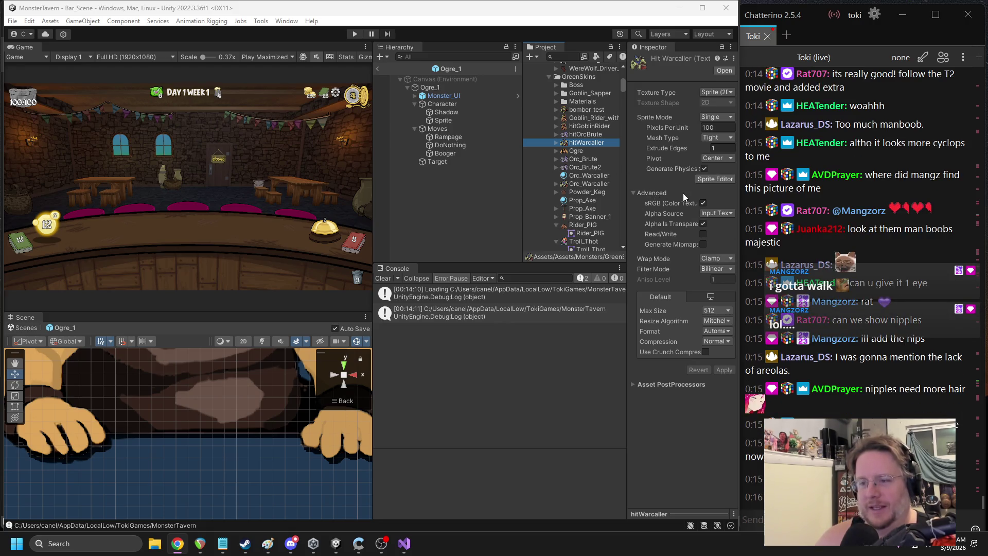
Set Ogre_01 to import as Sprite (2D and UI) with max size 1024, then exit the Ogre_1 prefab
{"action": "left_click_drag", "start_coordinate": [524, 195], "coordinate": [501, 198]}
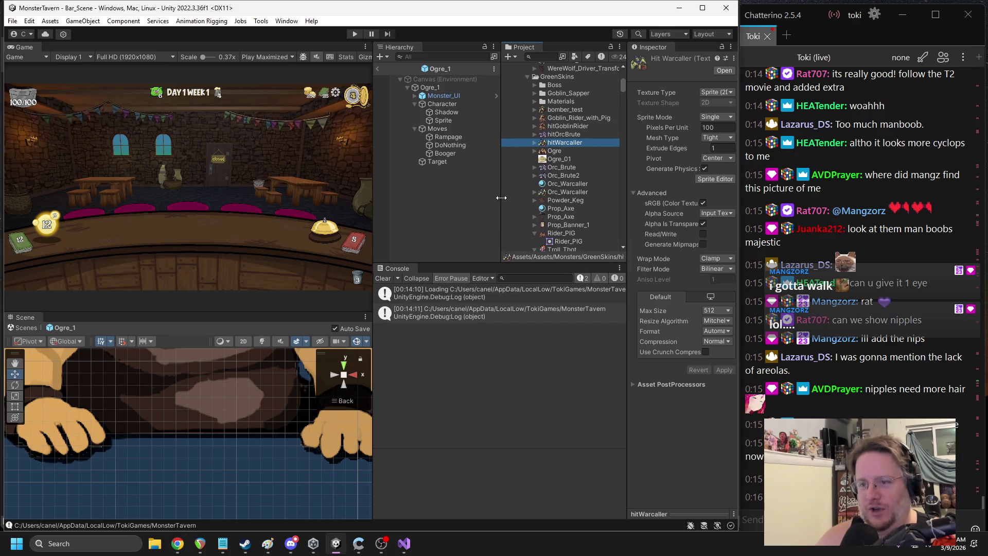
{"action": "left_click", "coordinate": [556, 159]}
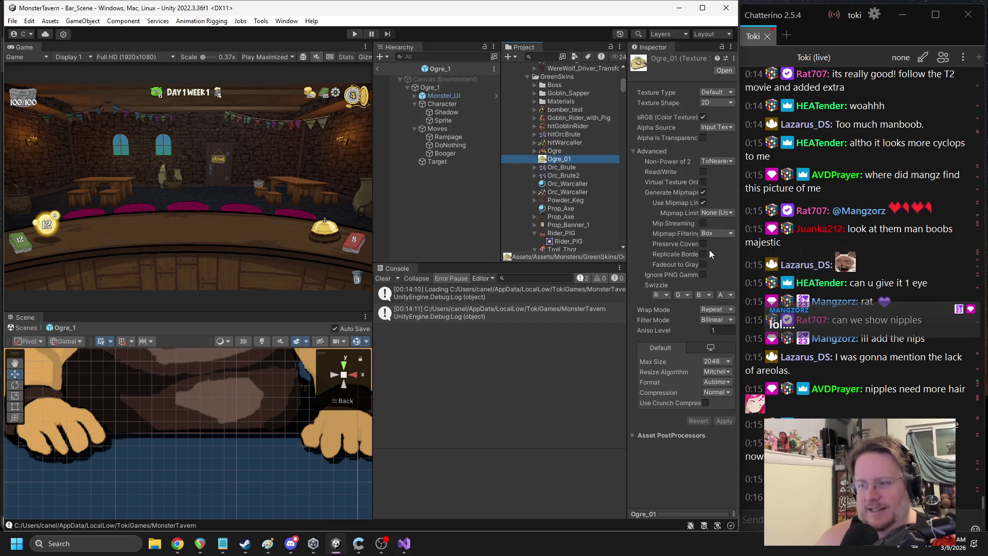
{"action": "left_click_drag", "start_coordinate": [626, 228], "coordinate": [604, 226]}
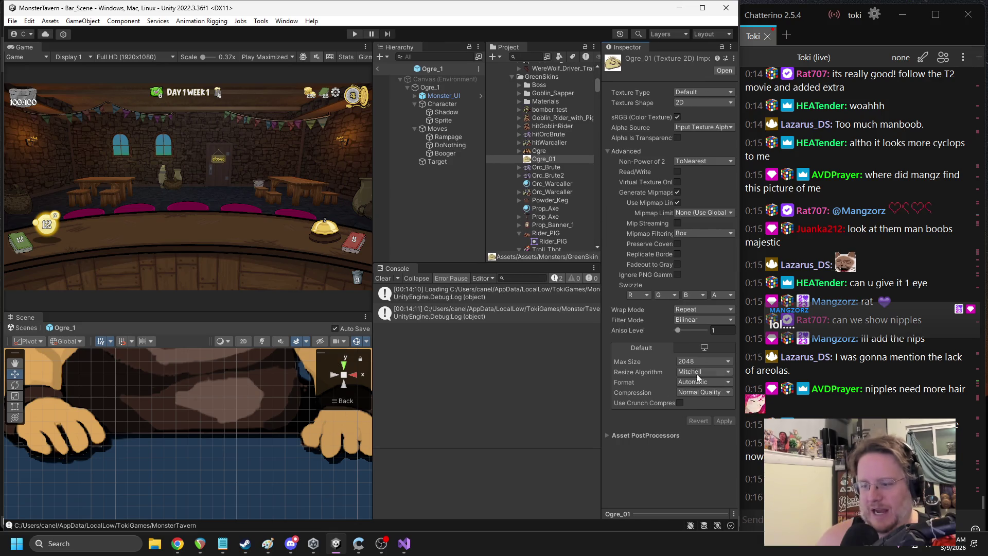
{"action": "left_click", "coordinate": [703, 361]}
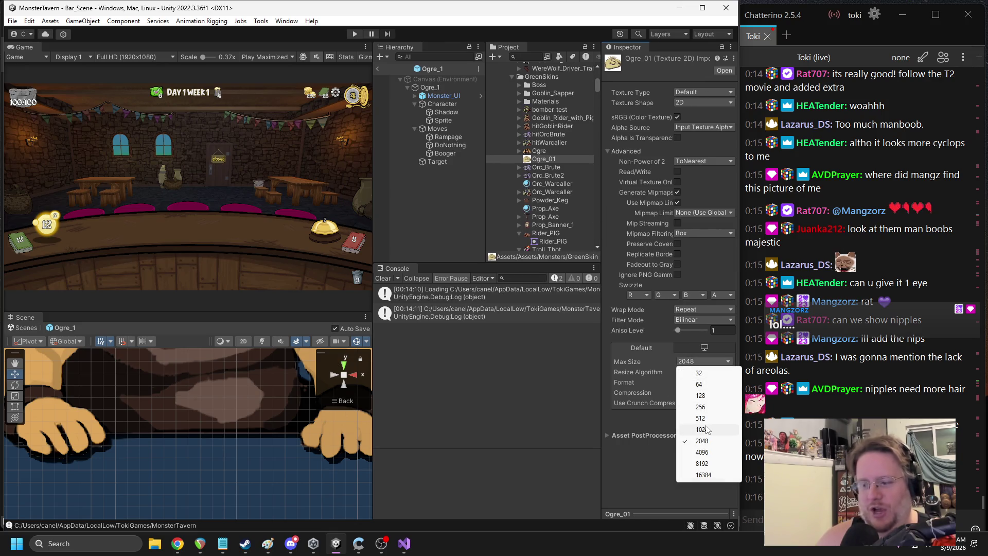
{"action": "left_click", "coordinate": [706, 430]}
{"action": "left_click", "coordinate": [723, 421]}
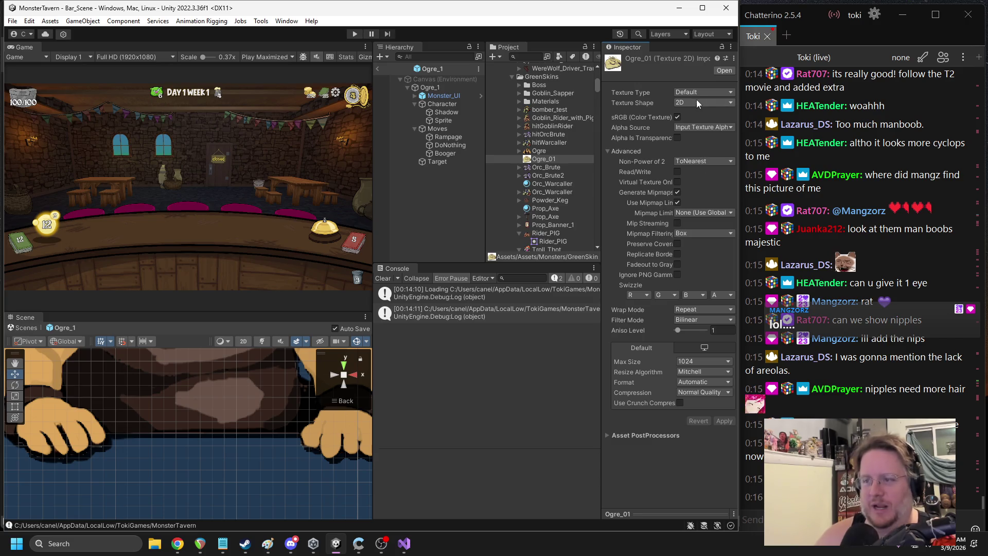
{"action": "left_click", "coordinate": [703, 92]}
{"action": "left_click", "coordinate": [700, 137]}
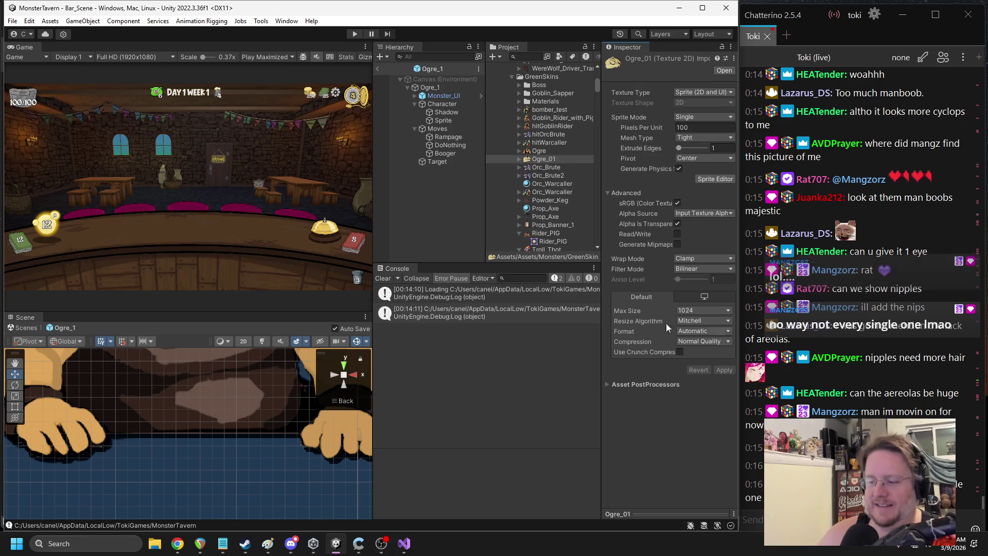
{"action": "left_click", "coordinate": [379, 68]}
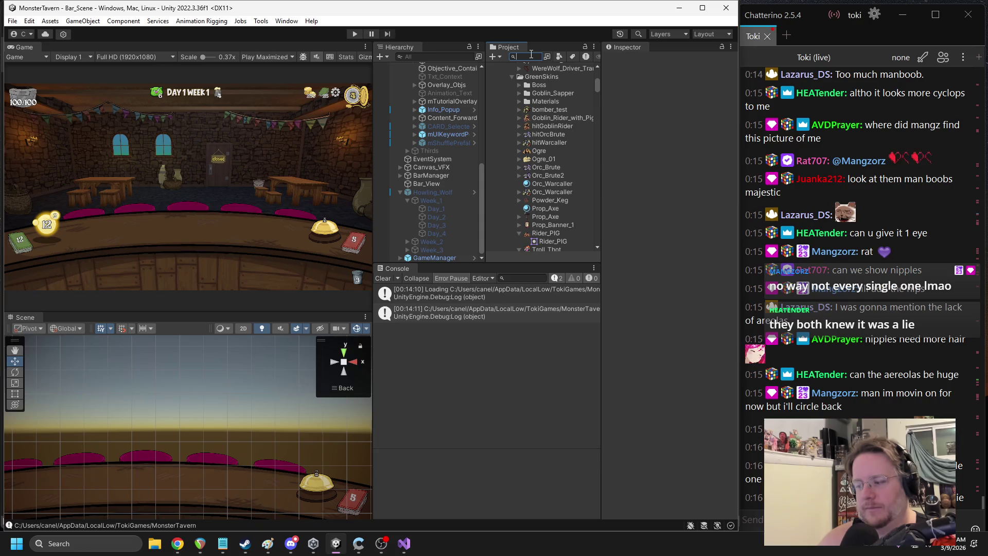
Search the Project panel for 'ogre' and select the Ogre prefab to view its settings
{"action": "type", "text": "ogre"}
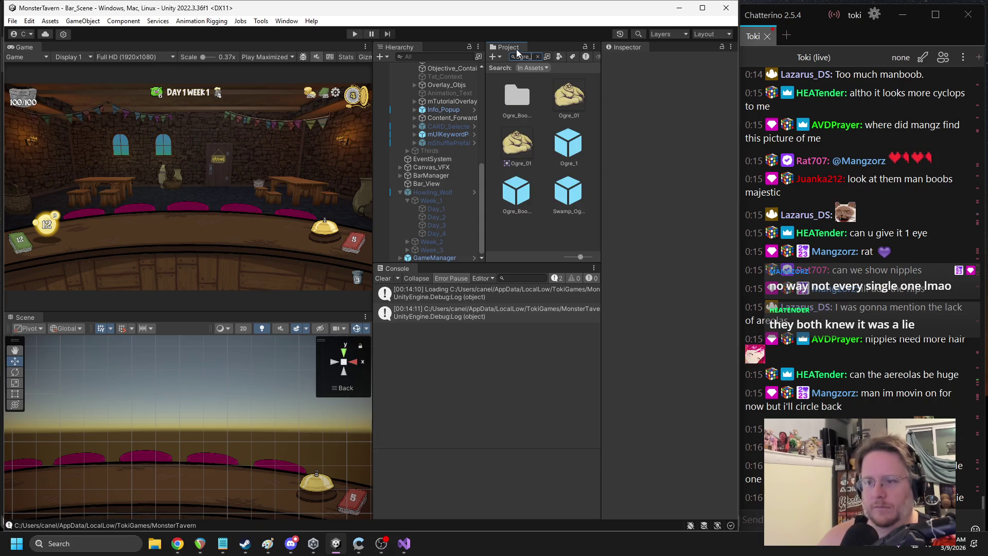
{"action": "key", "text": "BackSpace"}
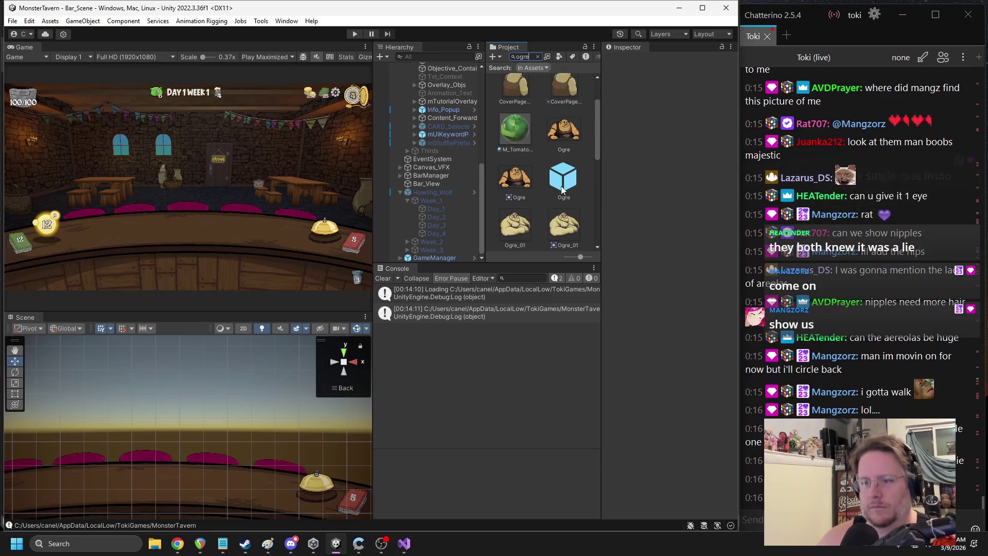
{"action": "left_click", "coordinate": [563, 185]}
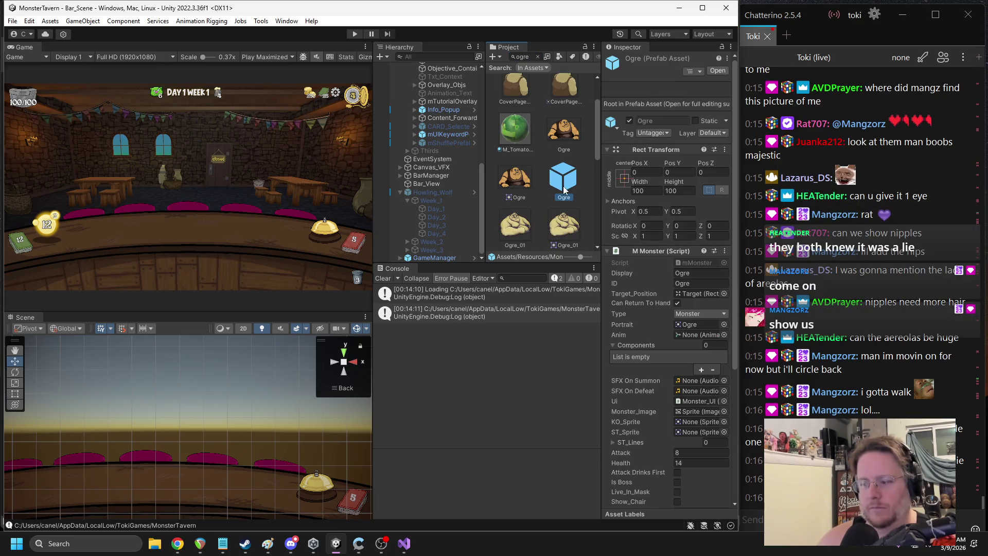
Collapse the Howling_Wolf branch in the Hierarchy, then switch over to the browser video
{"action": "left_click", "coordinate": [400, 192]}
{"action": "scroll", "coordinate": [439, 153], "scroll_direction": "up", "scroll_amount": 7}
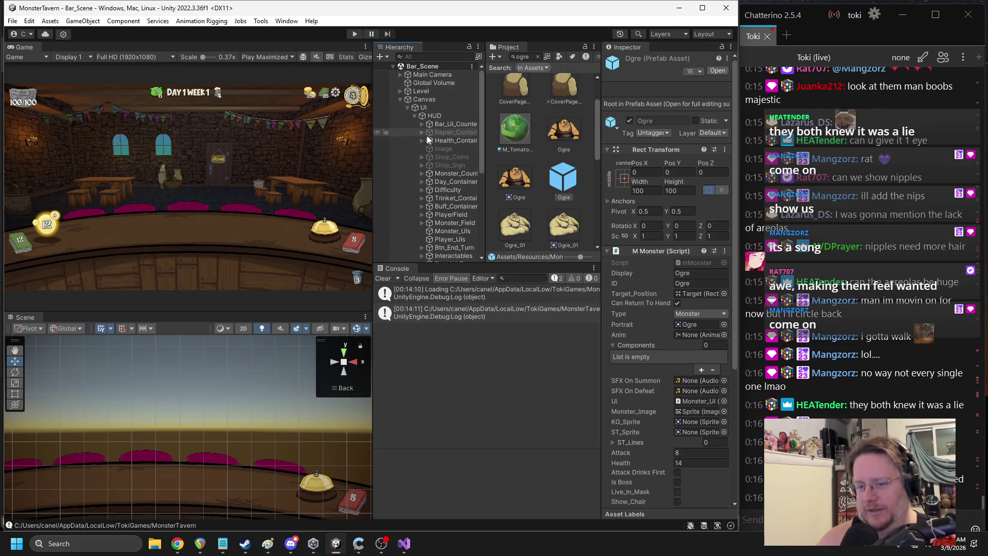
{"action": "scroll", "coordinate": [428, 135], "scroll_direction": "down", "scroll_amount": 3}
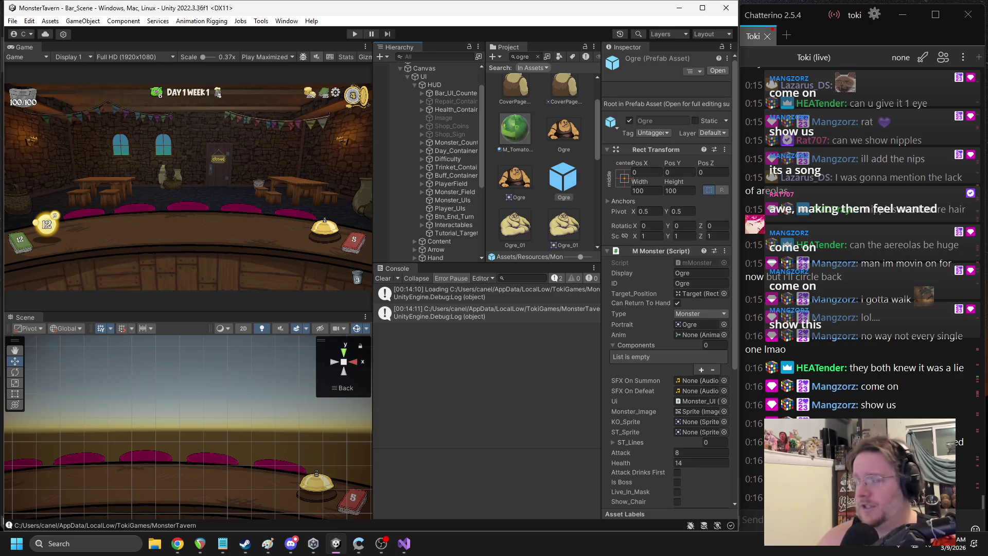
{"action": "key", "text": "alt+Tab"}
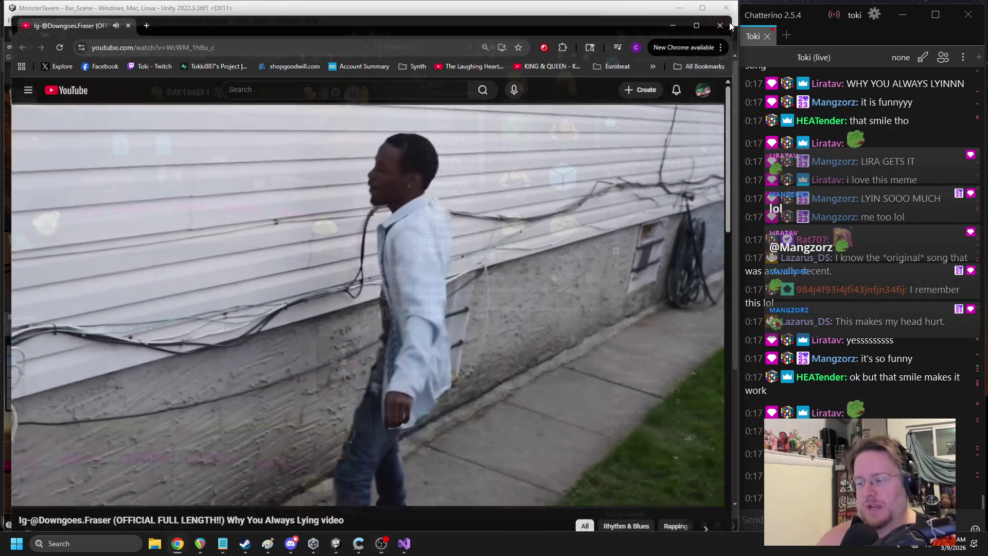
Put the Chrome window away to bring the Unity editor back in front
{"action": "left_click", "coordinate": [722, 25]}
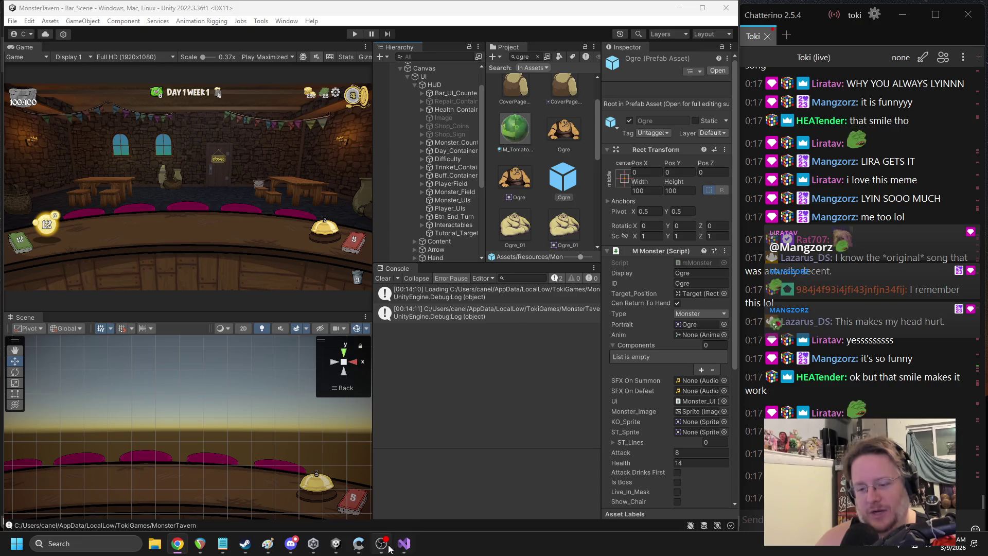
Widen the Hierarchy and expand HUD down to Monster_Field's play spaces
{"action": "left_click_drag", "start_coordinate": [486, 169], "coordinate": [499, 169]}
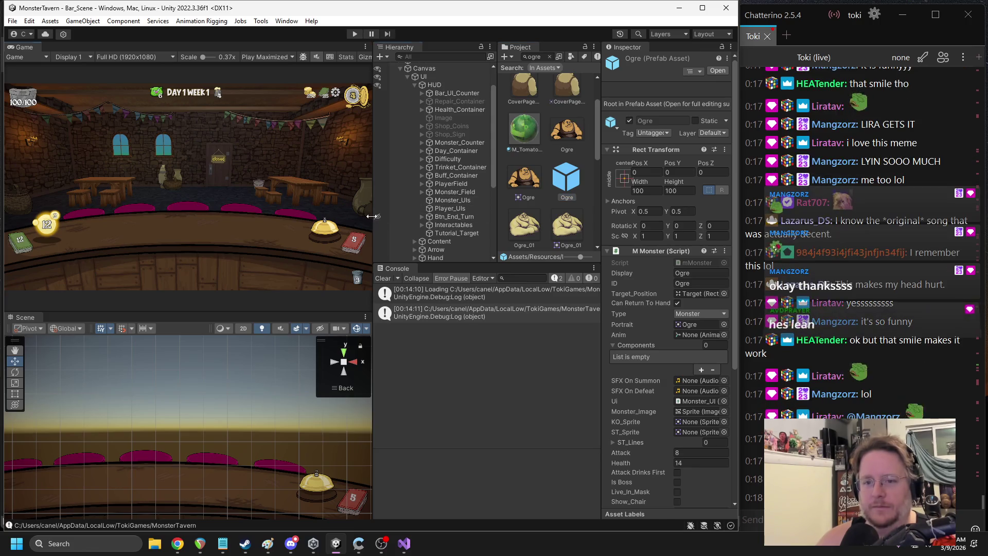
{"action": "left_click_drag", "start_coordinate": [372, 216], "coordinate": [359, 216]}
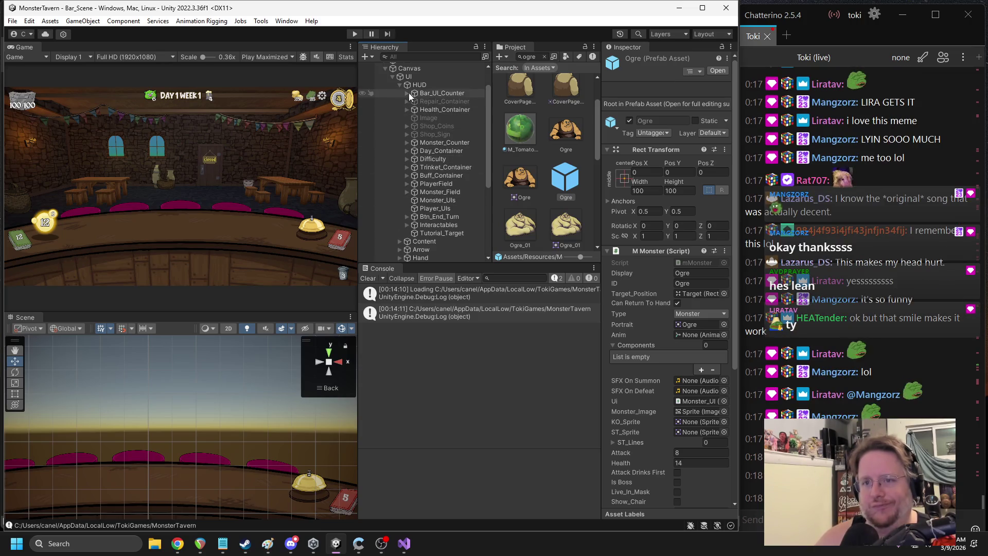
{"action": "left_click", "coordinate": [398, 85]}
{"action": "left_click", "coordinate": [399, 100]}
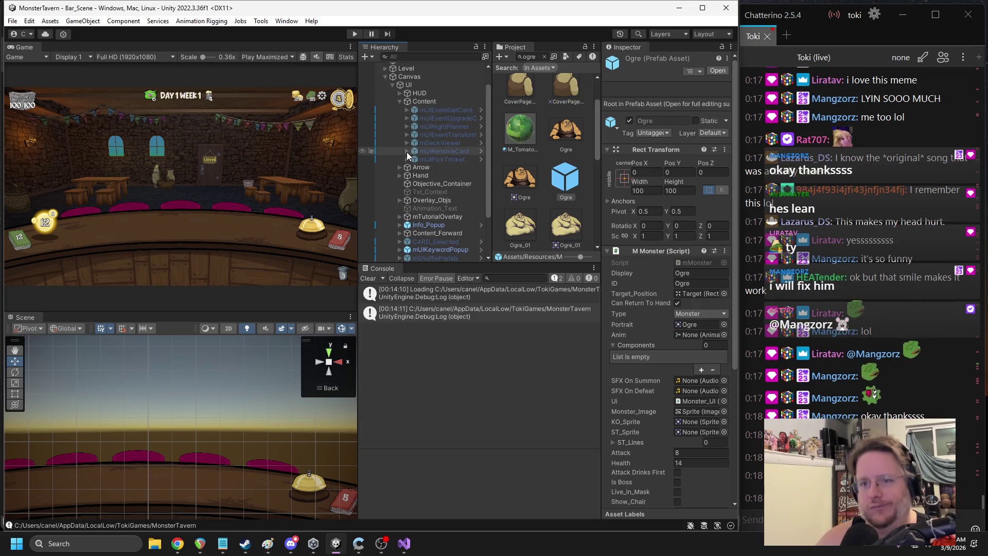
{"action": "left_click", "coordinate": [400, 101]}
{"action": "left_click", "coordinate": [399, 92]}
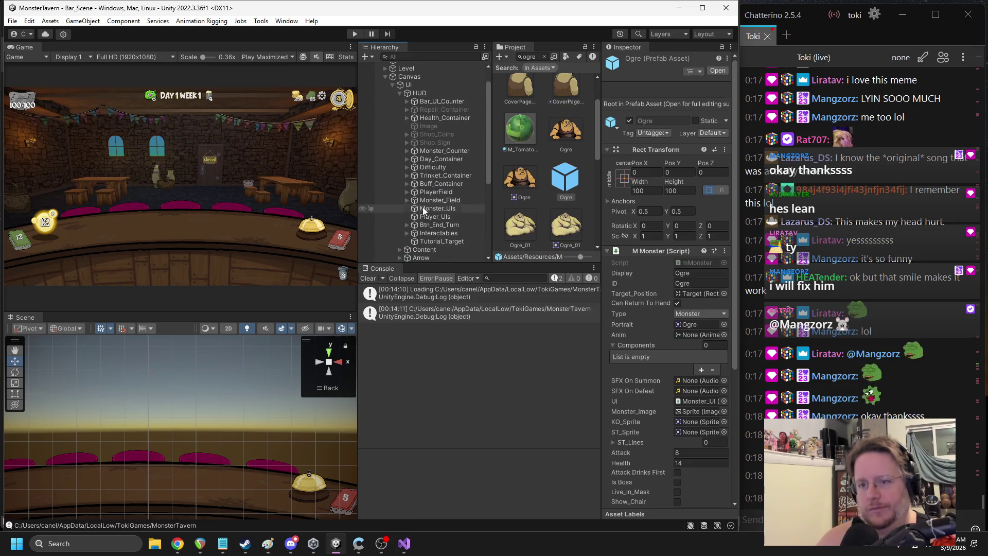
{"action": "left_click", "coordinate": [404, 199]}
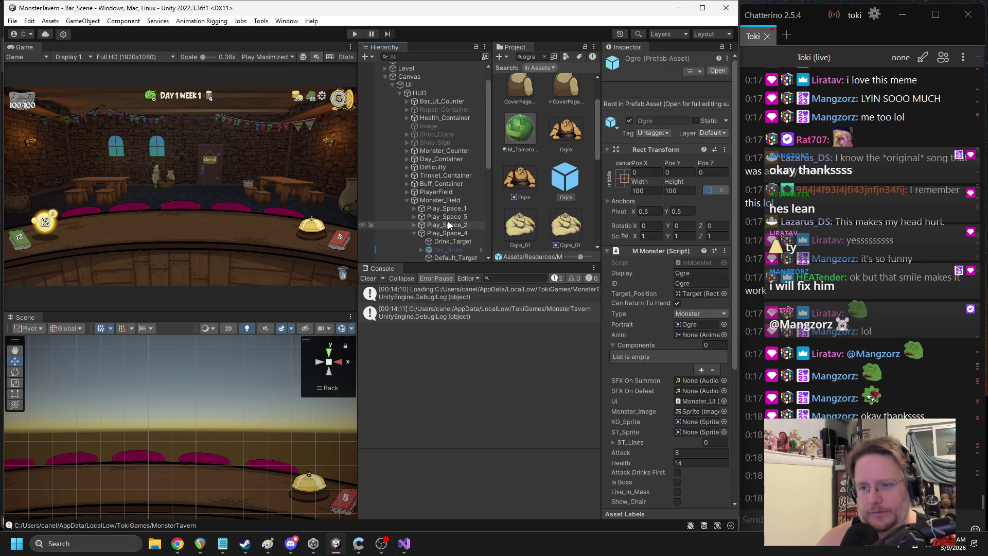
Drop the Ogre prefab into Play_Space_4 and anchor it bottom-centre at position 0, 0
{"action": "left_click_drag", "start_coordinate": [455, 235], "coordinate": [449, 236]}
{"action": "left_click", "coordinate": [622, 142]}
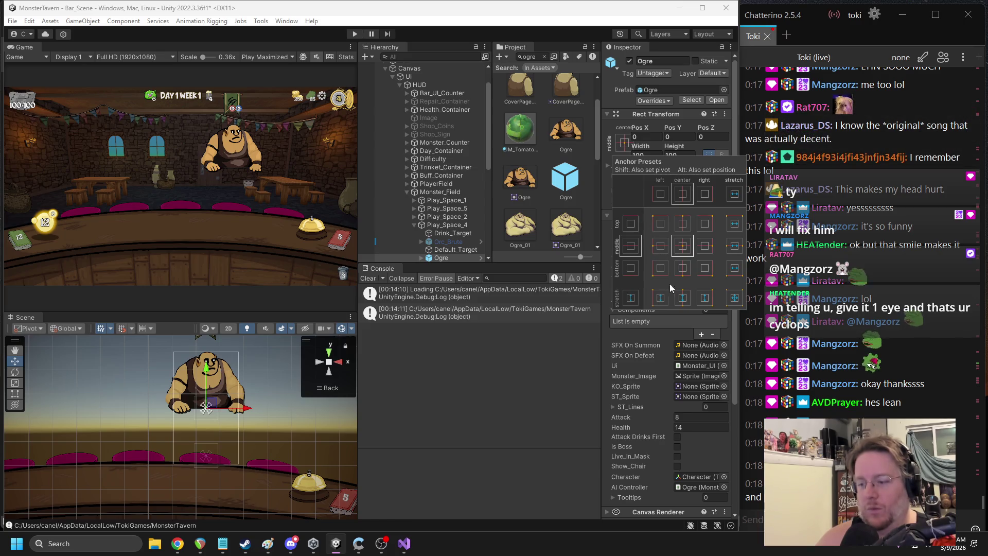
{"action": "left_click", "coordinate": [687, 268]}
{"action": "left_click", "coordinate": [678, 137]}
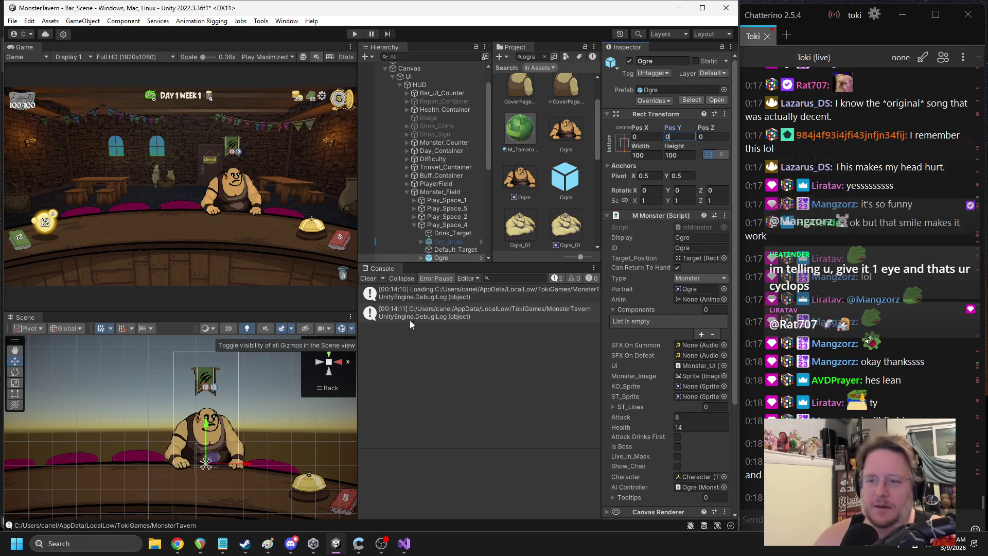
{"action": "scroll", "coordinate": [429, 240], "scroll_direction": "down", "scroll_amount": 2}
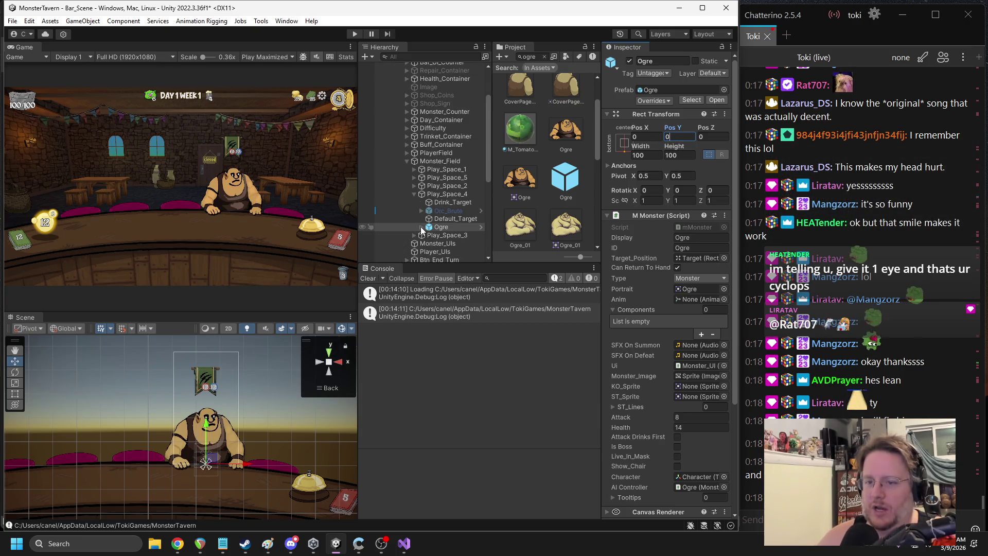
Assign the Ogre_01 art to the ogre's Shadow and Sprite images at native size
{"action": "left_click", "coordinate": [421, 226]}
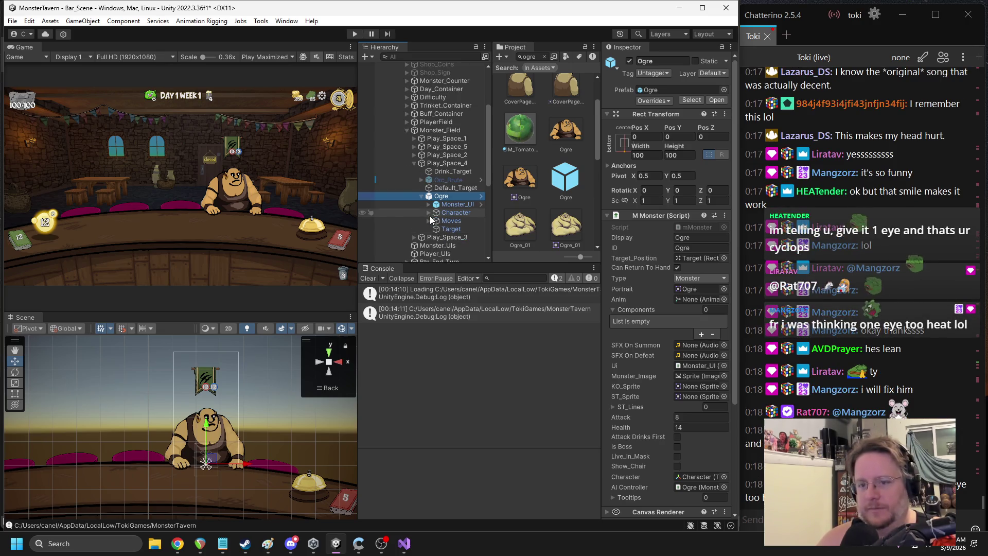
{"action": "left_click", "coordinate": [428, 214]}
{"action": "left_click", "coordinate": [441, 222]}
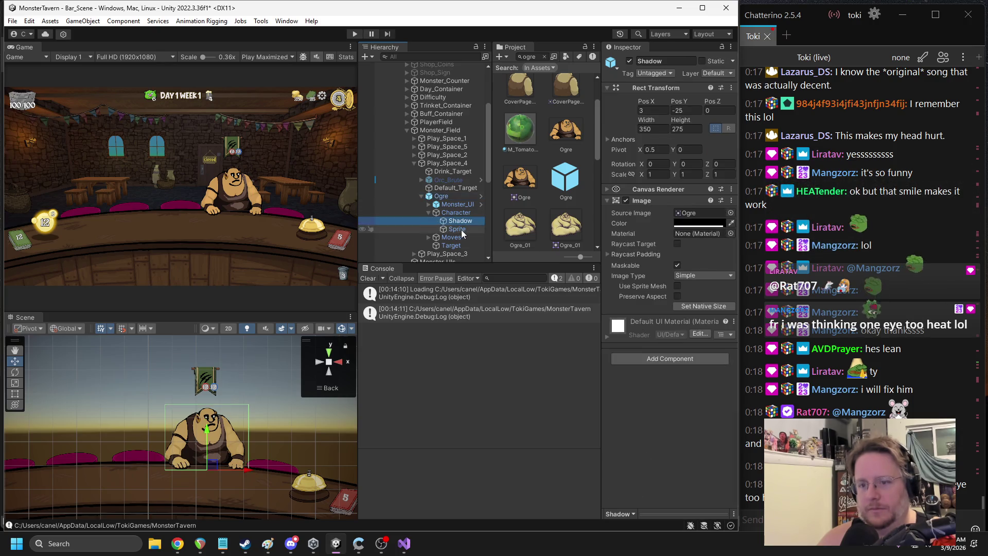
{"action": "left_click", "coordinate": [456, 229], "text": "ctrl"}
{"action": "left_click_drag", "start_coordinate": [570, 232], "coordinate": [700, 213]}
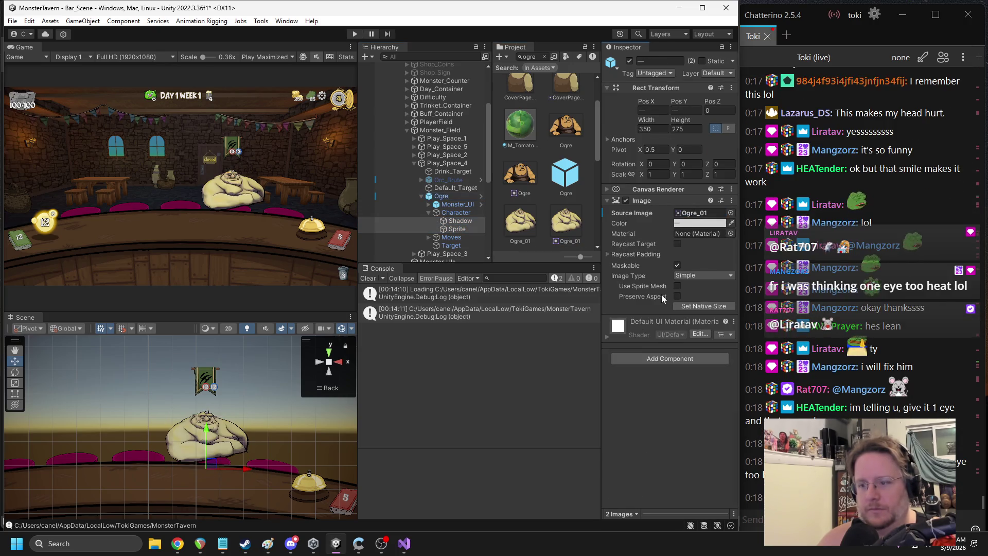
{"action": "left_click", "coordinate": [709, 307]}
Resize the ogre images, trying 400 and then 300 for the dimensions
{"action": "left_click", "coordinate": [666, 129]}
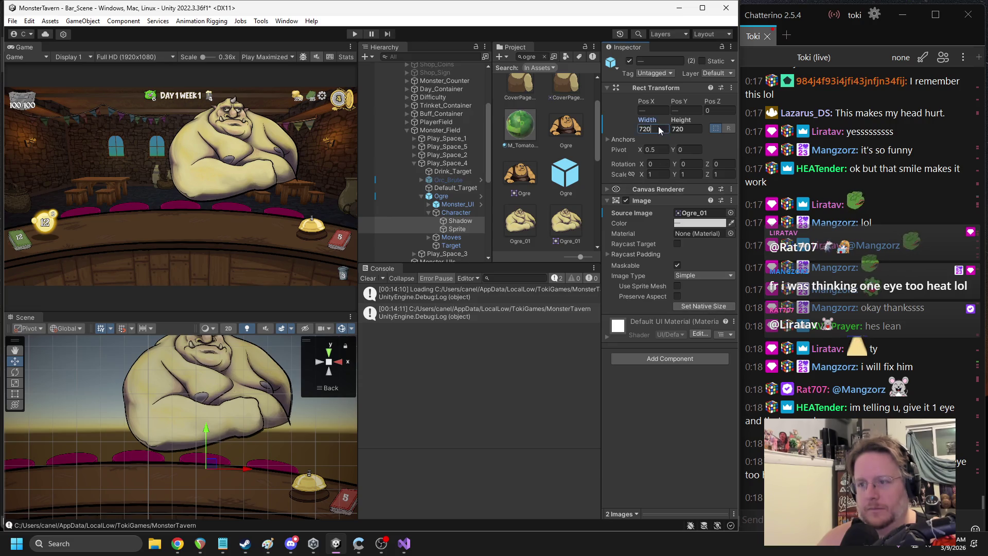
{"action": "type", "text": "400"}
{"action": "key", "text": "Tab"}
{"action": "type", "text": "400"}
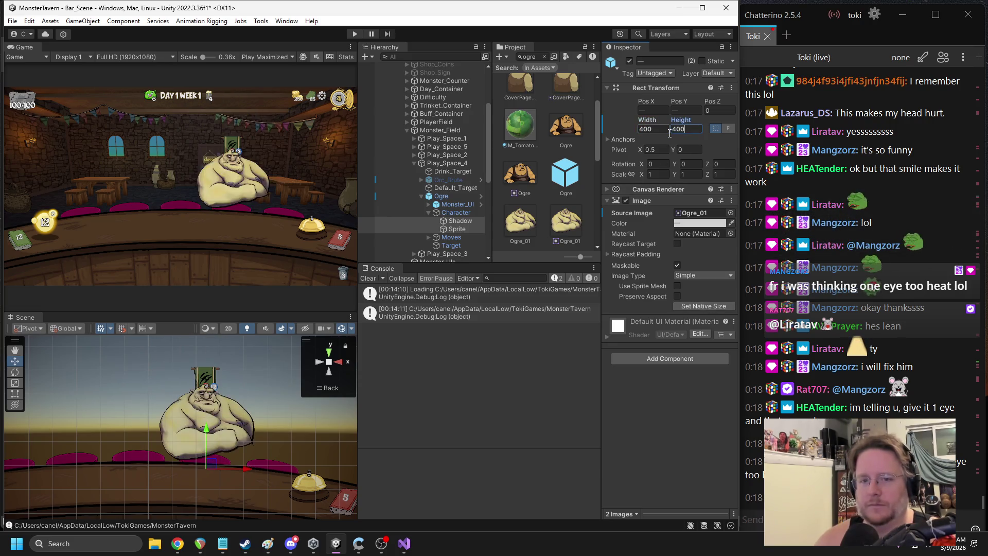
{"action": "type", "text": "300"}
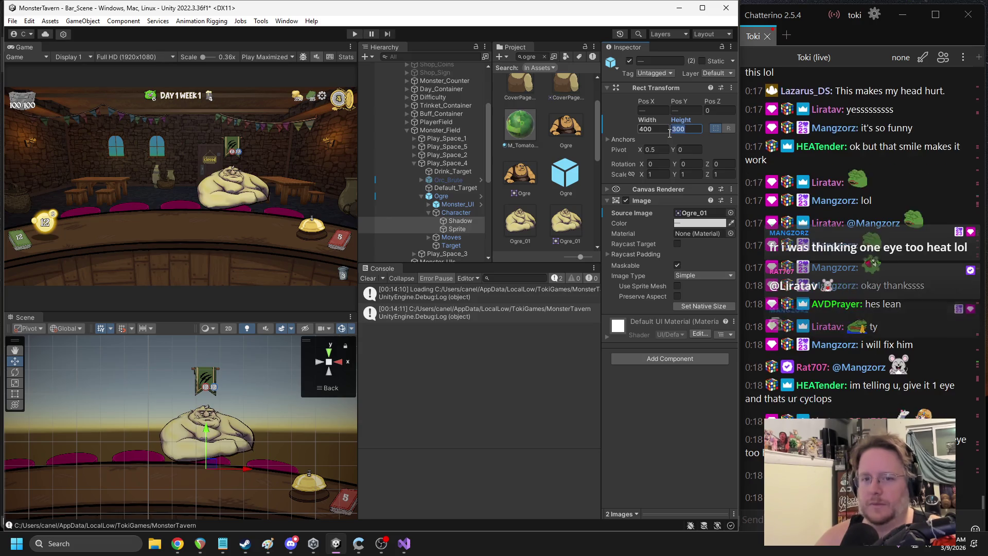
{"action": "left_click", "coordinate": [663, 128]}
{"action": "type", "text": "300"}
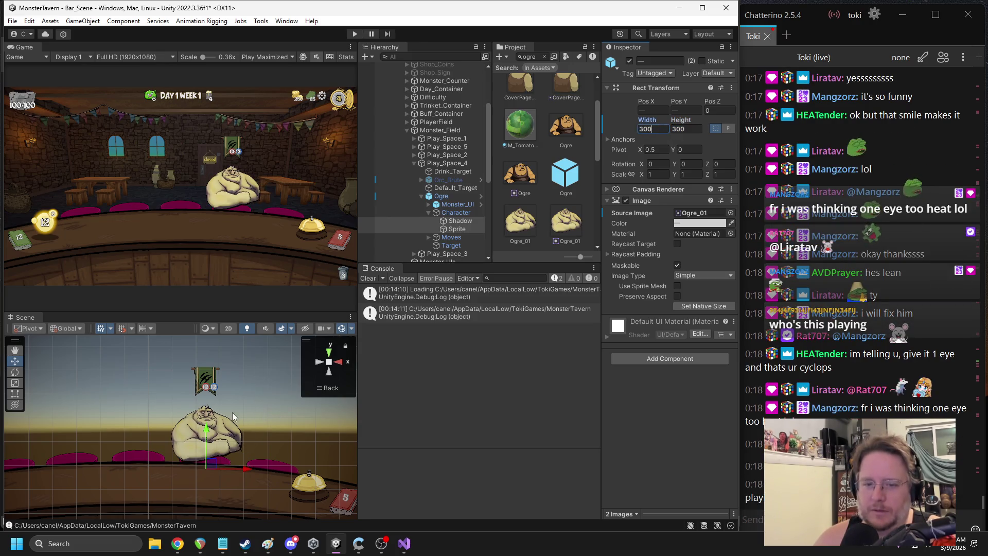
Move the ogre higher behind the bar in the Scene view
{"action": "left_click_drag", "start_coordinate": [205, 433], "coordinate": [204, 440]}
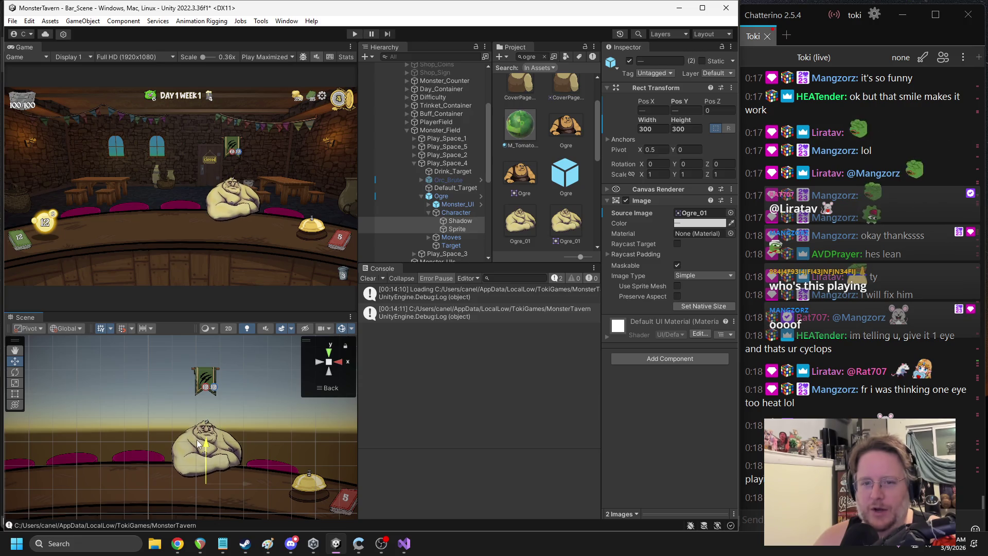
{"action": "scroll", "coordinate": [220, 472], "scroll_direction": "up", "scroll_amount": 3}
{"action": "scroll", "coordinate": [220, 471], "scroll_direction": "up", "scroll_amount": 1}
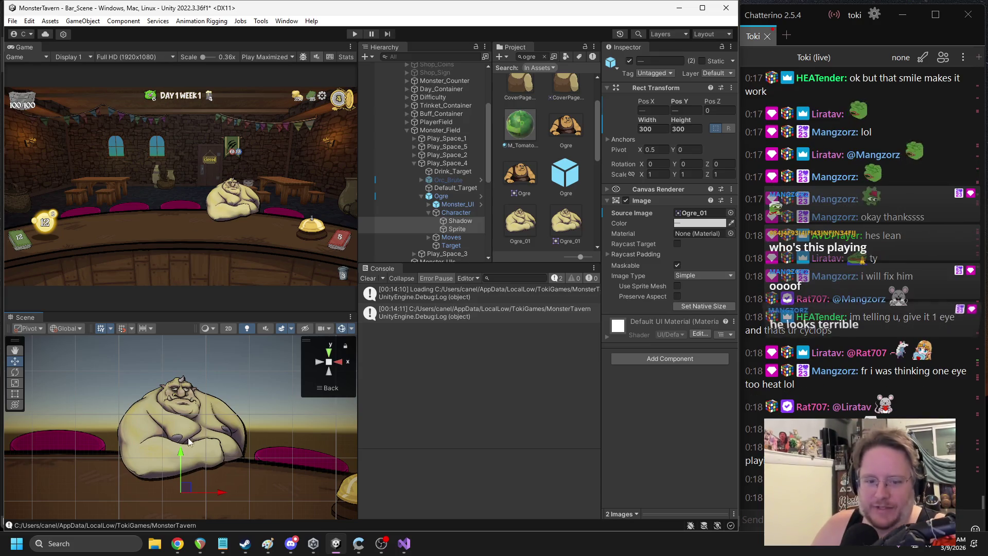
{"action": "left_click_drag", "start_coordinate": [180, 456], "coordinate": [176, 452]}
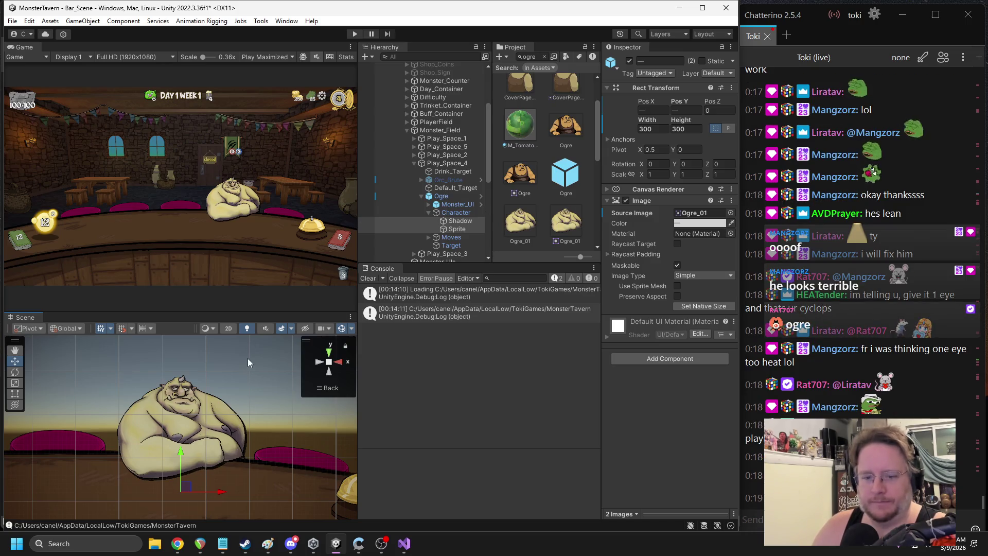
{"action": "left_click_drag", "start_coordinate": [180, 456], "coordinate": [180, 449]}
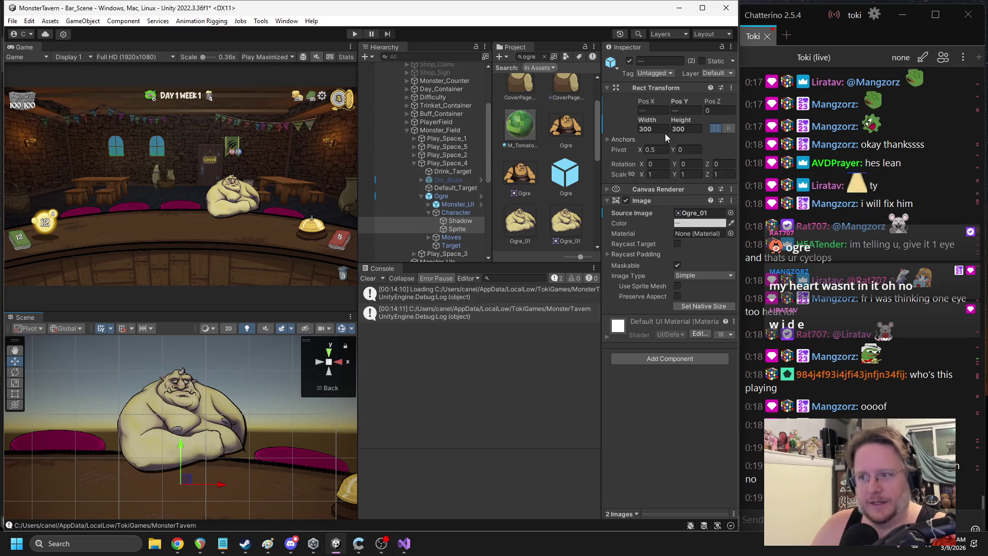
Set the ogre to Width 250 and Height 350, then start Play mode
{"action": "left_click_drag", "start_coordinate": [648, 122], "coordinate": [618, 122]}
{"action": "type", "text": "250"}
{"action": "type", "text": "350"}
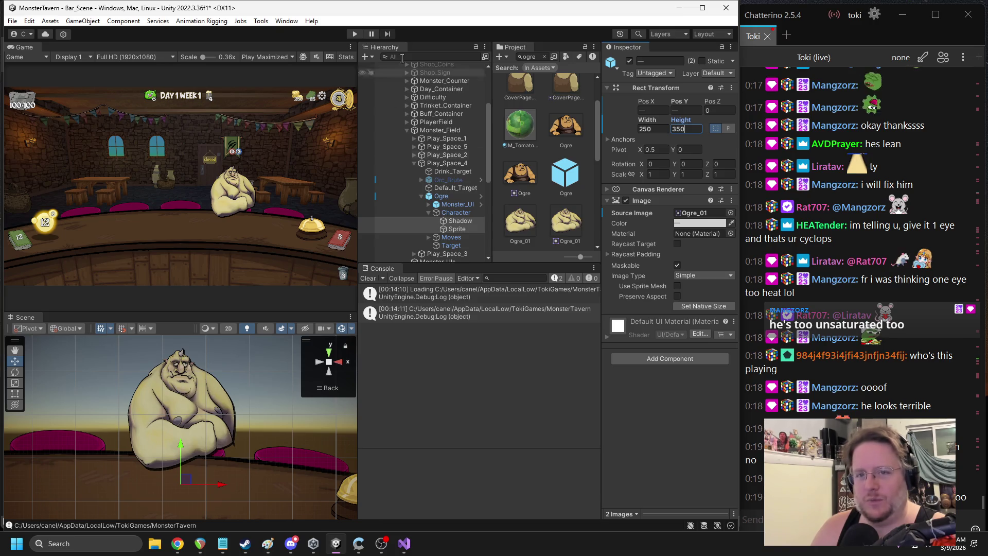
{"action": "left_click", "coordinate": [355, 34]}
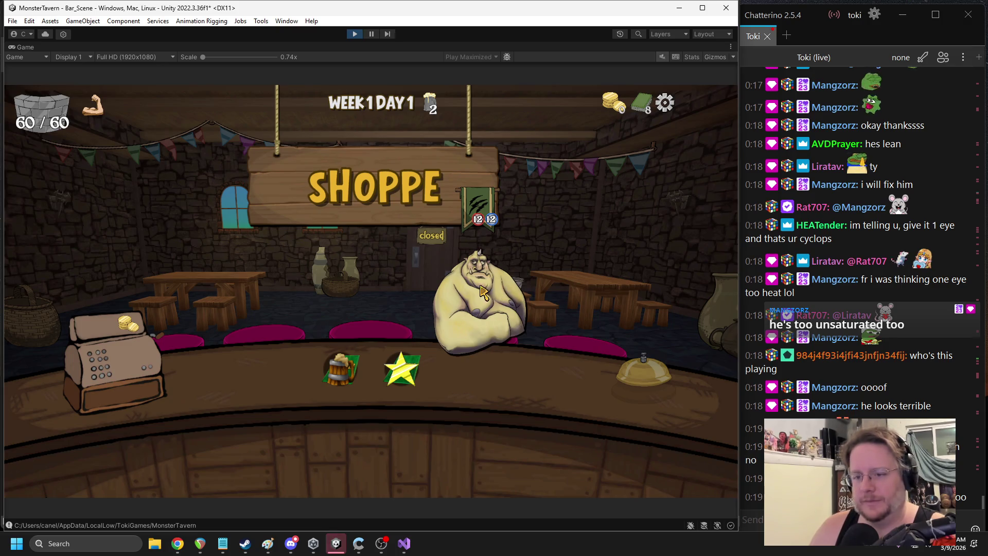
Pause the game, change the ogre's height to 250, and toggle Pause to check it
{"action": "left_click", "coordinate": [372, 34]}
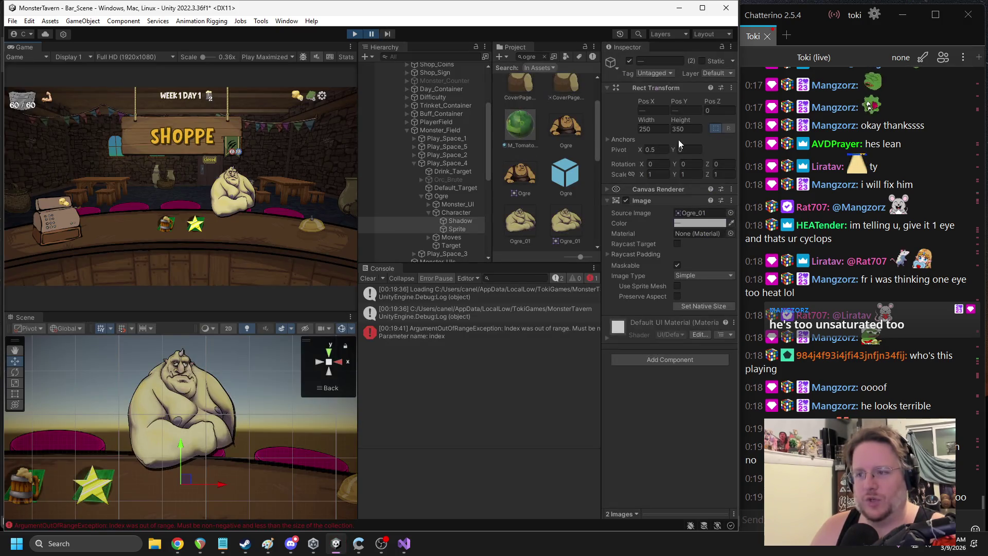
{"action": "left_click", "coordinate": [654, 128]}
{"action": "key", "text": "Tab"}
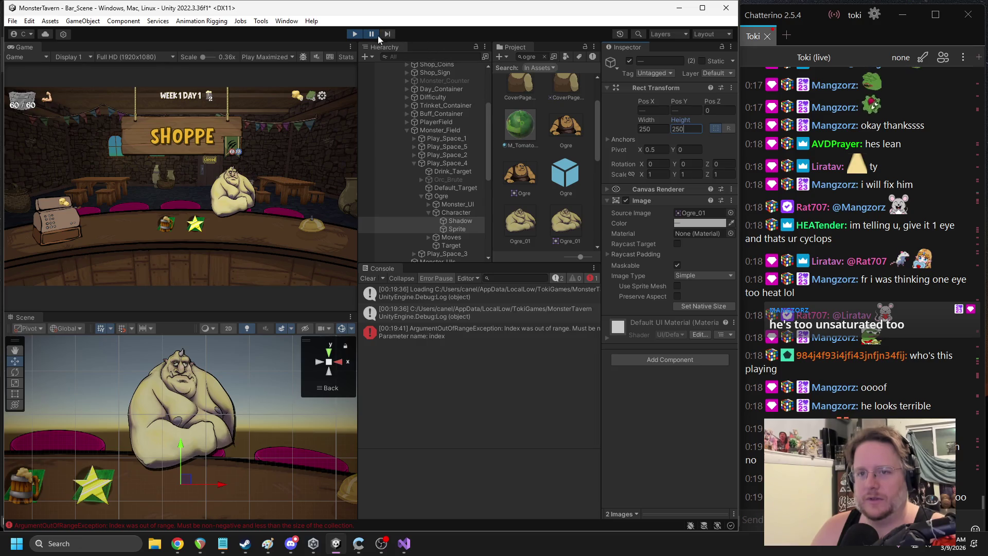
{"action": "left_click", "coordinate": [372, 34]}
{"action": "left_click", "coordinate": [373, 34]}
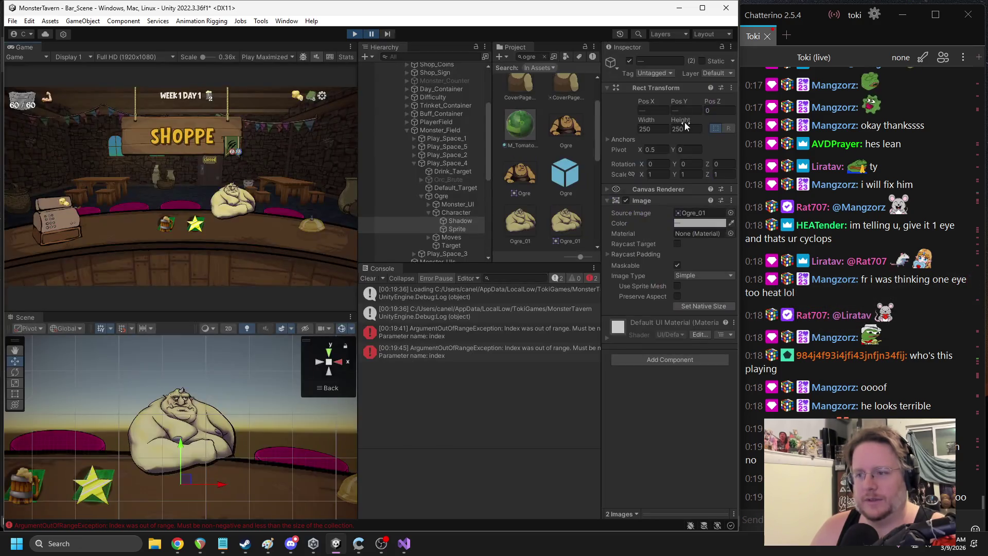
Set the ogre's Width and Height both to 300
{"action": "double_click", "coordinate": [650, 129]}
{"action": "type", "text": "300"}
{"action": "key", "text": "Tab"}
{"action": "type", "text": "300"}
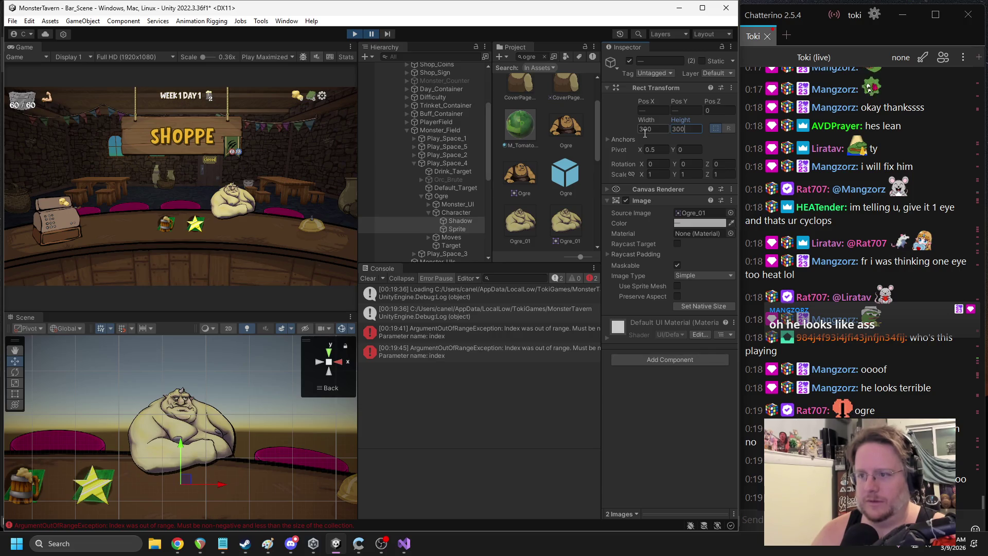
Resume the game to view the 300 × 300 ogre, then pause and select Ogre_01
{"action": "left_click", "coordinate": [372, 34]}
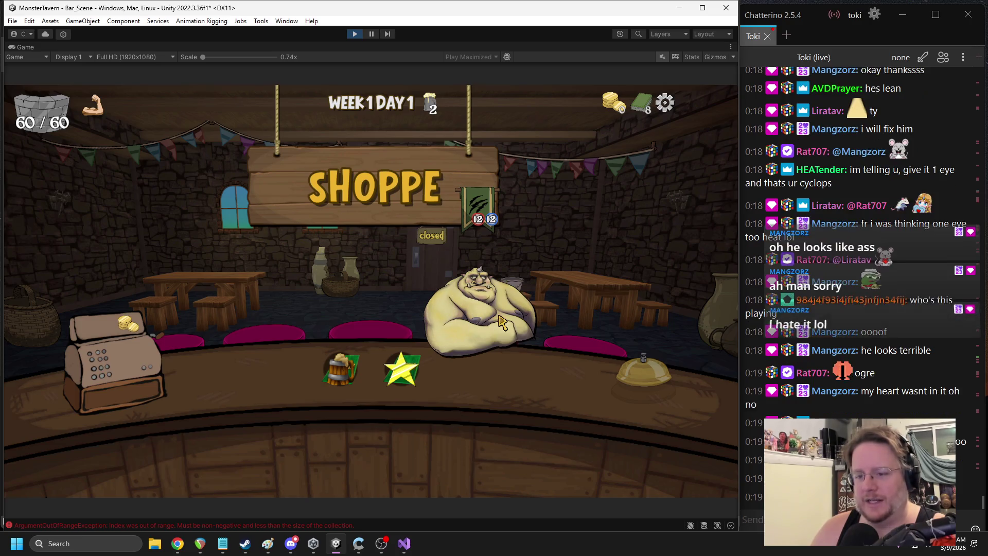
{"action": "left_click", "coordinate": [370, 35]}
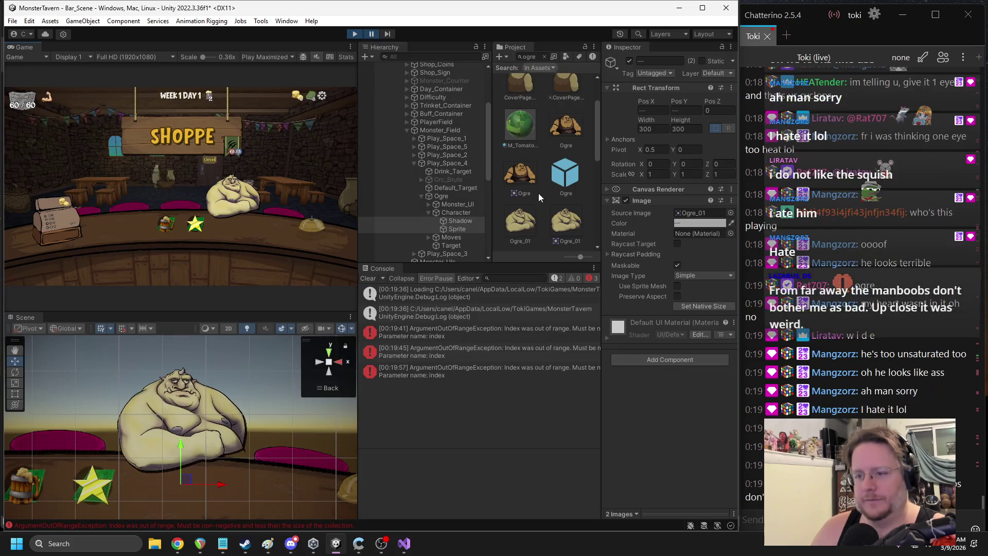
{"action": "left_click", "coordinate": [567, 226]}
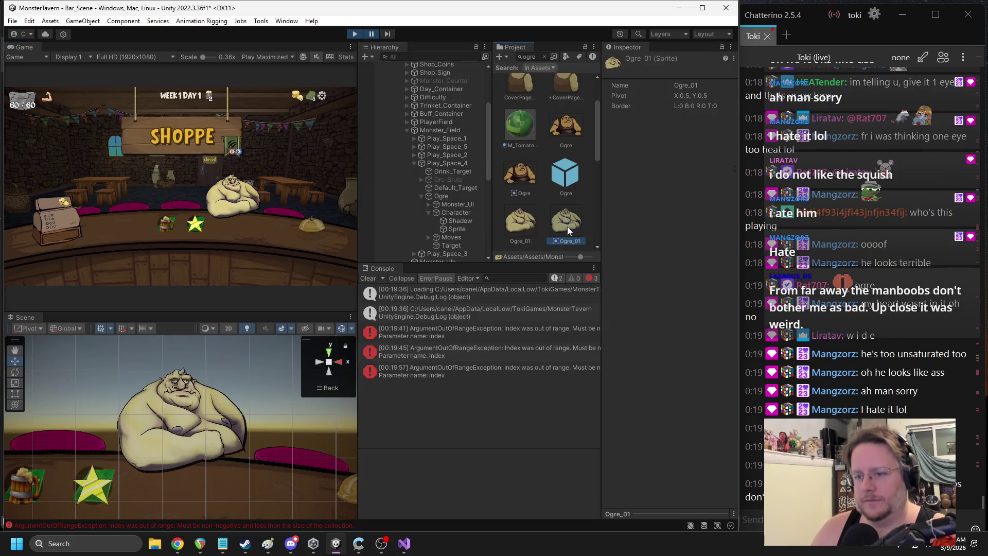
Review Ogre_01's import settings in the maximised Game view, then stop play and clear the console
{"action": "left_click", "coordinate": [525, 222]}
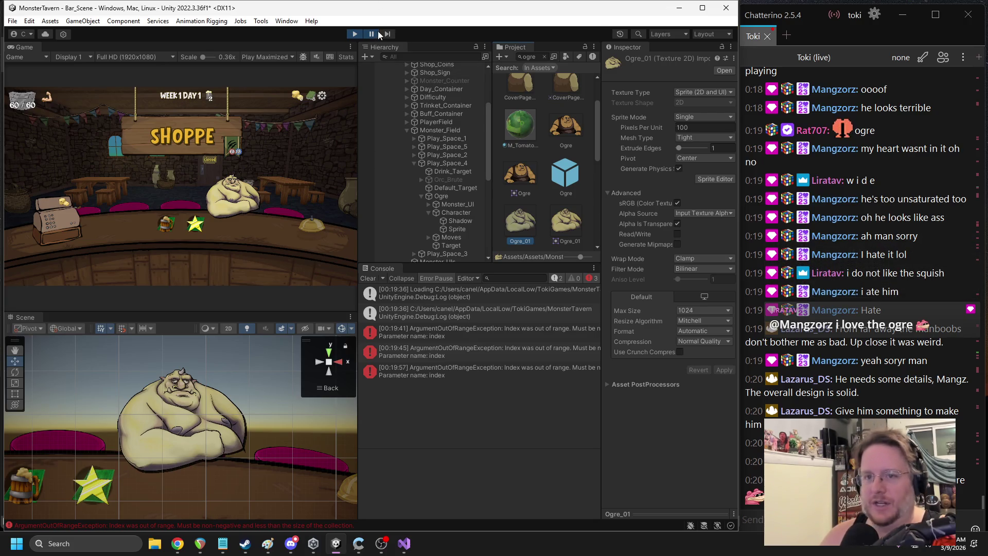
{"action": "key", "text": "shift+space"}
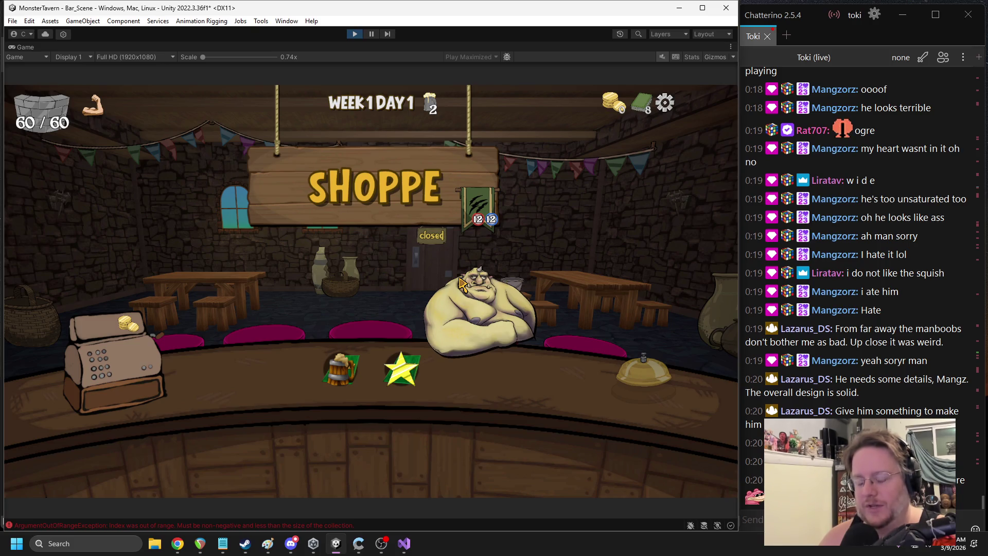
{"action": "left_click", "coordinate": [354, 33]}
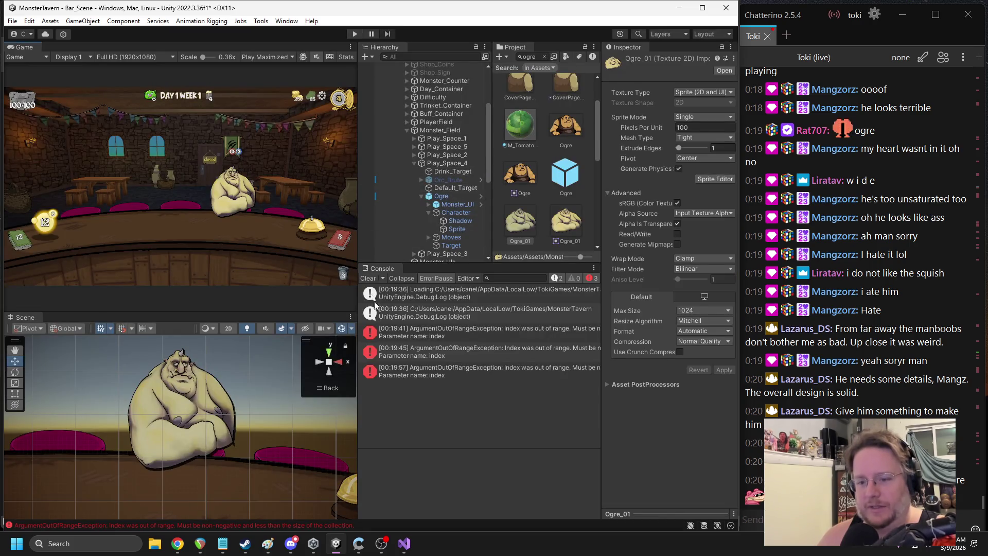
{"action": "left_click", "coordinate": [366, 277]}
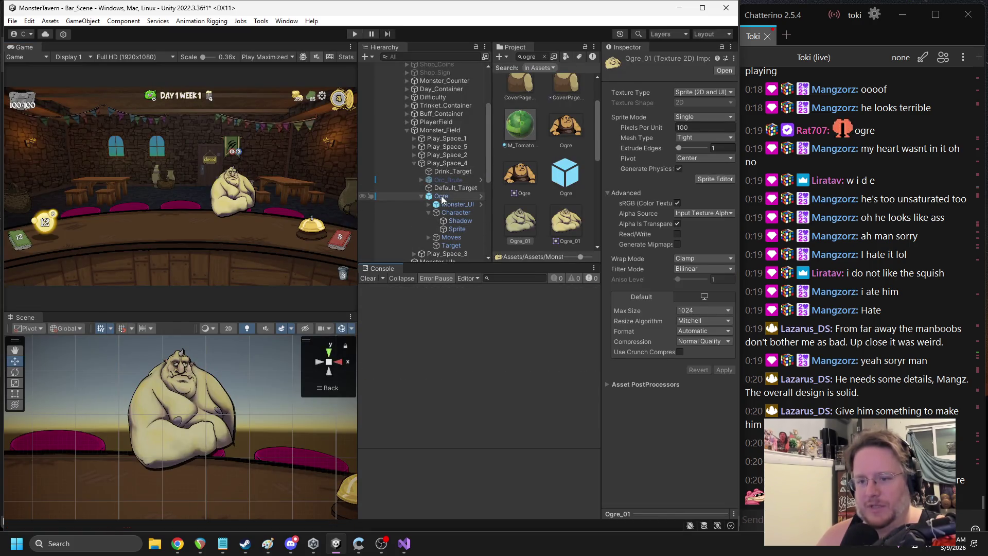
Move the Ogre under Play_Space_3 and set its Pos X to 0
{"action": "scroll", "coordinate": [441, 198], "scroll_direction": "down", "scroll_amount": 3}
{"action": "mouse_move", "coordinate": [444, 166]}
{"action": "left_mouse_down"}
{"action": "mouse_move", "coordinate": [437, 231]}
{"action": "mouse_move", "coordinate": [434, 222]}
{"action": "left_mouse_up"}
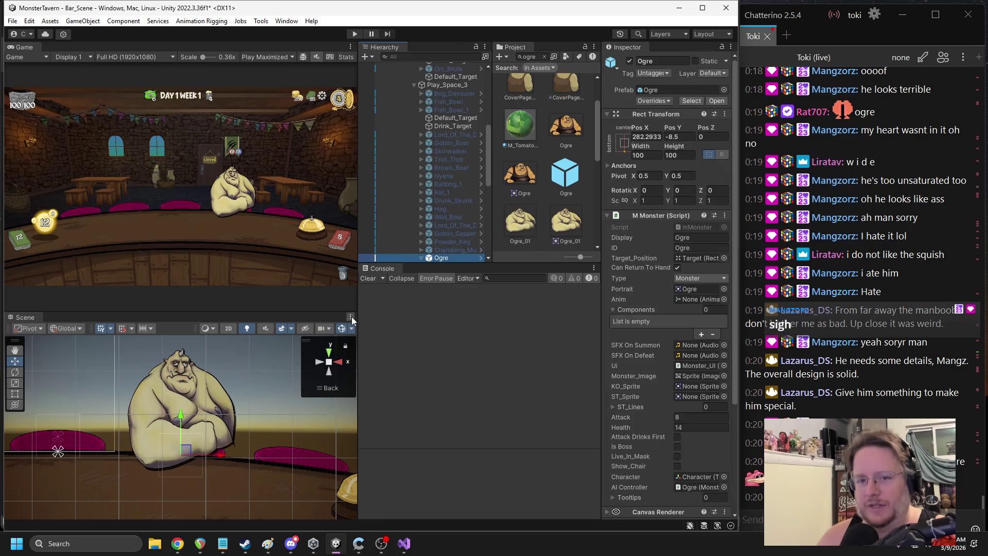
{"action": "scroll", "coordinate": [243, 390], "scroll_direction": "down", "scroll_amount": 1}
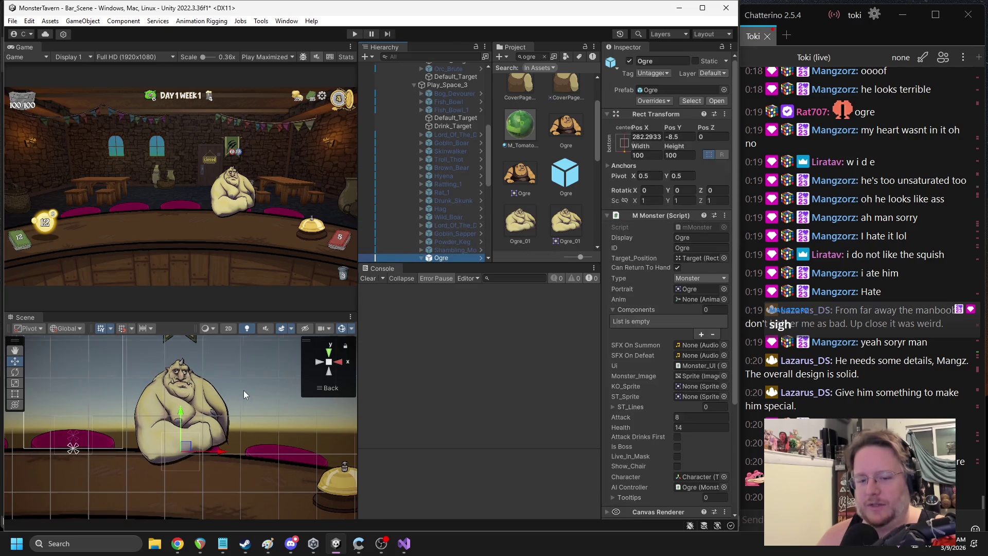
{"action": "left_click", "coordinate": [659, 137]}
{"action": "type", "text": "0"}
{"action": "key", "text": "Return"}
Frame the ogre in the Scene view, then open Ogre_01 in an image editor
{"action": "key", "text": "f"}
{"action": "mouse_move", "coordinate": [110, 436]}
{"action": "left_mouse_down"}
{"action": "mouse_move", "coordinate": [196, 385]}
{"action": "mouse_move", "coordinate": [156, 400]}
{"action": "mouse_move", "coordinate": [236, 452]}
{"action": "left_mouse_up"}
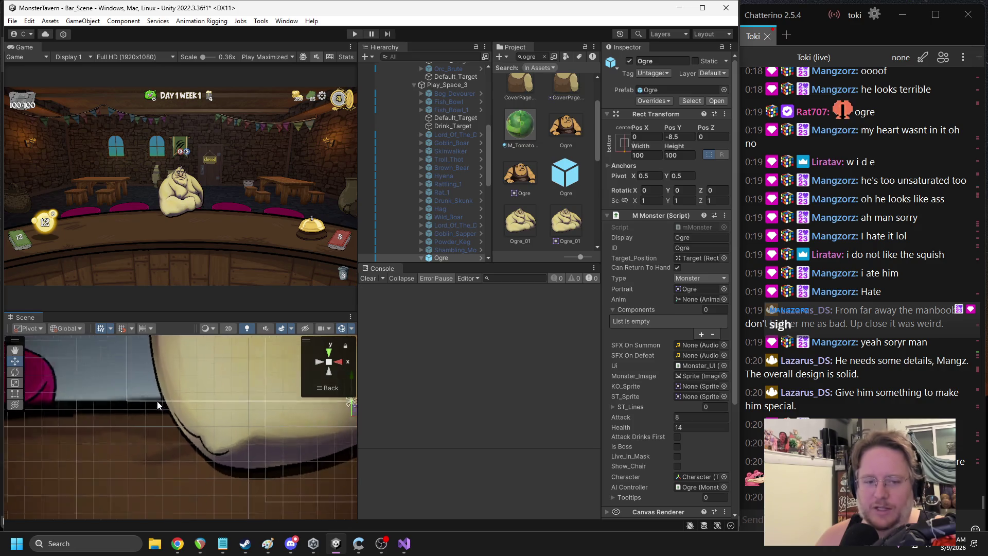
{"action": "scroll", "coordinate": [157, 400], "scroll_direction": "down", "scroll_amount": 5}
{"action": "double_click", "coordinate": [523, 221]}
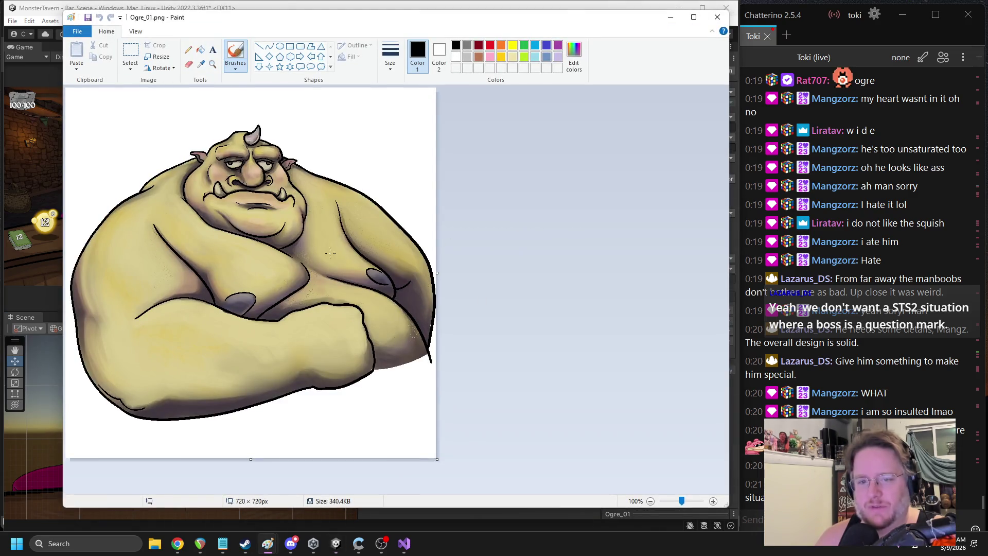
Scroll and pan around the 720 × 720 Ogre_01.png in Paint, then return to Unity
{"action": "scroll", "coordinate": [106, 381], "scroll_direction": "up", "scroll_amount": 5, "text": "ctrl"}
{"action": "scroll", "coordinate": [280, 369], "scroll_direction": "down", "scroll_amount": 5}
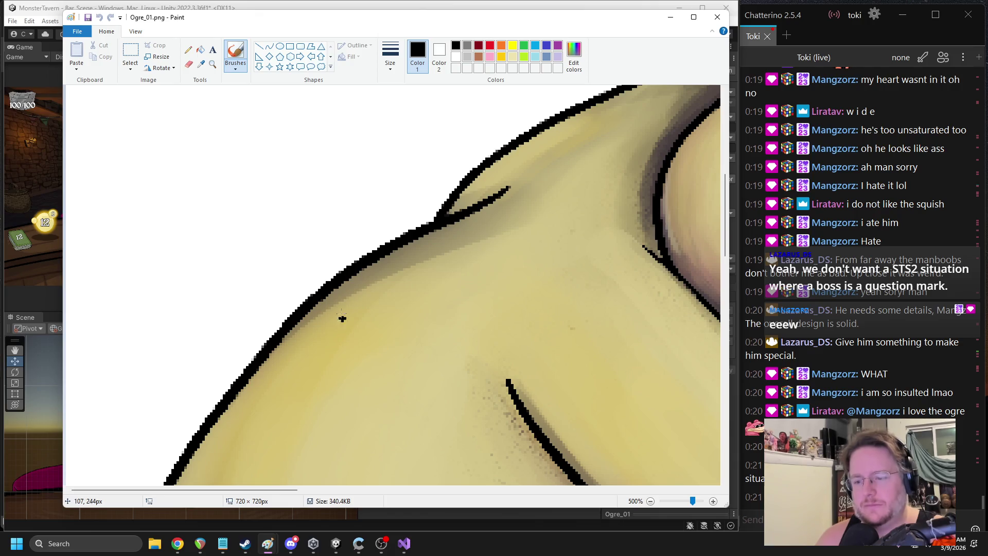
{"action": "scroll", "coordinate": [342, 318], "scroll_direction": "down", "scroll_amount": 4, "text": "ctrl"}
{"action": "scroll", "coordinate": [315, 307], "scroll_direction": "up", "scroll_amount": 6, "text": "ctrl"}
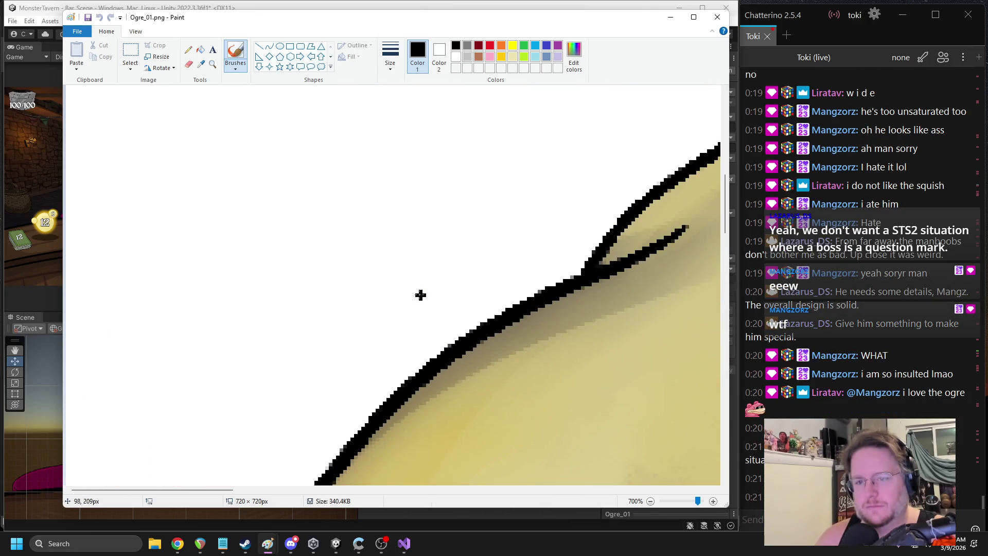
{"action": "scroll", "coordinate": [474, 287], "scroll_direction": "down", "scroll_amount": 5, "text": "ctrl"}
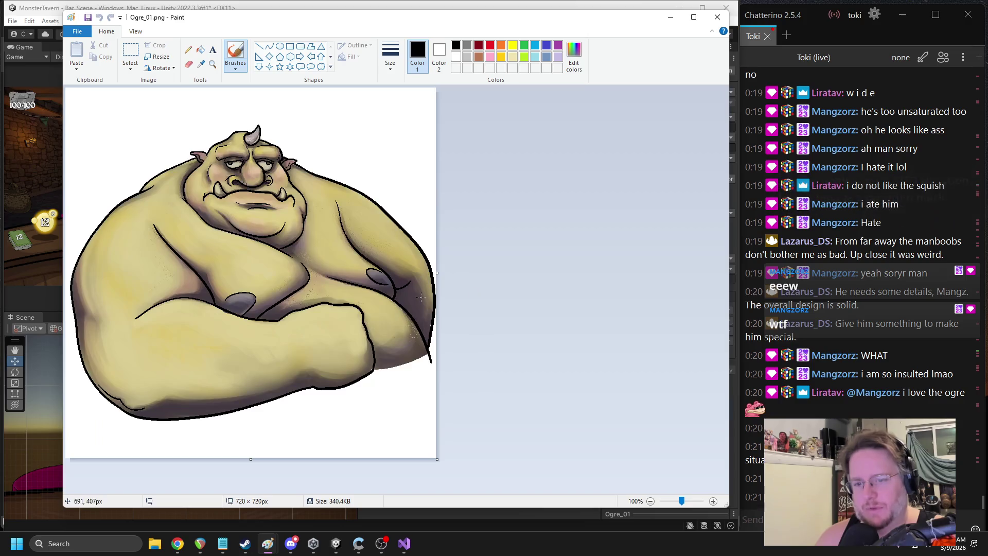
{"action": "scroll", "coordinate": [436, 345], "scroll_direction": "up", "scroll_amount": 3, "text": "ctrl"}
{"action": "scroll", "coordinate": [468, 360], "scroll_direction": "up", "scroll_amount": 2, "text": "ctrl"}
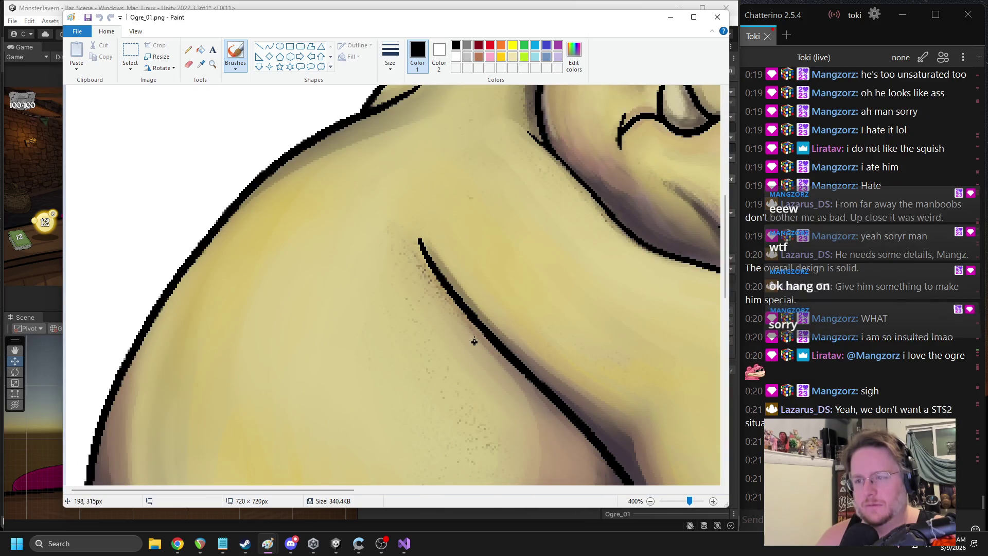
{"action": "scroll", "coordinate": [514, 464], "scroll_direction": "right", "scroll_amount": 5}
{"action": "scroll", "coordinate": [535, 458], "scroll_direction": "up", "scroll_amount": 6}
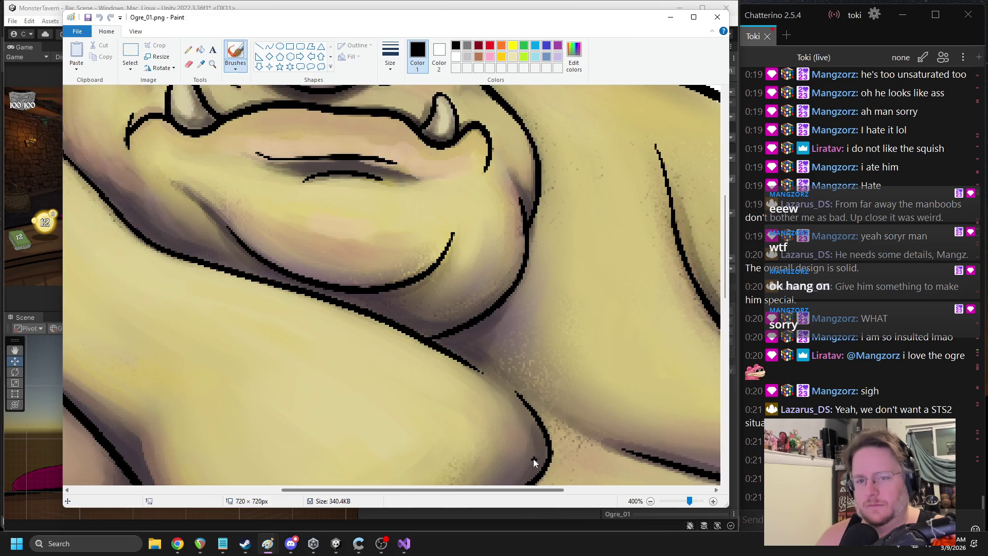
{"action": "scroll", "coordinate": [505, 270], "scroll_direction": "down", "scroll_amount": 3, "text": "ctrl"}
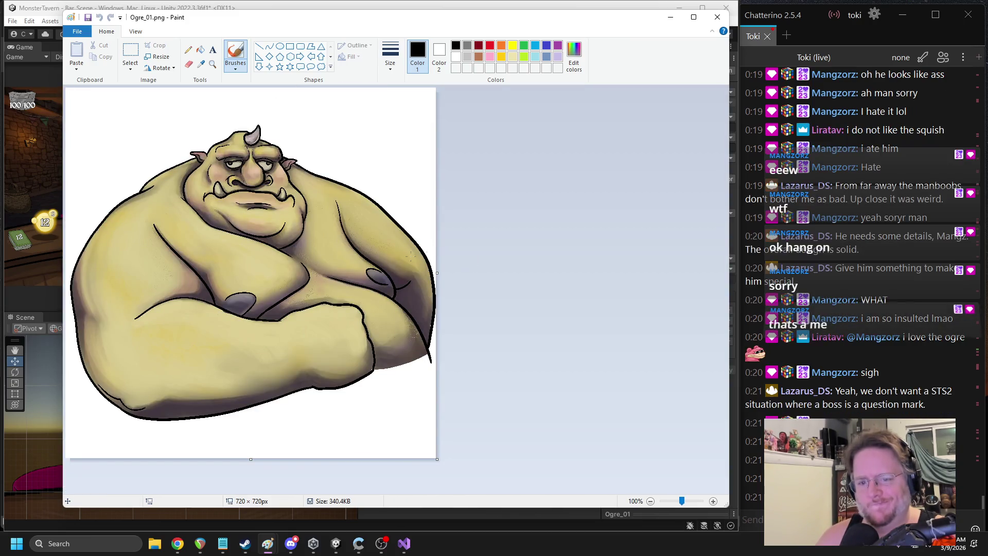
{"action": "scroll", "coordinate": [294, 273], "scroll_direction": "up", "scroll_amount": 2, "text": "ctrl"}
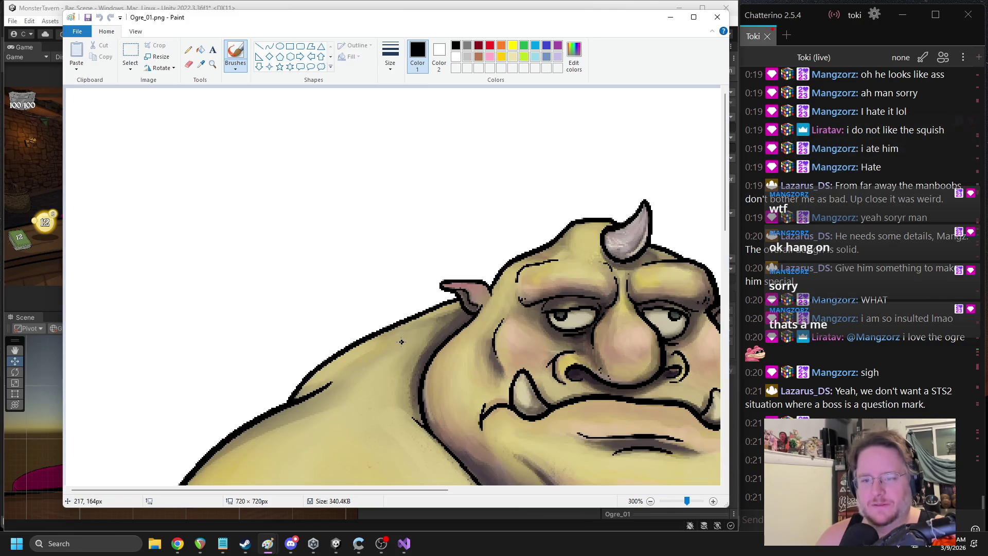
{"action": "scroll", "coordinate": [399, 339], "scroll_direction": "down", "scroll_amount": 10}
{"action": "scroll", "coordinate": [396, 340], "scroll_direction": "down", "scroll_amount": 3}
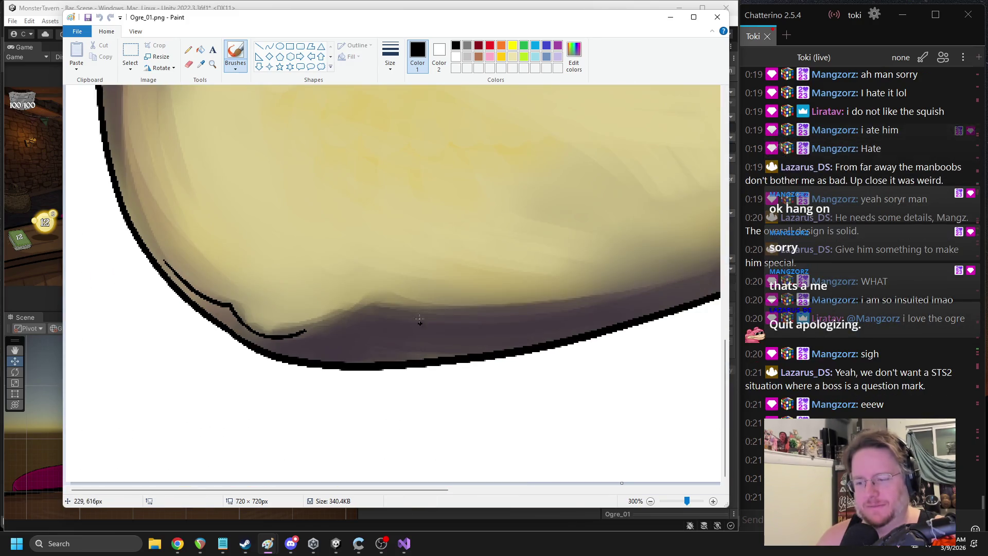
{"action": "left_click_drag", "start_coordinate": [389, 494], "coordinate": [697, 442]}
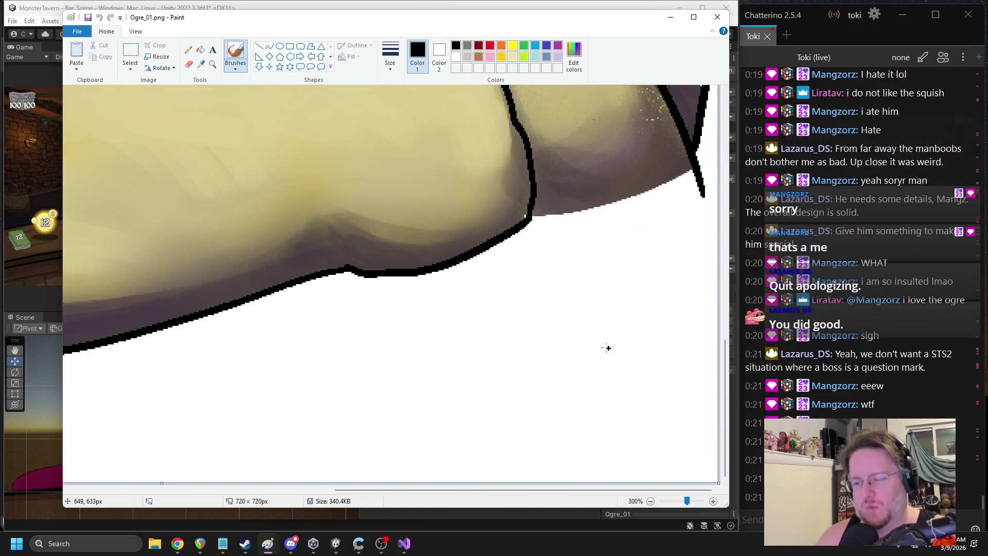
{"action": "scroll", "coordinate": [609, 346], "scroll_direction": "up", "scroll_amount": 6}
{"action": "scroll", "coordinate": [598, 346], "scroll_direction": "up", "scroll_amount": 2}
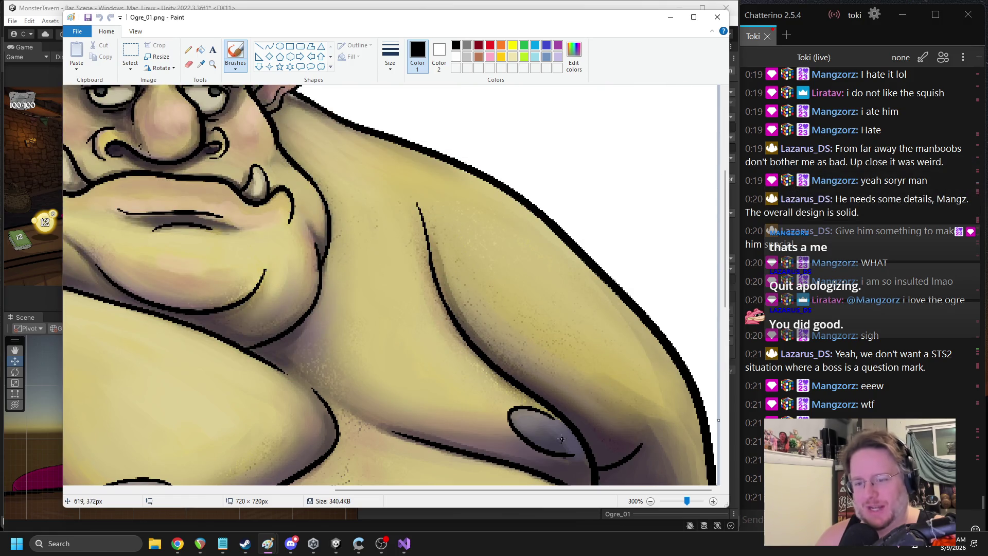
{"action": "left_click_drag", "start_coordinate": [554, 495], "coordinate": [397, 496]}
{"action": "scroll", "coordinate": [459, 267], "scroll_direction": "up", "scroll_amount": 2}
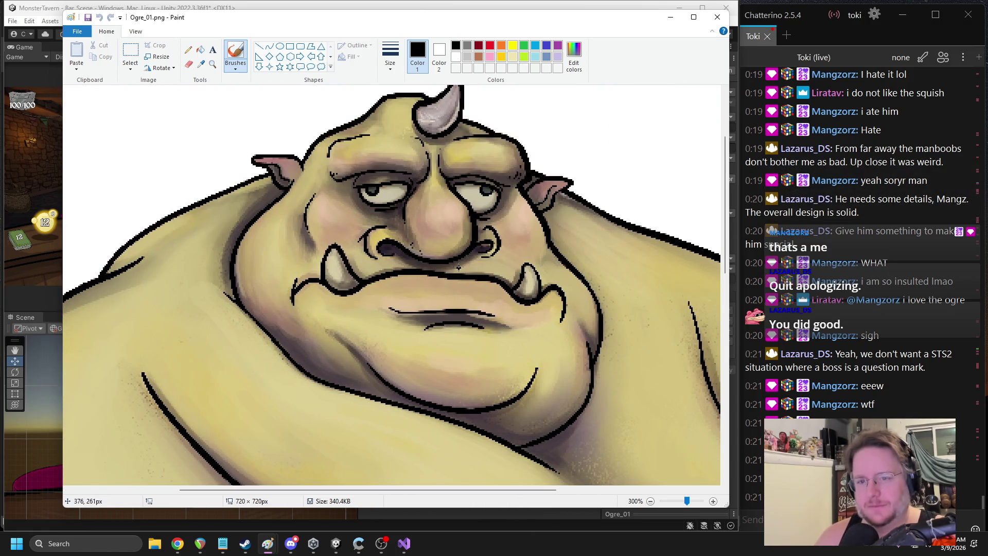
{"action": "scroll", "coordinate": [458, 267], "scroll_direction": "up", "scroll_amount": 2}
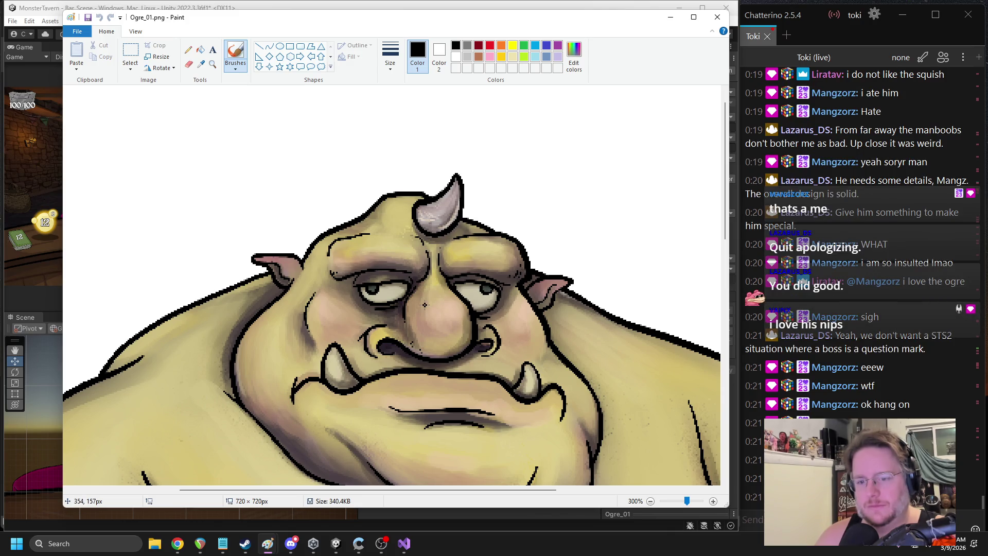
{"action": "scroll", "coordinate": [424, 304], "scroll_direction": "down", "scroll_amount": 2, "text": "ctrl"}
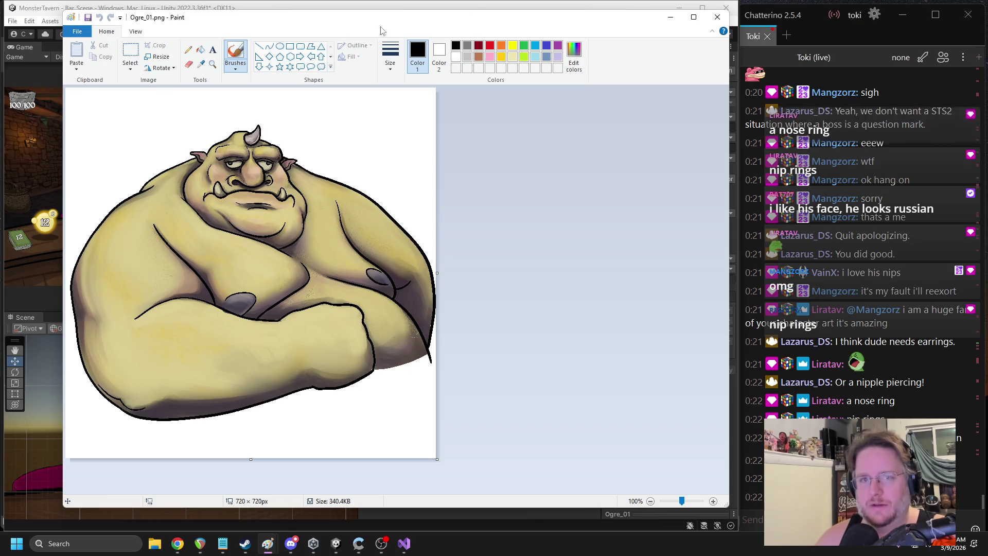
{"action": "key", "text": "alt+Tab"}
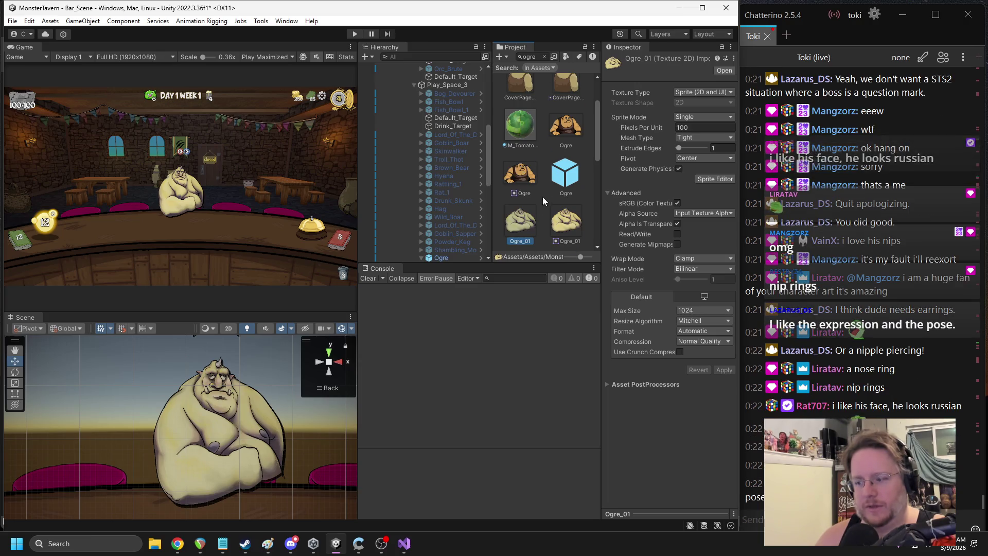
Browse the ogre assets in the Project panel and select the Ogre object to show Attack 8, Health 14
{"action": "scroll", "coordinate": [542, 197], "scroll_direction": "up", "scroll_amount": 3}
{"action": "scroll", "coordinate": [524, 193], "scroll_direction": "down", "scroll_amount": 3}
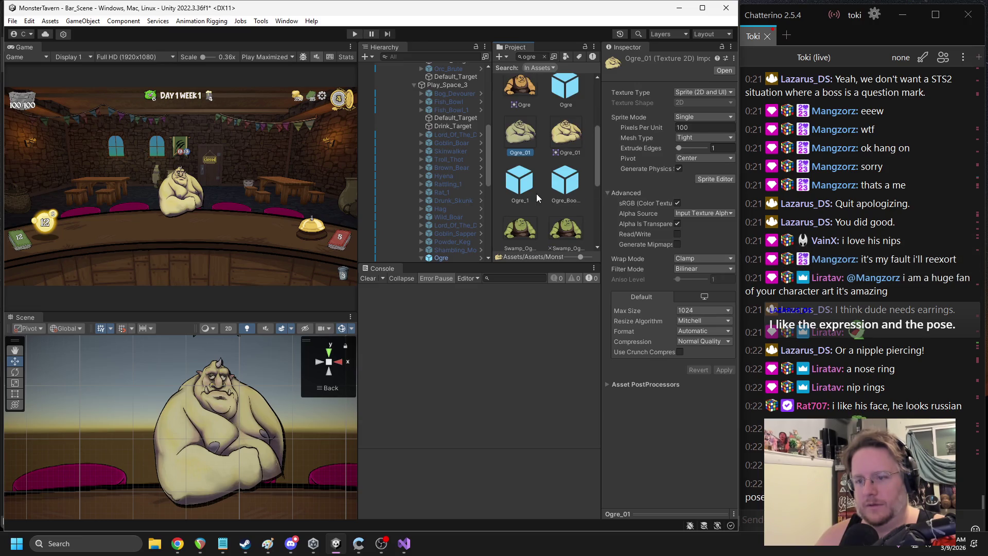
{"action": "scroll", "coordinate": [536, 193], "scroll_direction": "down", "scroll_amount": 3}
{"action": "scroll", "coordinate": [536, 196], "scroll_direction": "up", "scroll_amount": 6}
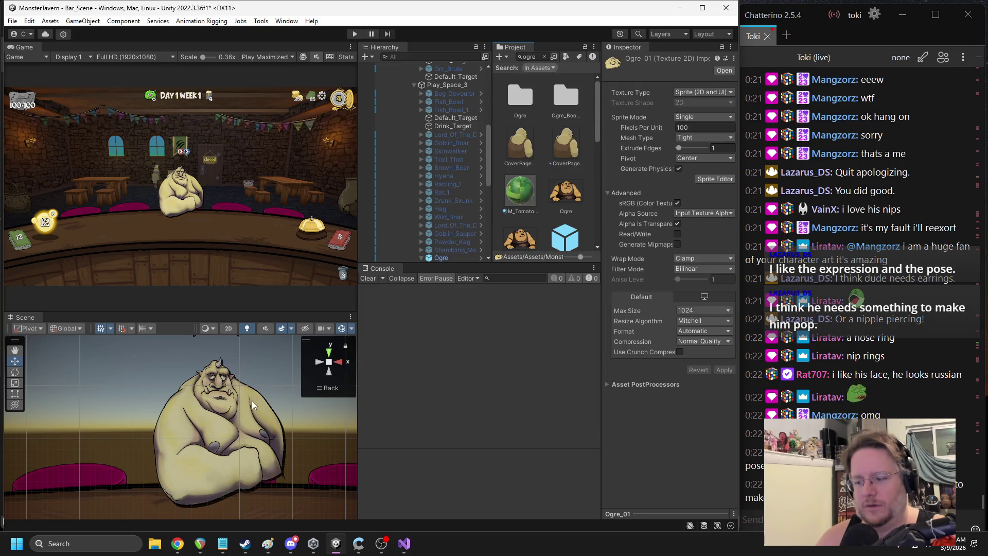
{"action": "left_click", "coordinate": [441, 258]}
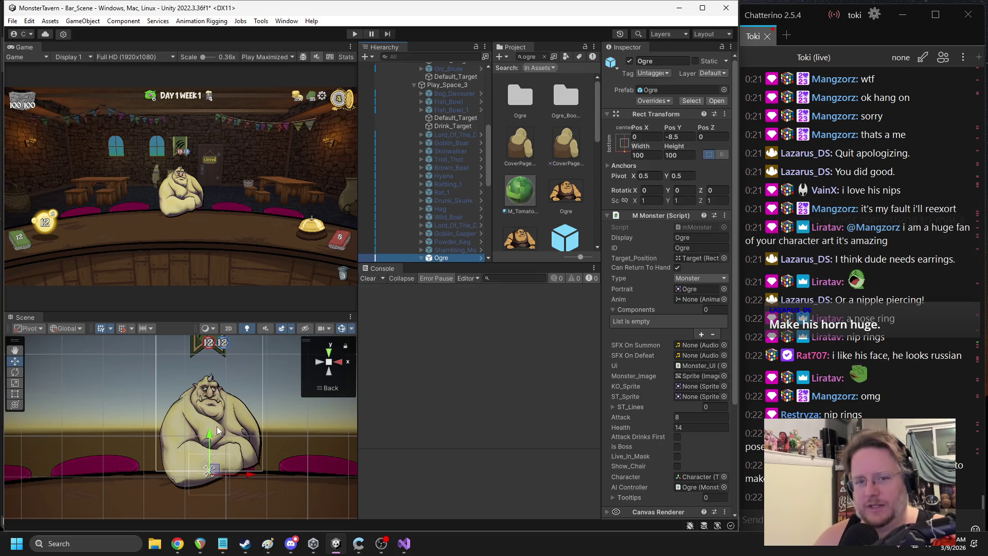
Enlarge the Game and Scene previews by dragging the Game/Hierarchy splitter, zooming the Scene view
{"action": "left_click_drag", "start_coordinate": [359, 184], "coordinate": [429, 186]}
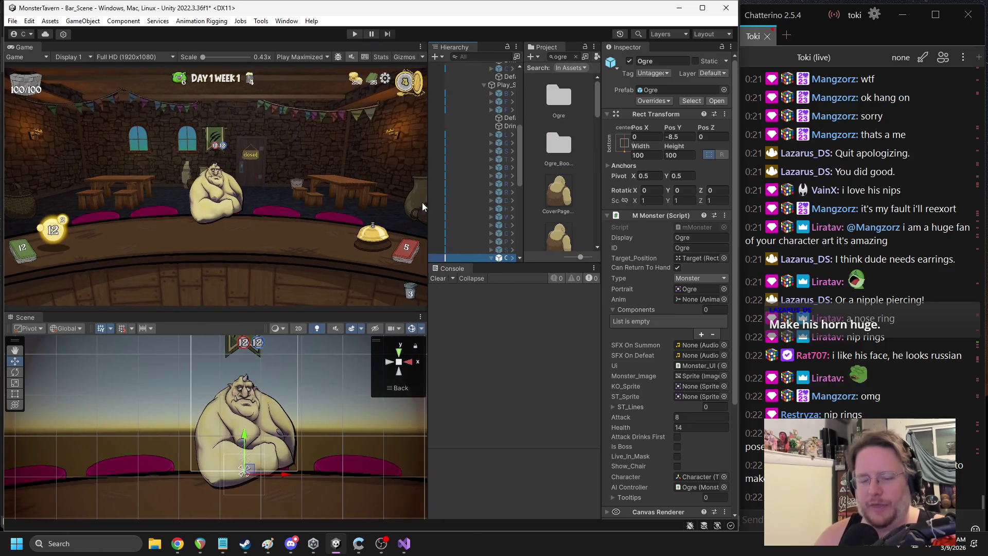
{"action": "scroll", "coordinate": [272, 428], "scroll_direction": "up", "scroll_amount": 5}
{"action": "scroll", "coordinate": [252, 432], "scroll_direction": "up", "scroll_amount": 8}
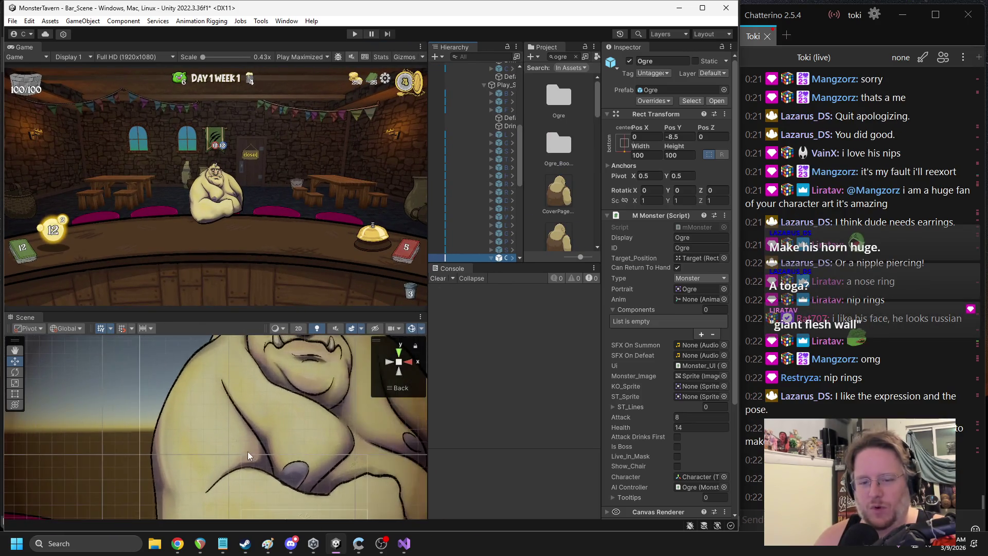
{"action": "scroll", "coordinate": [260, 440], "scroll_direction": "down", "scroll_amount": 8}
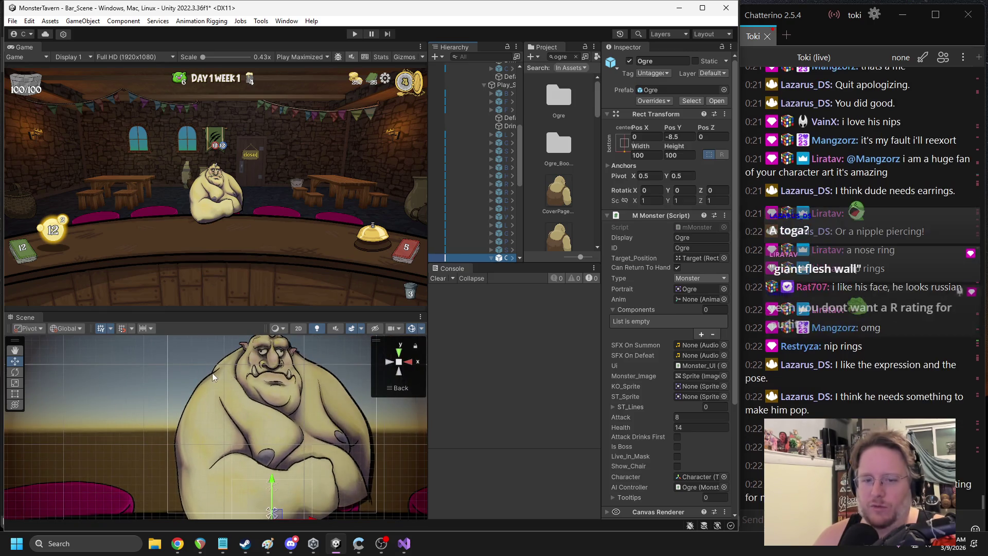
{"action": "scroll", "coordinate": [245, 493], "scroll_direction": "up", "scroll_amount": 3}
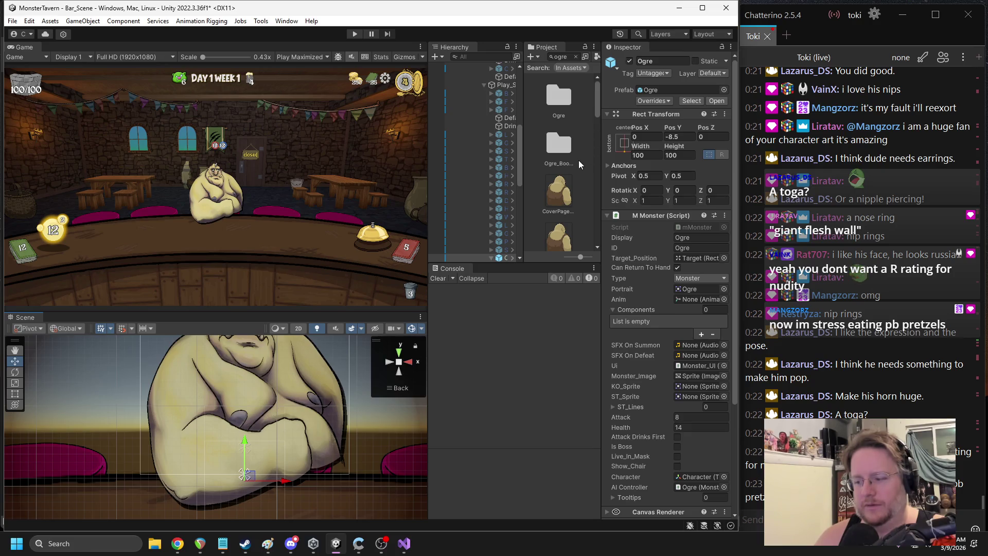
Widen the Hierarchy so full object names show, then expand Ogre and select its image
{"action": "left_click_drag", "start_coordinate": [527, 163], "coordinate": [545, 162]}
{"action": "left_click_drag", "start_coordinate": [429, 206], "coordinate": [402, 211]}
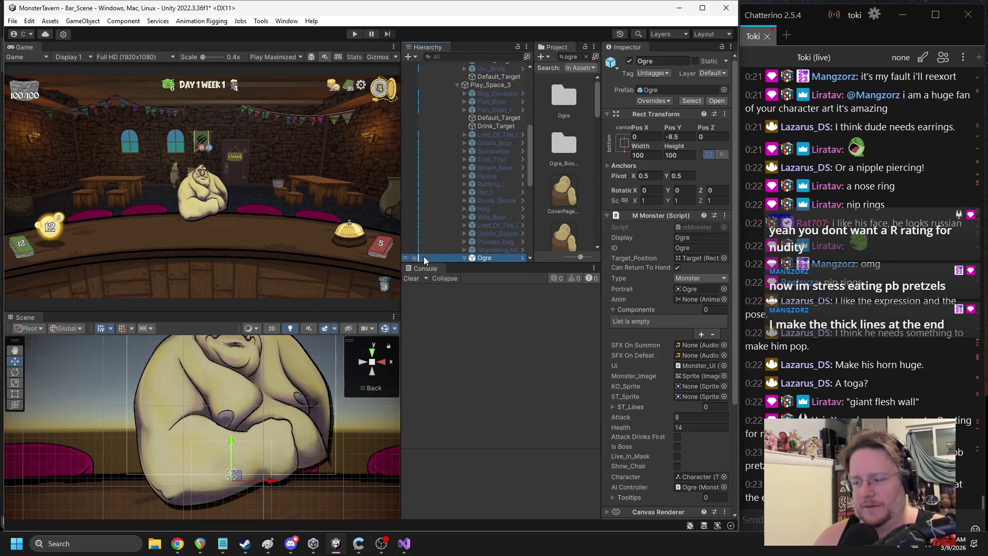
{"action": "scroll", "coordinate": [202, 426], "scroll_direction": "up", "scroll_amount": 5}
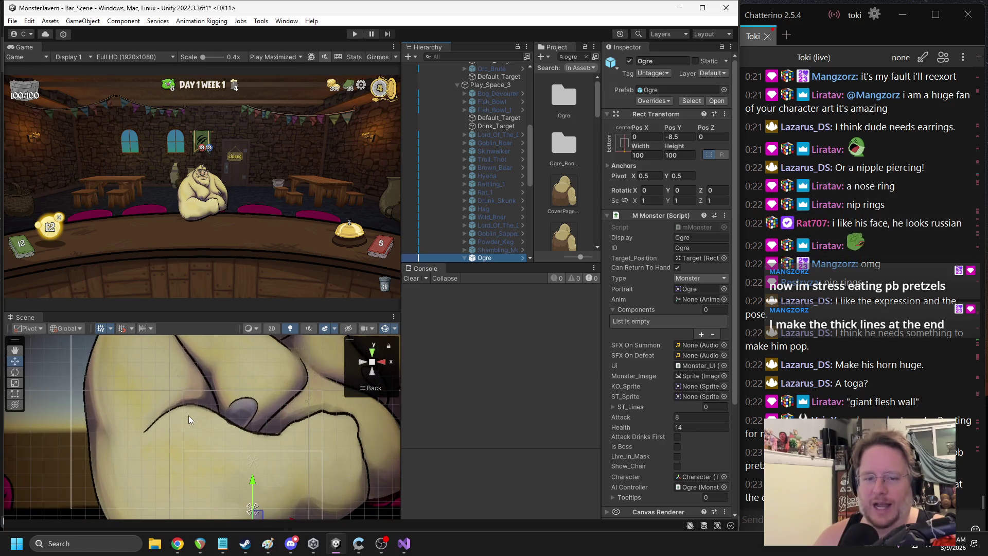
{"action": "scroll", "coordinate": [186, 413], "scroll_direction": "down", "scroll_amount": 5}
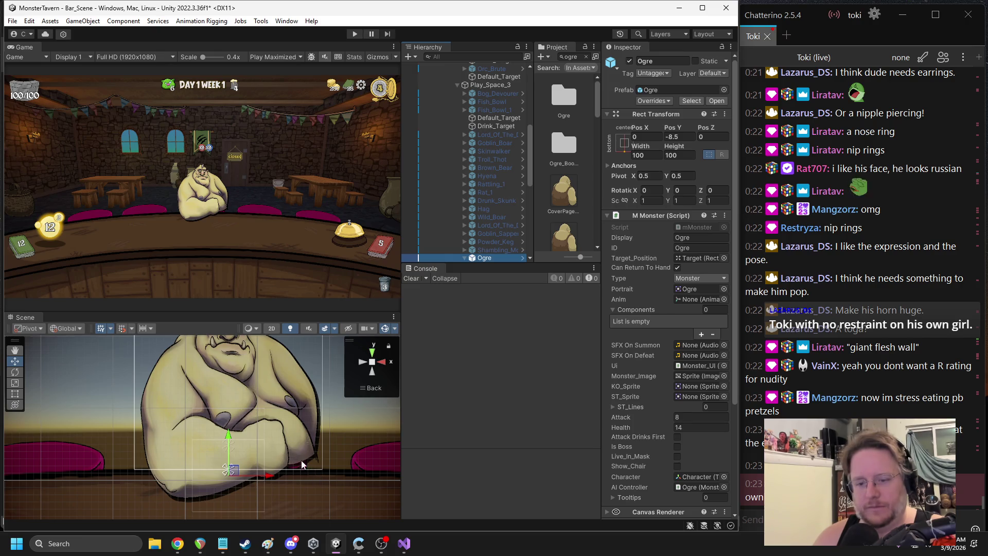
{"action": "left_click", "coordinate": [465, 258]}
{"action": "left_click", "coordinate": [500, 198]}
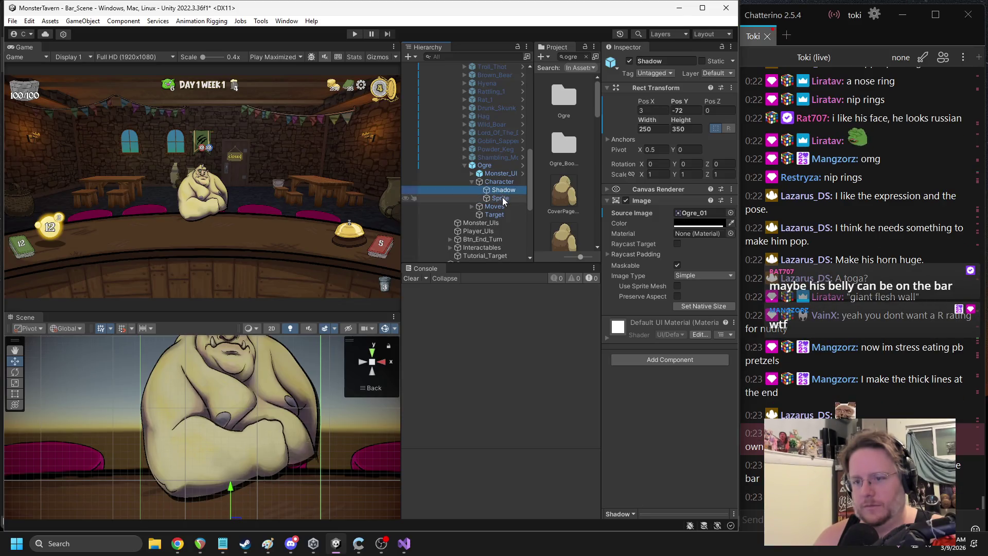
Select the ogre's Shadow and Sprite images together and set their Width to 350
{"action": "left_click", "coordinate": [502, 190]}
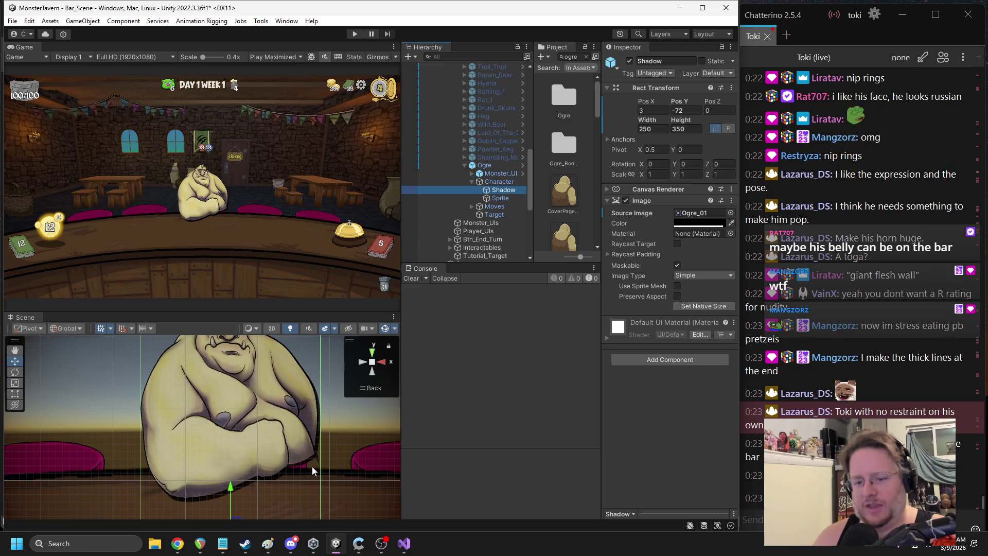
{"action": "scroll", "coordinate": [309, 460], "scroll_direction": "down", "scroll_amount": 1}
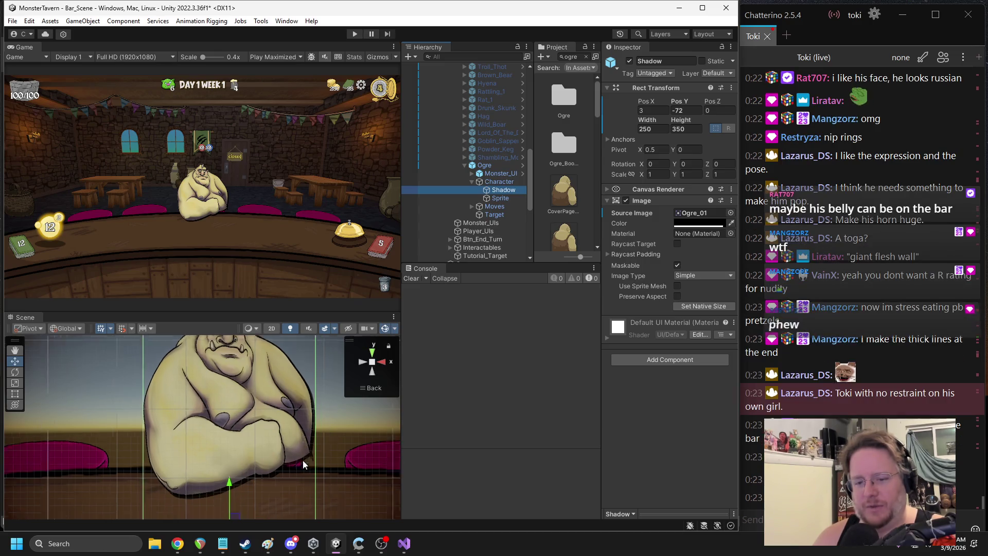
{"action": "scroll", "coordinate": [303, 460], "scroll_direction": "down", "scroll_amount": 2}
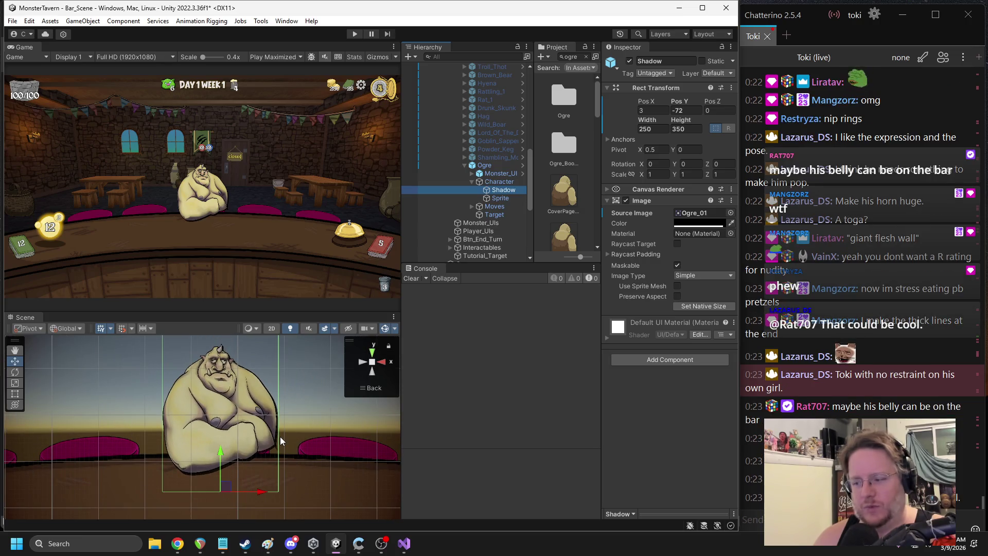
{"action": "scroll", "coordinate": [267, 431], "scroll_direction": "up", "scroll_amount": 2}
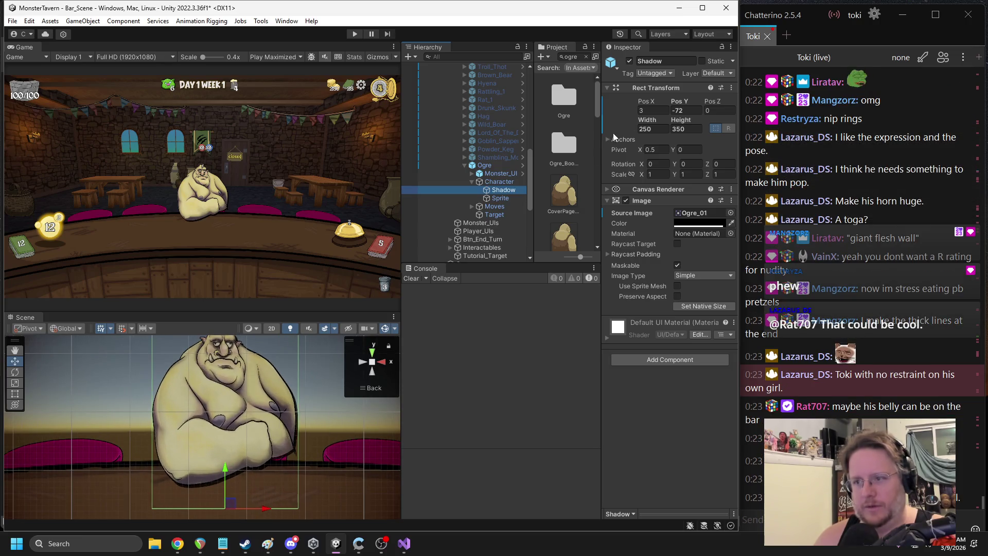
{"action": "scroll", "coordinate": [237, 411], "scroll_direction": "down", "scroll_amount": 2}
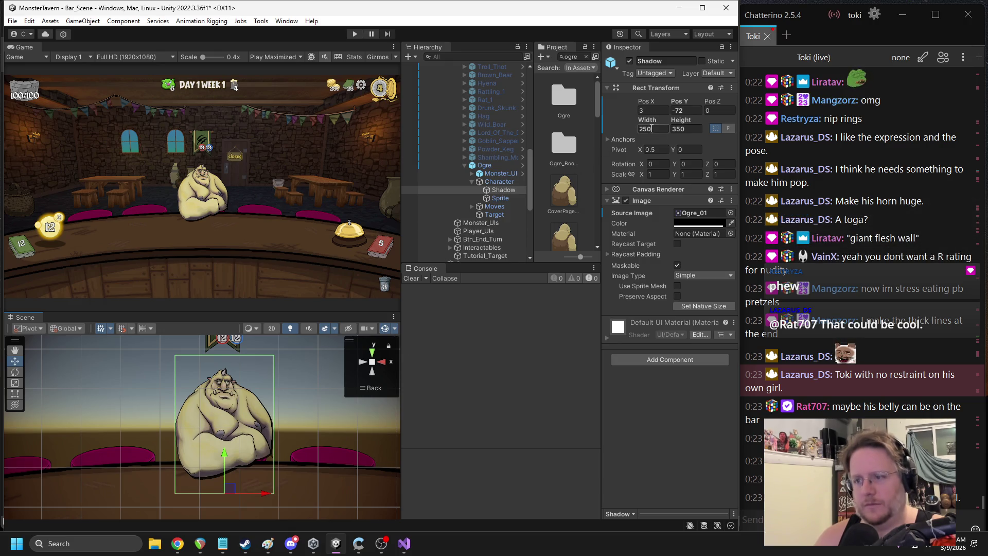
{"action": "key", "text": "Return"}
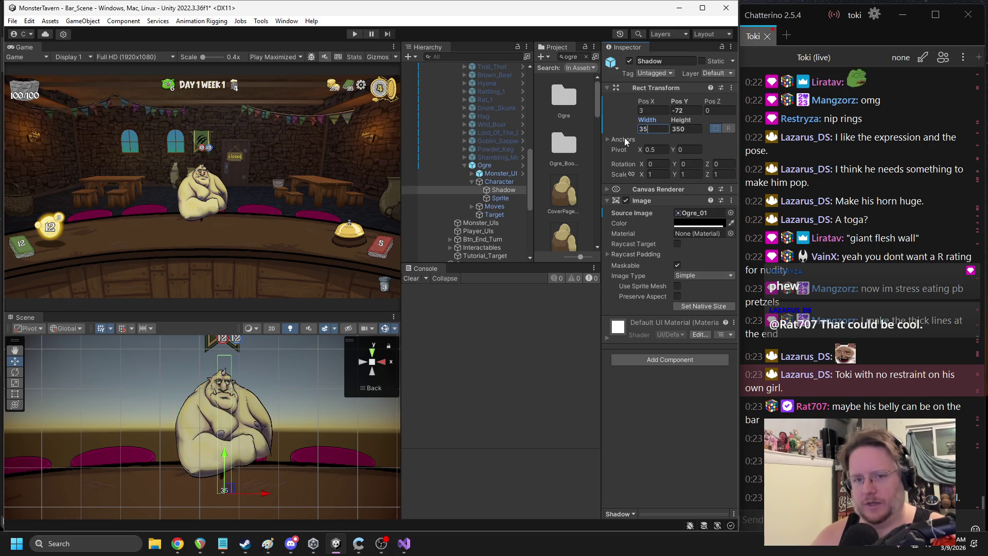
{"action": "type", "text": "250"}
{"action": "left_click", "coordinate": [500, 199], "text": "ctrl"}
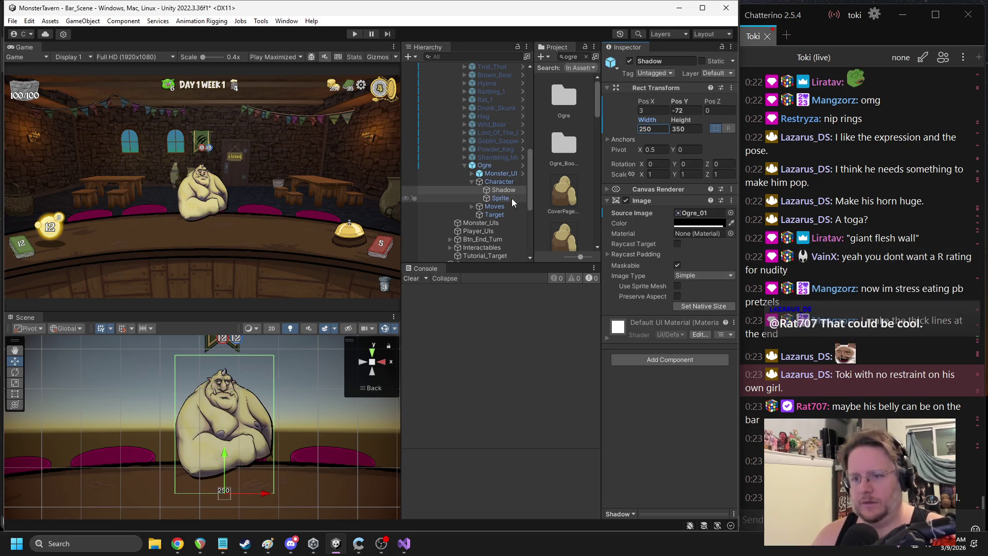
{"action": "left_click", "coordinate": [656, 127]}
{"action": "type", "text": "350"}
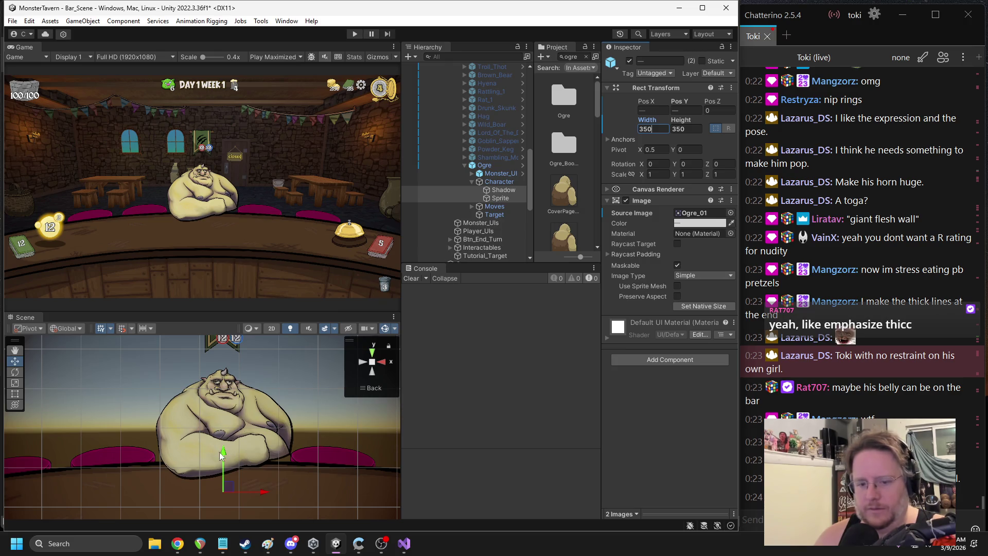
Nudge the ogre down and back up so it sits on the bar
{"action": "left_click_drag", "start_coordinate": [223, 456], "coordinate": [218, 463]}
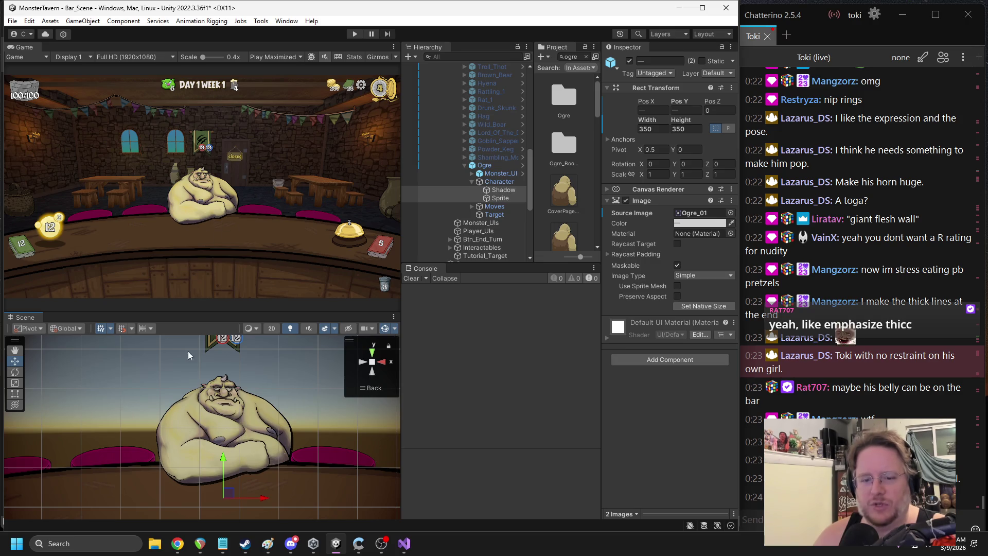
{"action": "left_click_drag", "start_coordinate": [225, 457], "coordinate": [223, 449]}
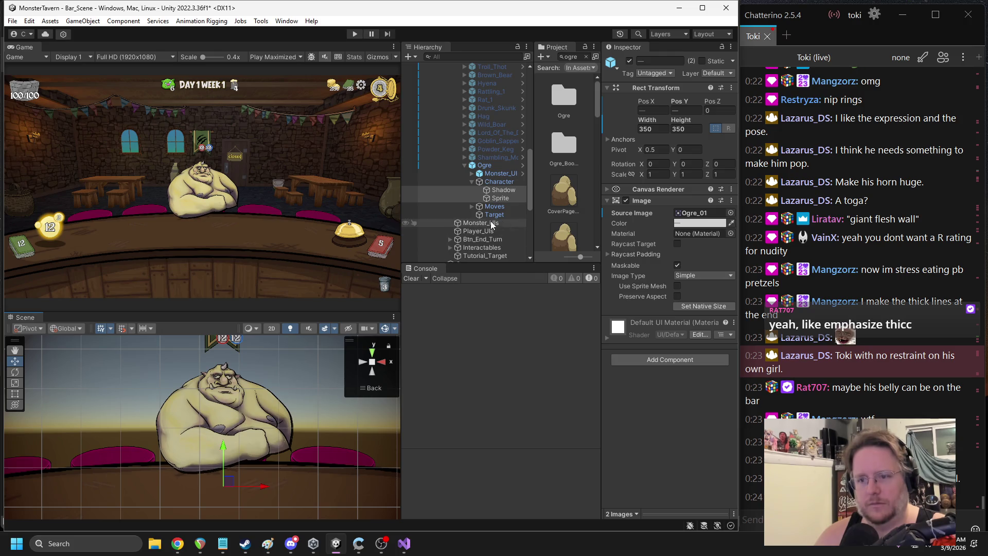
{"action": "left_click", "coordinate": [501, 198]}
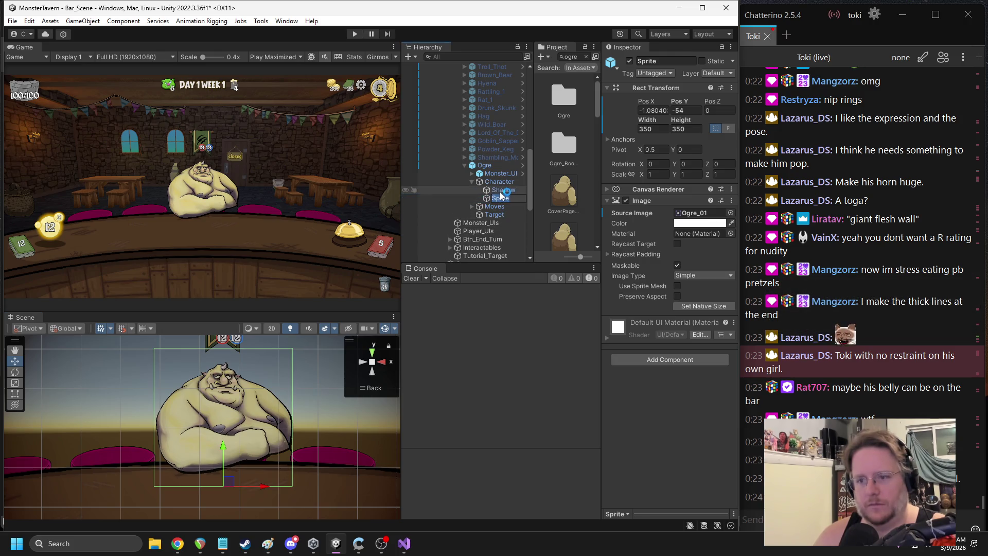
Try moving the Shadow and narrowing its width, undoing both to keep its height and 350 width
{"action": "left_click", "coordinate": [276, 403]}
{"action": "left_click", "coordinate": [220, 466]}
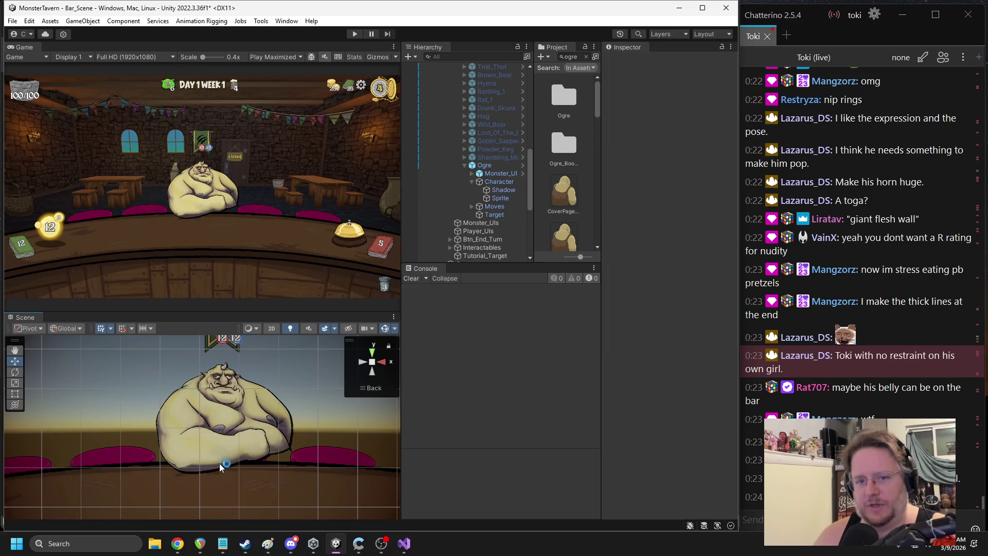
{"action": "left_click", "coordinate": [252, 464]}
{"action": "mouse_move", "coordinate": [225, 451]}
{"action": "left_mouse_down"}
{"action": "mouse_move", "coordinate": [224, 460]}
{"action": "mouse_move", "coordinate": [223, 444]}
{"action": "left_mouse_up"}
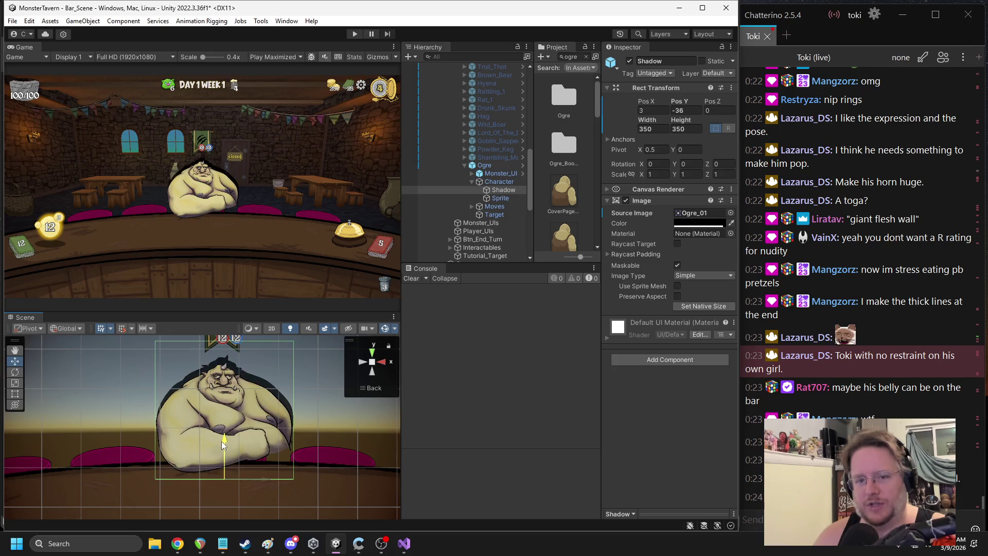
{"action": "key", "text": "ctrl+z"}
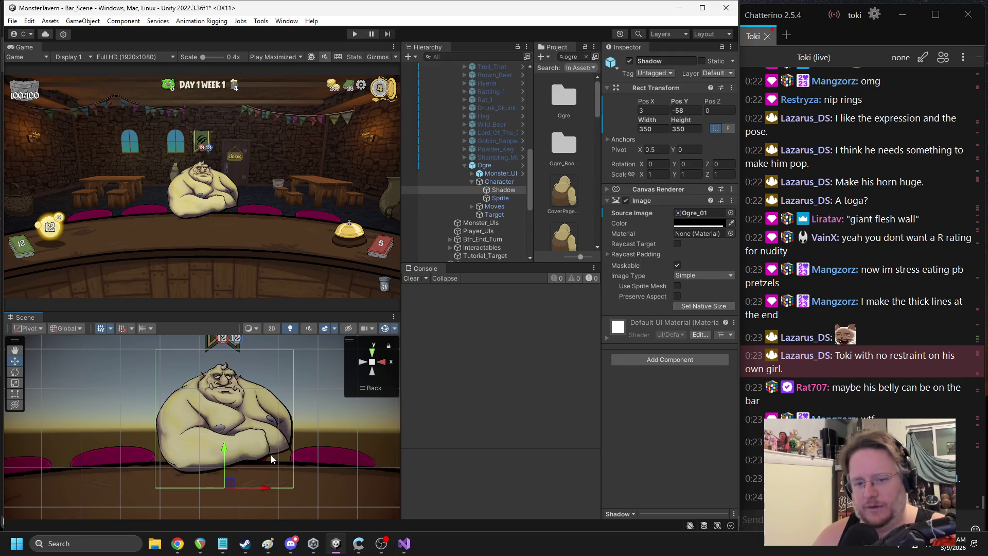
{"action": "left_click_drag", "start_coordinate": [637, 122], "coordinate": [626, 123]}
{"action": "key", "text": "ctrl+z"}
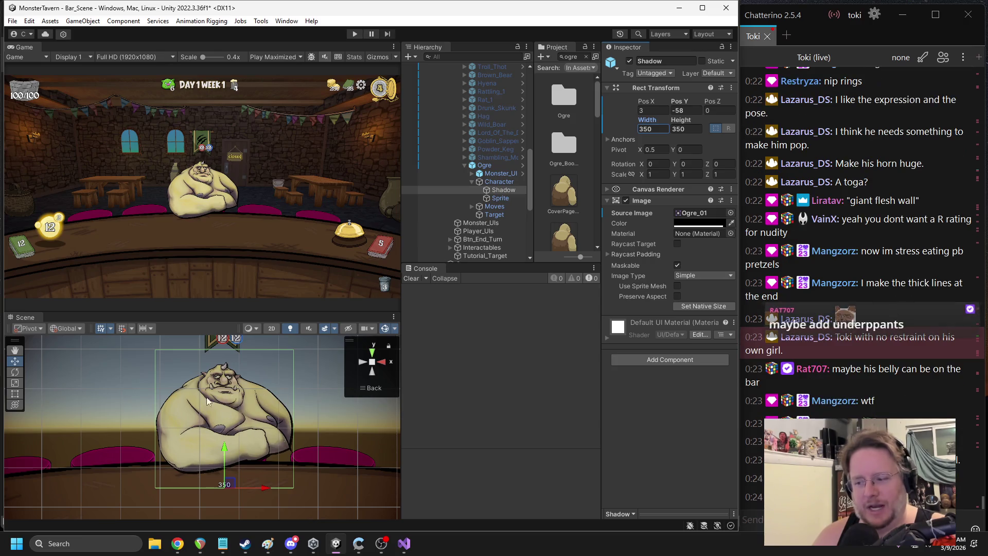
Collapse the Ogre's children in the Hierarchy, scroll to the top and expand Fish_Bowl
{"action": "scroll", "coordinate": [216, 417], "scroll_direction": "down", "scroll_amount": 1}
{"action": "scroll", "coordinate": [216, 417], "scroll_direction": "up", "scroll_amount": 2}
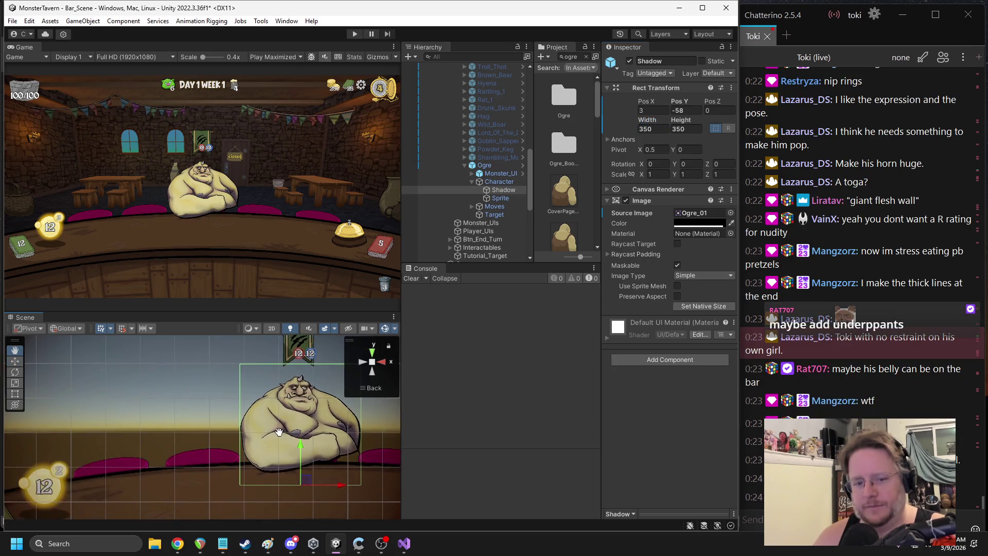
{"action": "scroll", "coordinate": [212, 416], "scroll_direction": "down", "scroll_amount": 2}
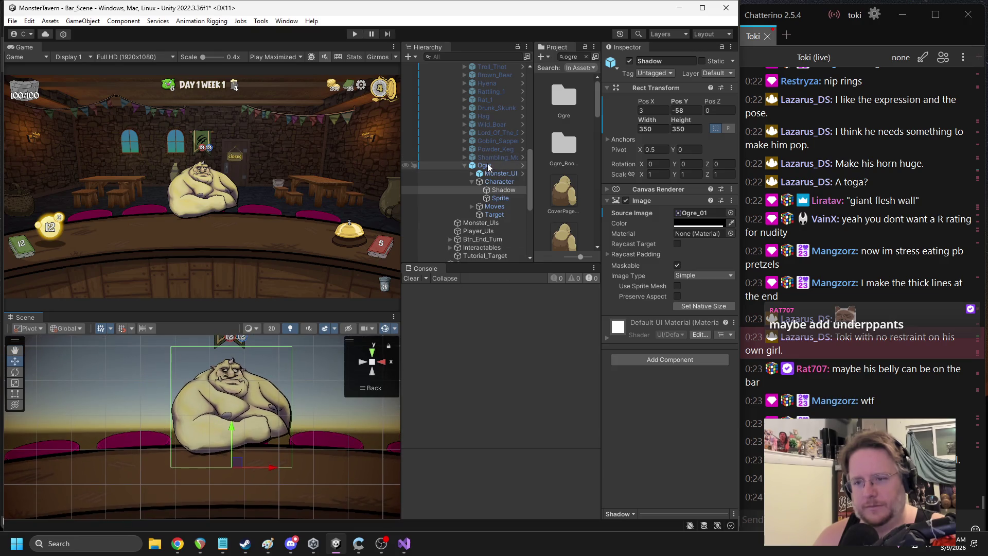
{"action": "left_click", "coordinate": [464, 165]}
{"action": "scroll", "coordinate": [489, 170], "scroll_direction": "up", "scroll_amount": 3}
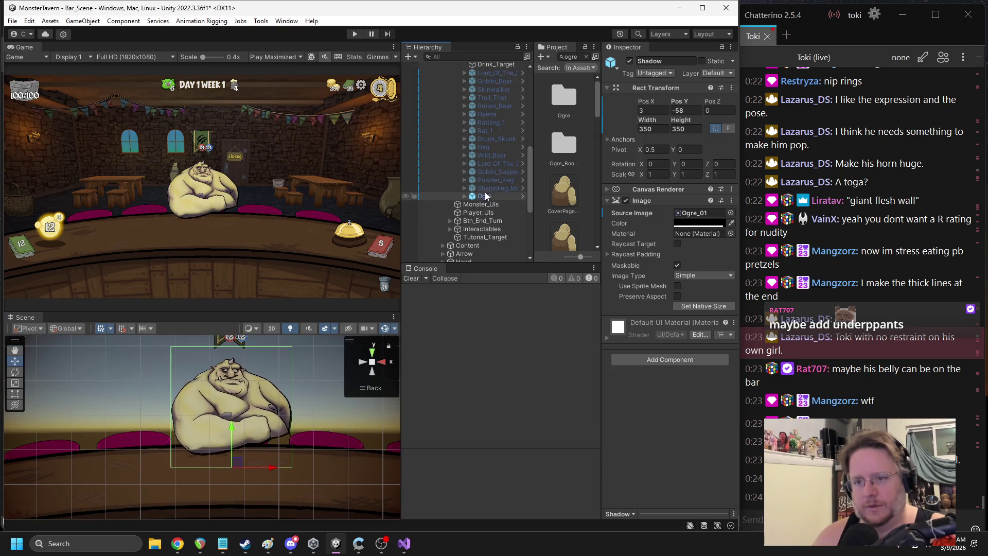
{"action": "scroll", "coordinate": [486, 183], "scroll_direction": "up", "scroll_amount": 4}
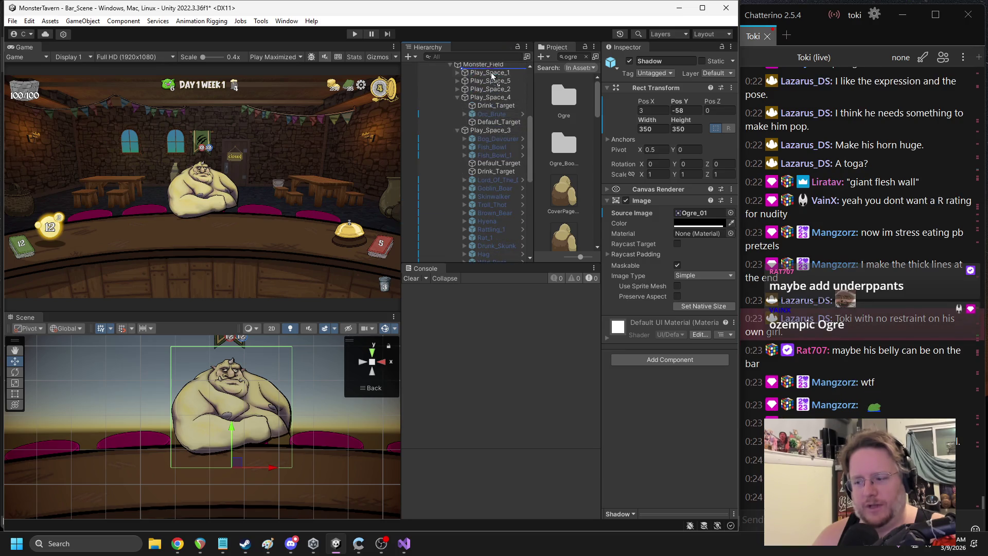
{"action": "left_click", "coordinate": [465, 147]}
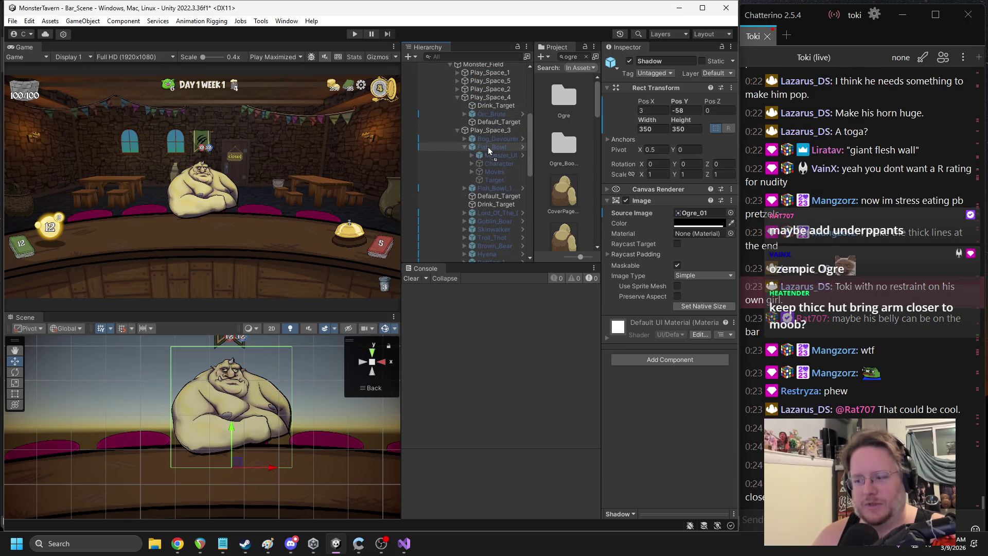
Move Ogre under Play_Space_1, set Pos X to 0, then nudge it left to -12 onto the stool
{"action": "left_click_drag", "start_coordinate": [489, 97], "coordinate": [480, 73]}
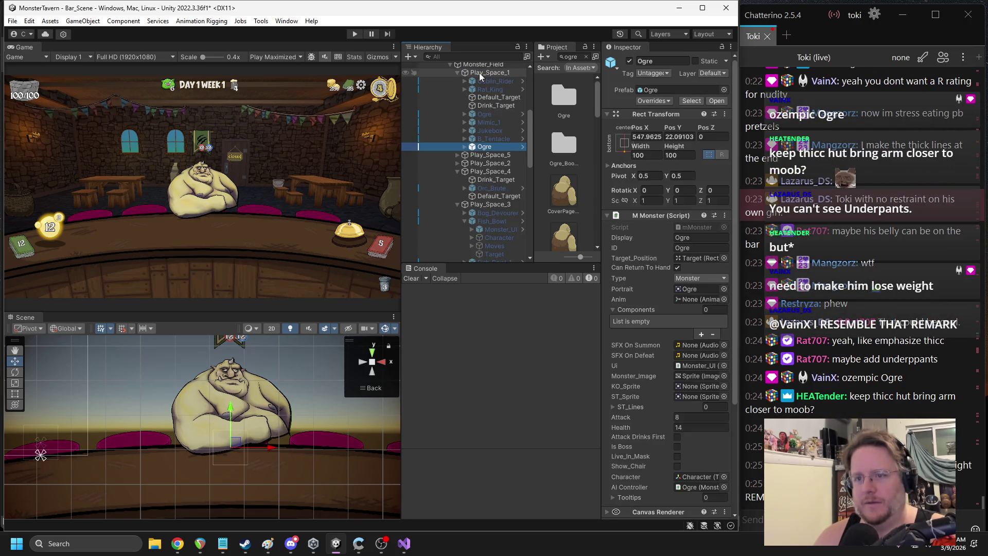
{"action": "left_click", "coordinate": [648, 137]}
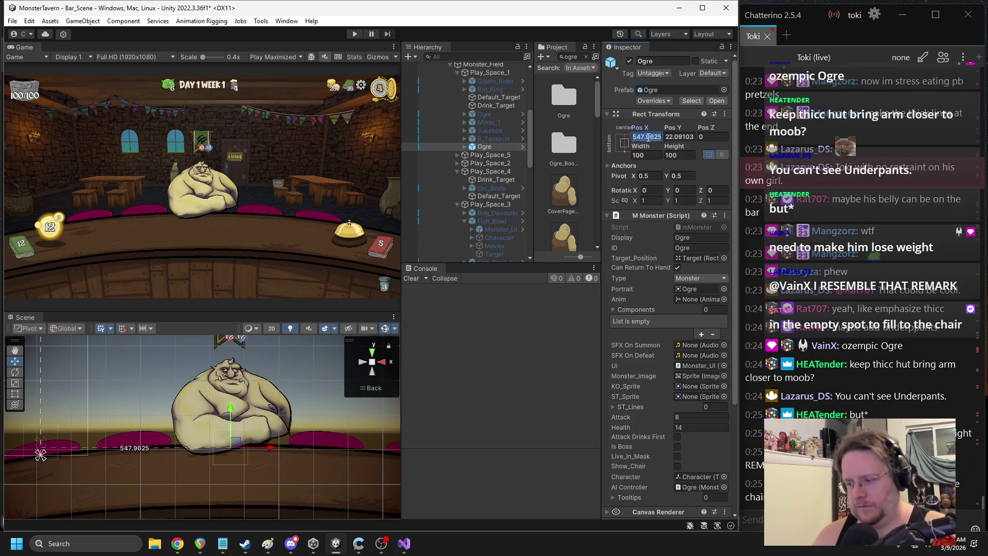
{"action": "type", "text": "0"}
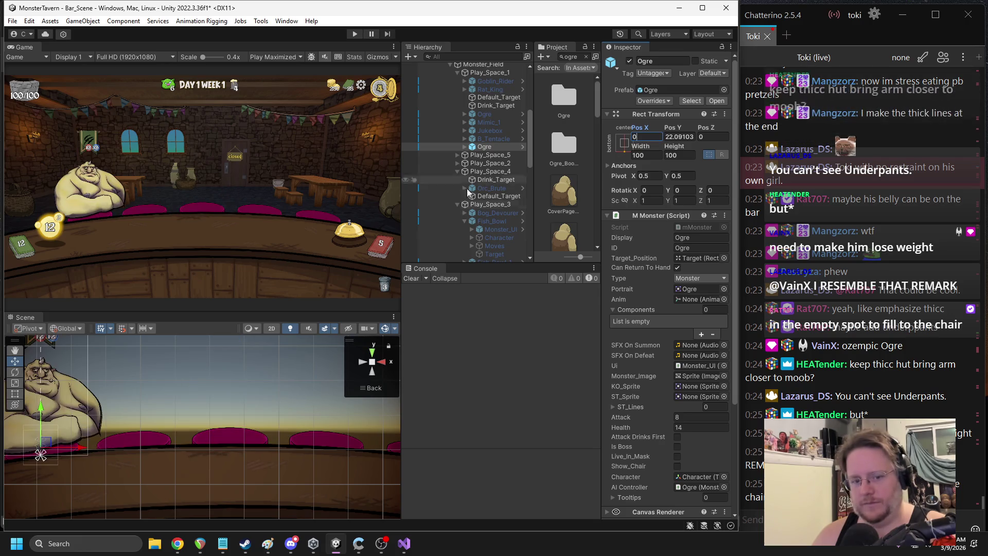
{"action": "mouse_move", "coordinate": [102, 417]}
{"action": "left_mouse_down"}
{"action": "mouse_move", "coordinate": [192, 409]}
{"action": "mouse_move", "coordinate": [164, 404]}
{"action": "left_mouse_up"}
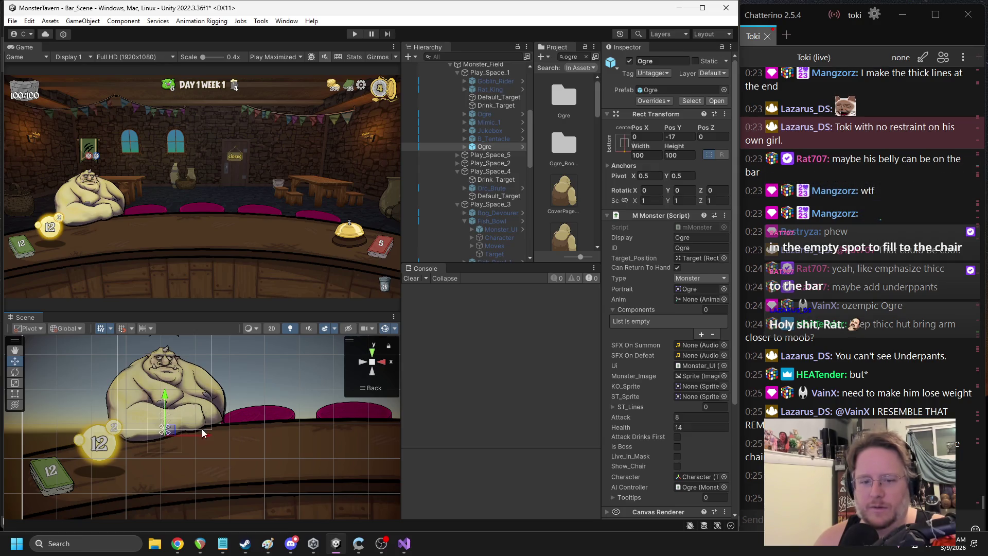
{"action": "left_click_drag", "start_coordinate": [201, 437], "coordinate": [198, 437]}
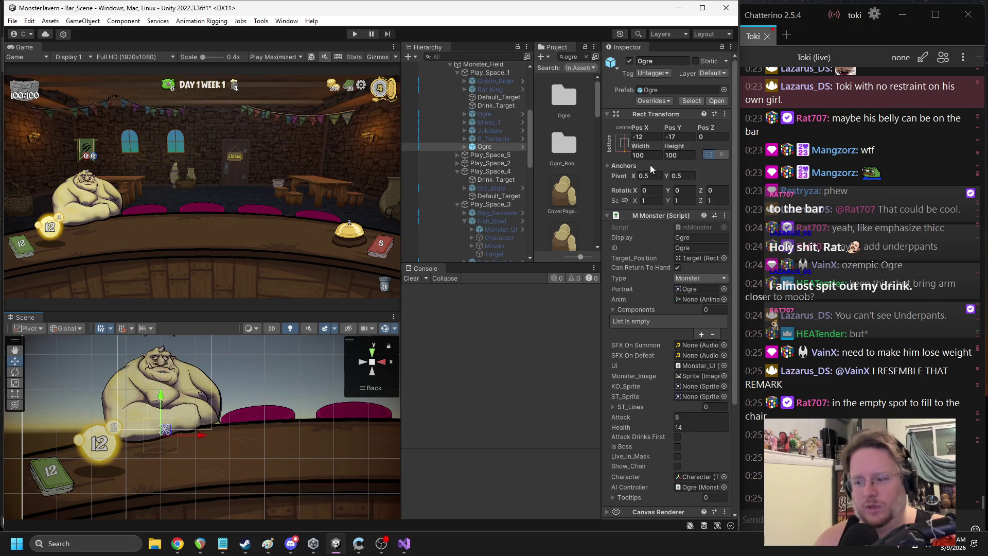
{"action": "left_click", "coordinate": [465, 148]}
{"action": "left_click", "coordinate": [465, 147]}
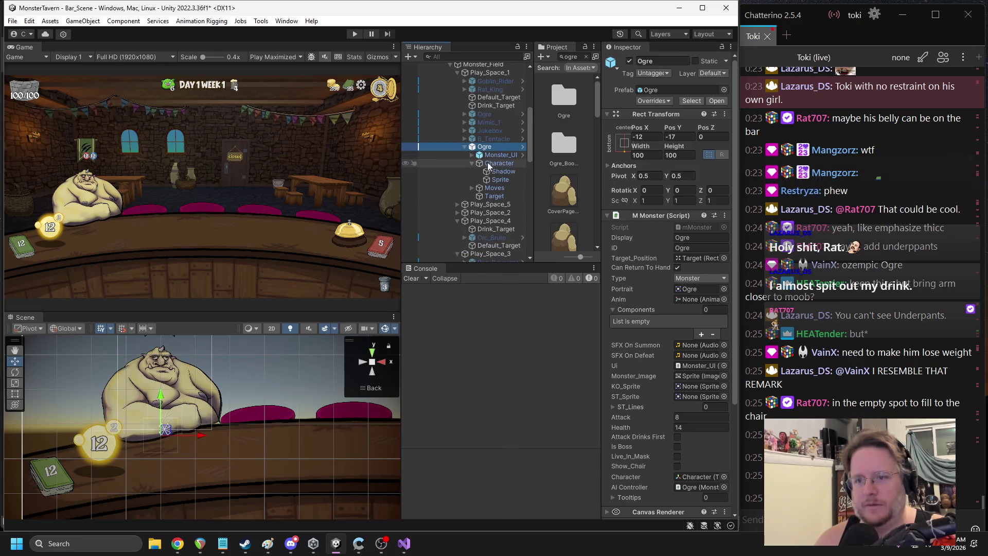
Select the Ogre's Shadow and Sprite and set both Width and Height to 300
{"action": "left_click", "coordinate": [503, 171]}
{"action": "left_click", "coordinate": [498, 179], "text": "shift"}
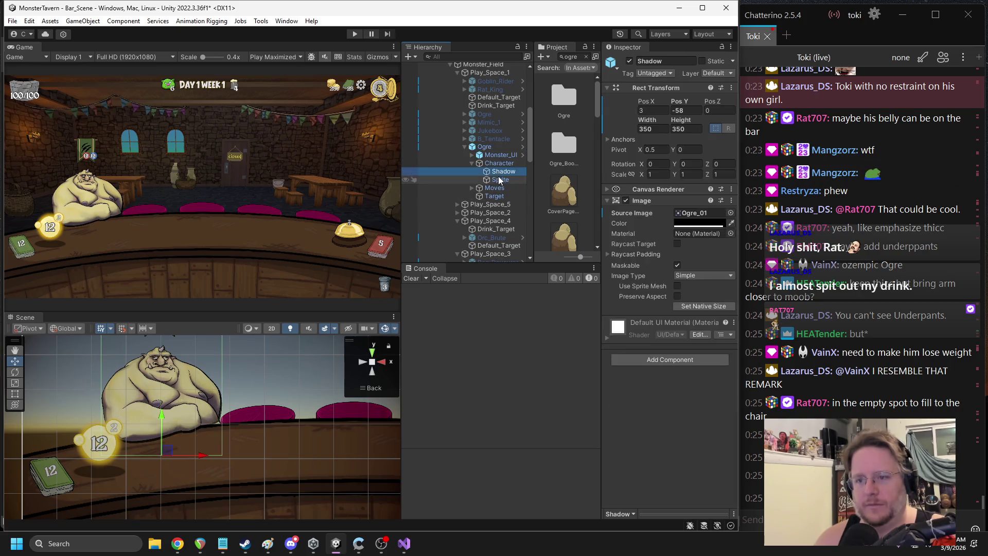
{"action": "left_click", "coordinate": [651, 129]}
{"action": "type", "text": "300"}
{"action": "key", "text": "Tab"}
{"action": "type", "text": "300"}
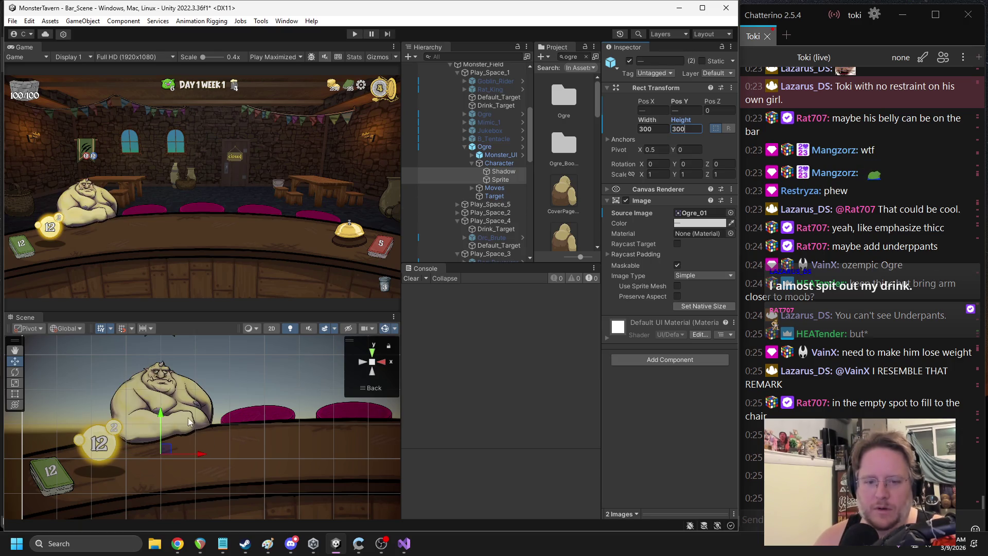
{"action": "left_click_drag", "start_coordinate": [162, 412], "coordinate": [158, 417]}
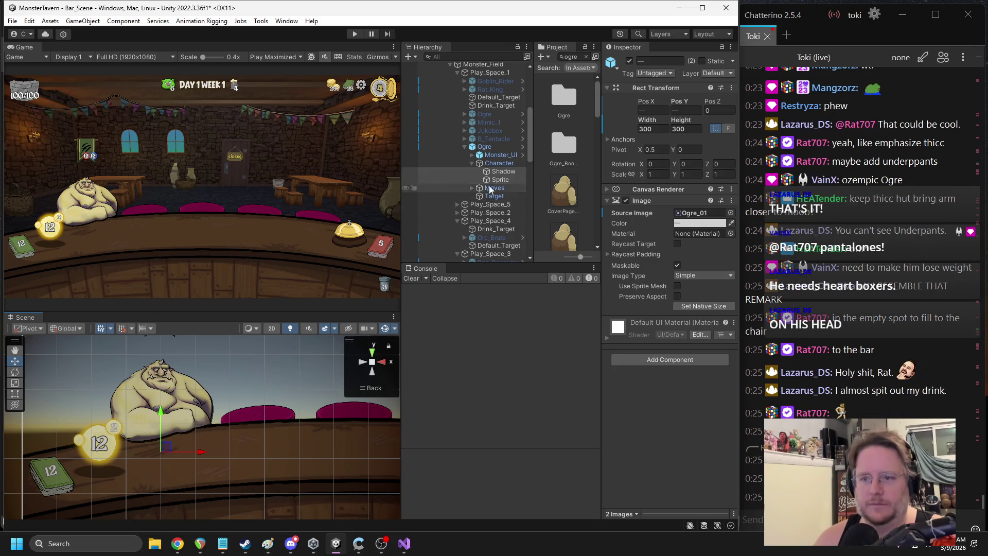
{"action": "left_click", "coordinate": [472, 163]}
{"action": "left_click", "coordinate": [465, 148]}
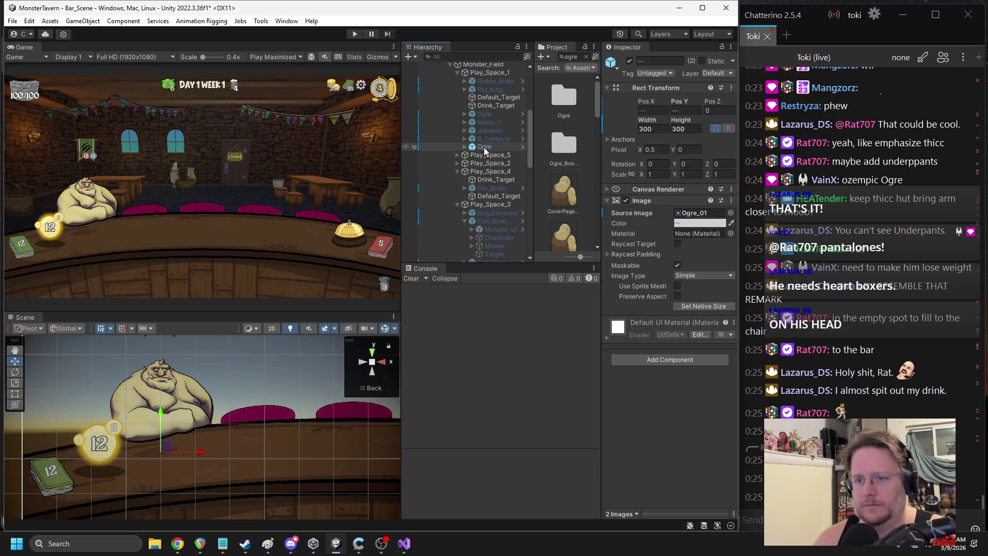
Duplicate the Ogre, move Ogre (1) under Play_Space_3 and set its Pos X to 0
{"action": "left_click", "coordinate": [483, 148]}
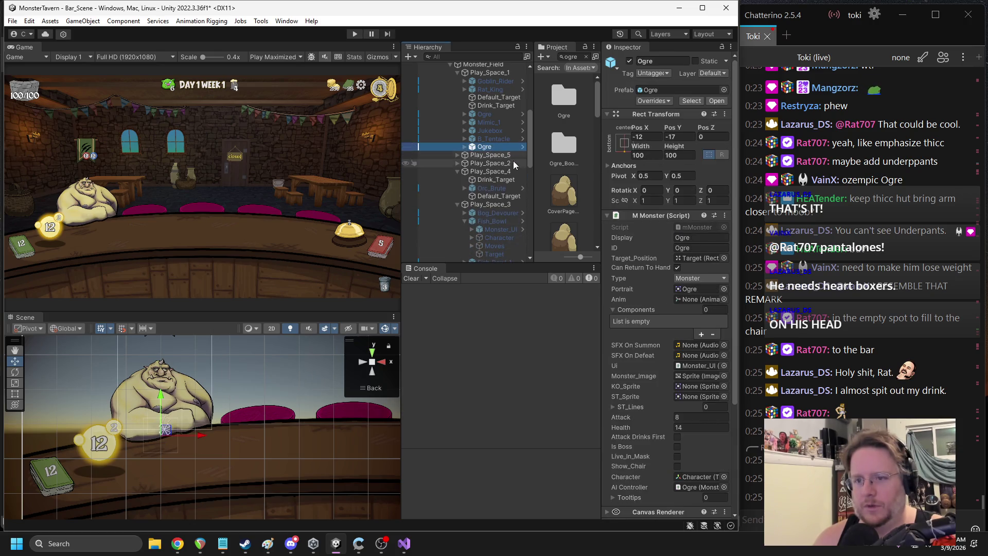
{"action": "key", "text": "ctrl+d"}
{"action": "left_click", "coordinate": [456, 212]}
{"action": "left_click", "coordinate": [457, 213]}
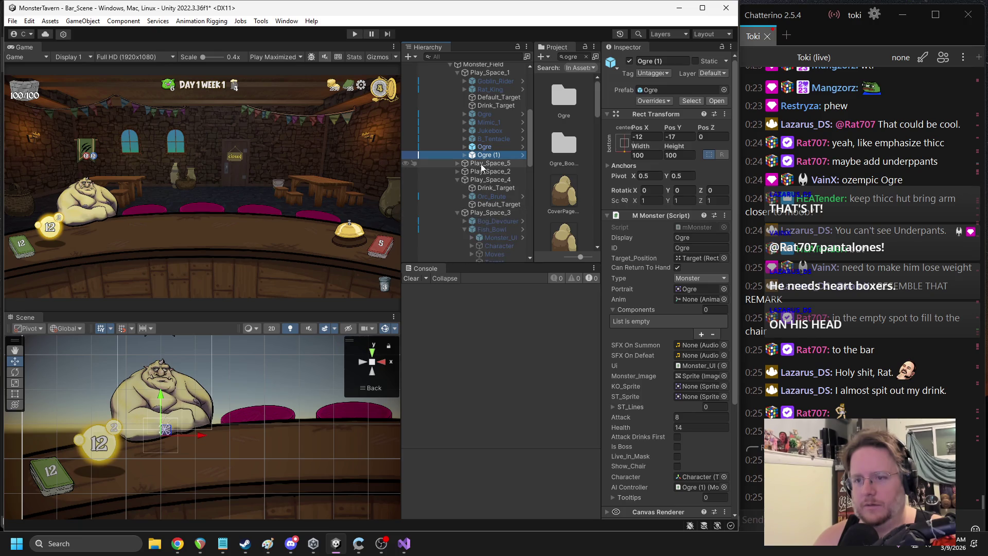
{"action": "left_click_drag", "start_coordinate": [489, 216], "coordinate": [489, 215]}
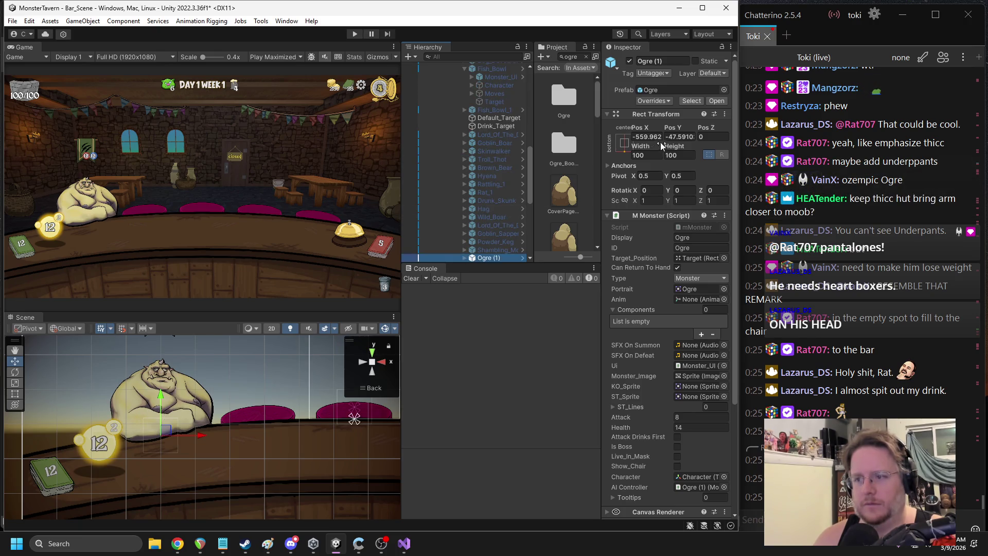
{"action": "left_click", "coordinate": [645, 135]}
{"action": "type", "text": "0"}
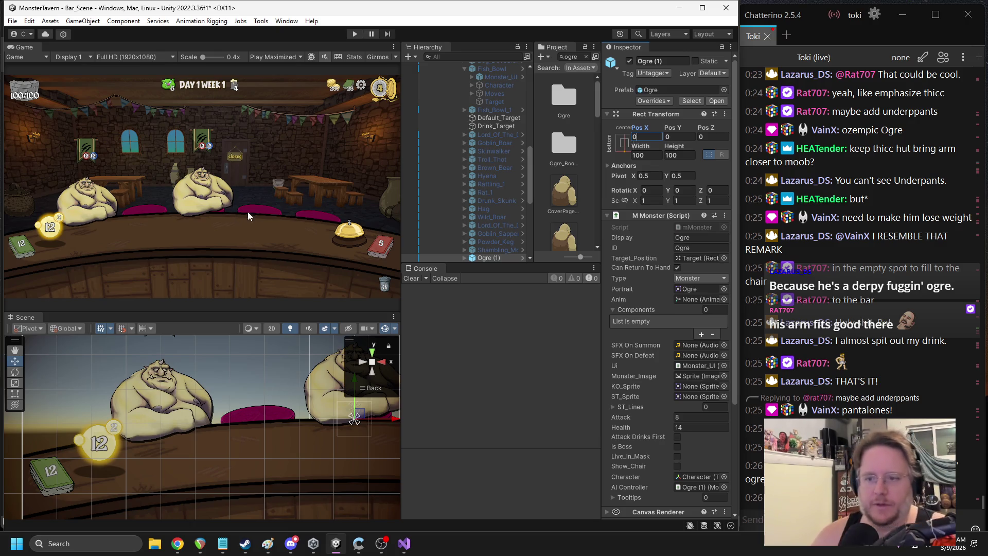
Rotate Ogre (1)'s Shadow and Sprite to about -10 degrees
{"action": "left_click", "coordinate": [465, 257]}
{"action": "left_click", "coordinate": [471, 212]}
{"action": "left_click", "coordinate": [490, 221]}
{"action": "left_click", "coordinate": [491, 228], "text": "shift"}
{"action": "key", "text": "f"}
{"action": "key", "text": "e"}
{"action": "mouse_move", "coordinate": [286, 421]}
{"action": "left_mouse_down"}
{"action": "mouse_move", "coordinate": [284, 436]}
{"action": "mouse_move", "coordinate": [251, 446]}
{"action": "left_mouse_up"}
{"action": "key", "text": "w"}
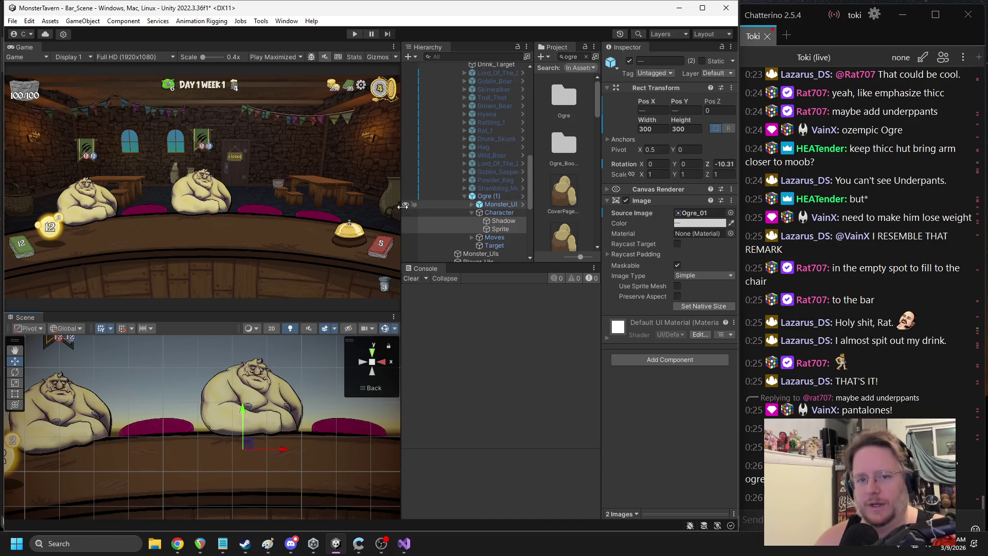
{"action": "left_click", "coordinate": [485, 198]}
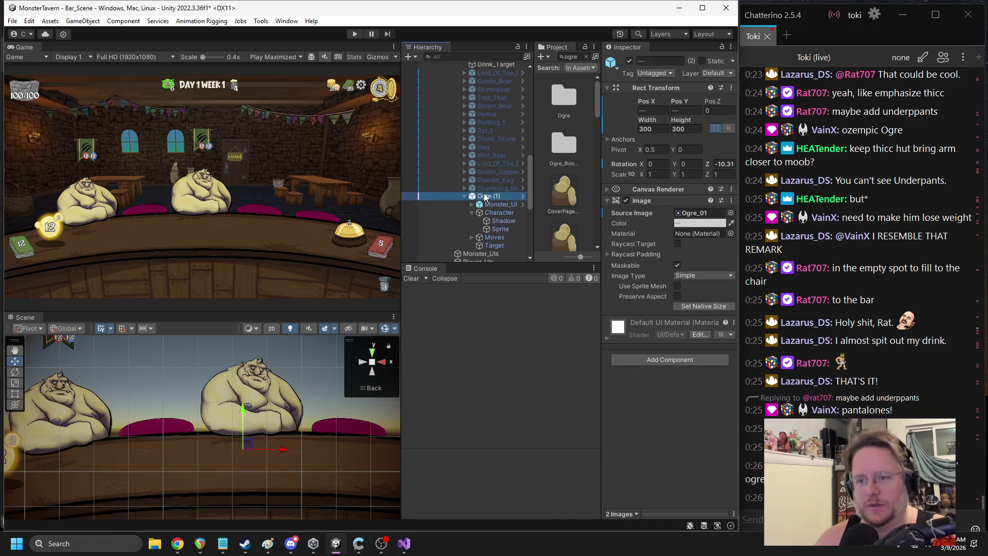
{"action": "scroll", "coordinate": [481, 201], "scroll_direction": "up", "scroll_amount": 10}
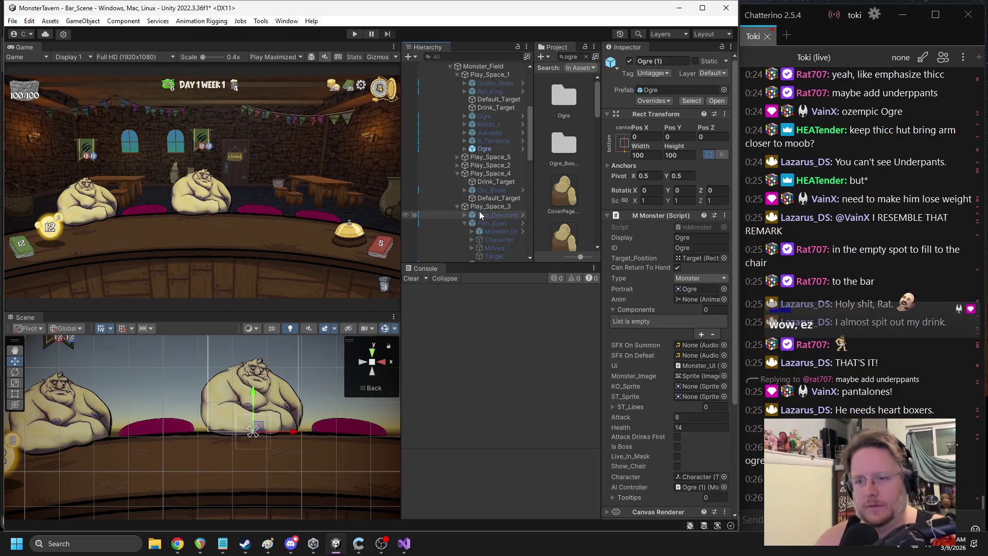
Delete the original Ogre from Play_Space_1 and collapse Ogre (1)'s children
{"action": "left_click", "coordinate": [479, 149]}
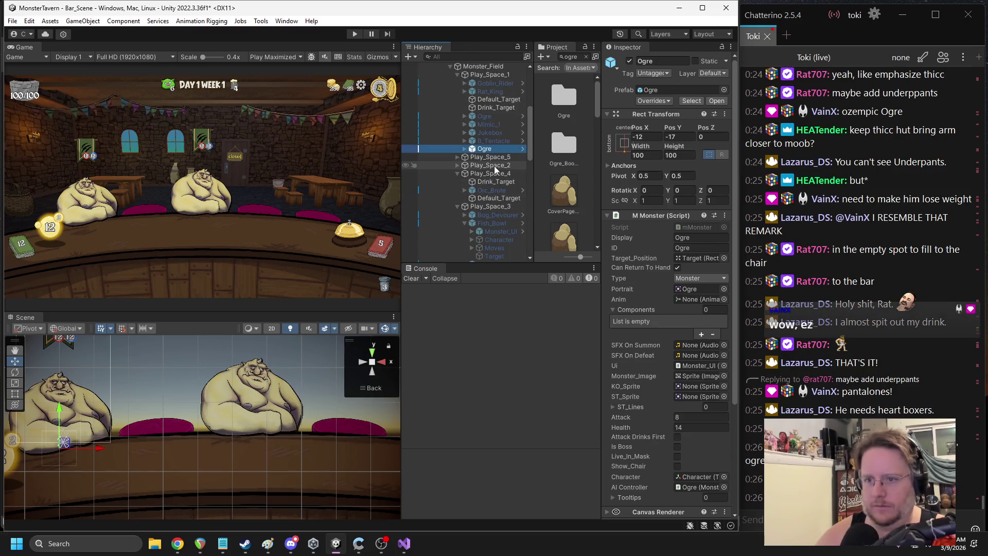
{"action": "key", "text": "Delete"}
{"action": "scroll", "coordinate": [494, 166], "scroll_direction": "down", "scroll_amount": 10}
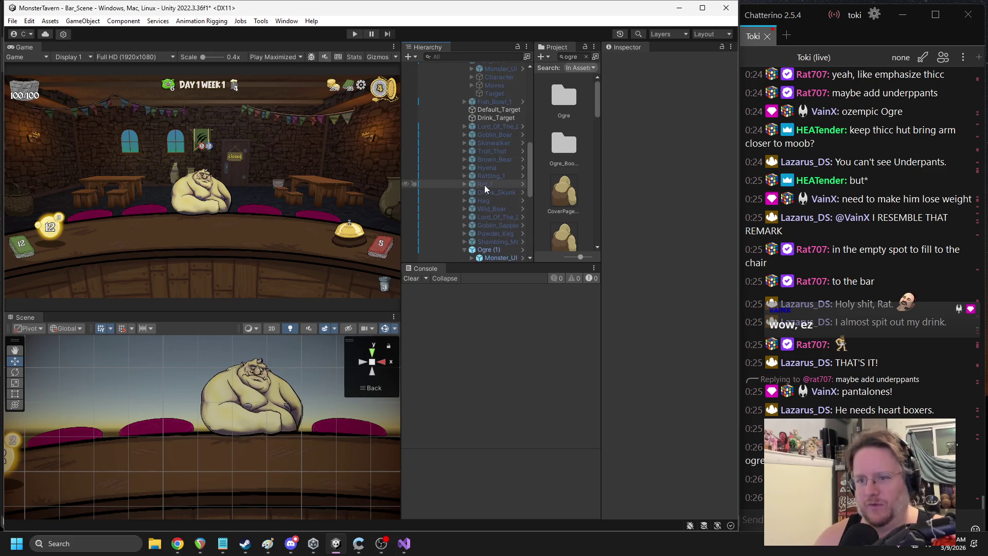
{"action": "left_click", "coordinate": [483, 189]}
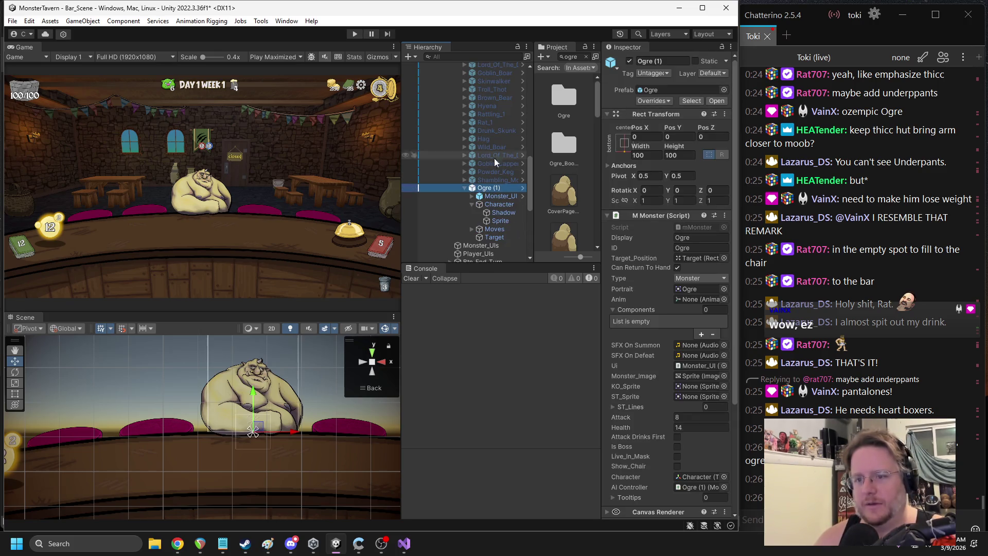
{"action": "left_click", "coordinate": [464, 189]}
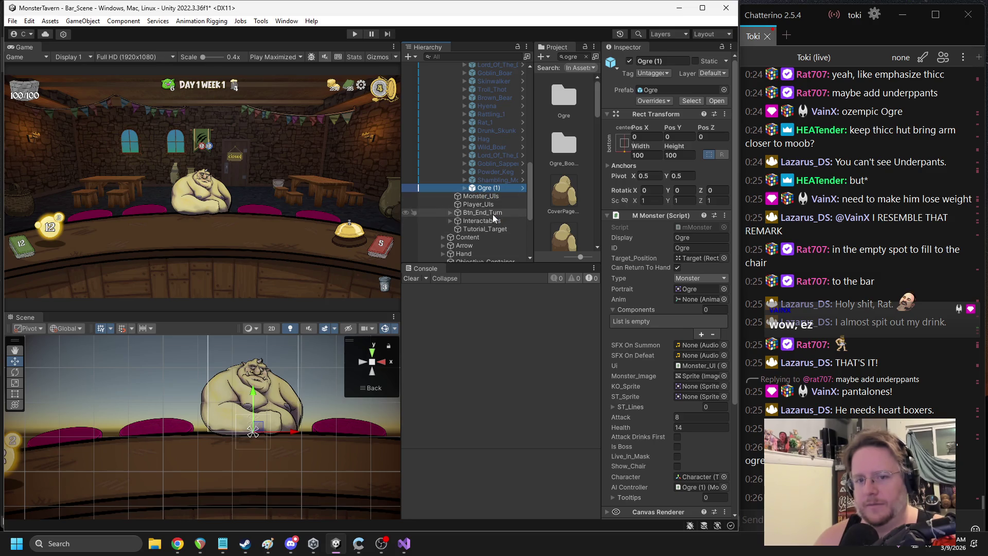
{"action": "scroll", "coordinate": [495, 202], "scroll_direction": "down", "scroll_amount": 3}
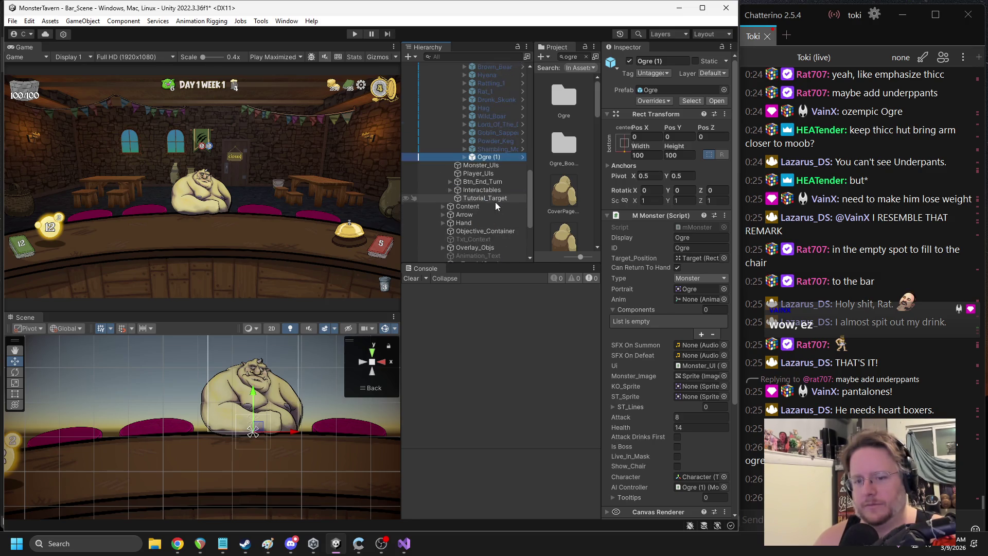
Duplicate Ogre (1), move Ogre (2) into Play_Space_2 and set its Pos X to 0
{"action": "key", "text": "ctrl+d"}
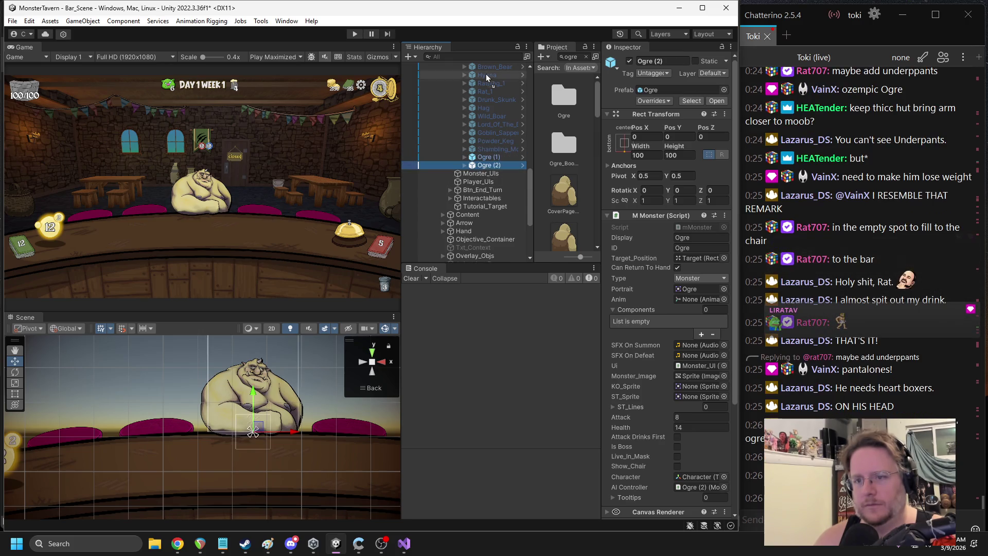
{"action": "scroll", "coordinate": [486, 74], "scroll_direction": "up", "scroll_amount": 5}
{"action": "mouse_move", "coordinate": [484, 63]}
{"action": "left_mouse_down"}
{"action": "mouse_move", "coordinate": [496, 195]}
{"action": "mouse_move", "coordinate": [482, 189]}
{"action": "mouse_move", "coordinate": [482, 229]}
{"action": "mouse_move", "coordinate": [483, 210]}
{"action": "left_mouse_up"}
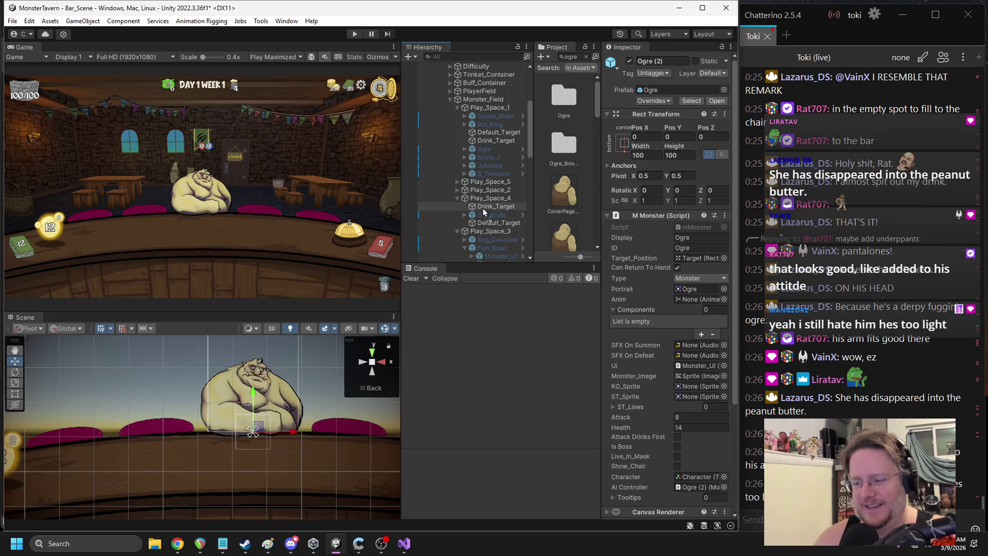
{"action": "mouse_move", "coordinate": [484, 211]}
{"action": "left_mouse_down"}
{"action": "mouse_move", "coordinate": [492, 220]}
{"action": "mouse_move", "coordinate": [485, 194]}
{"action": "left_mouse_up"}
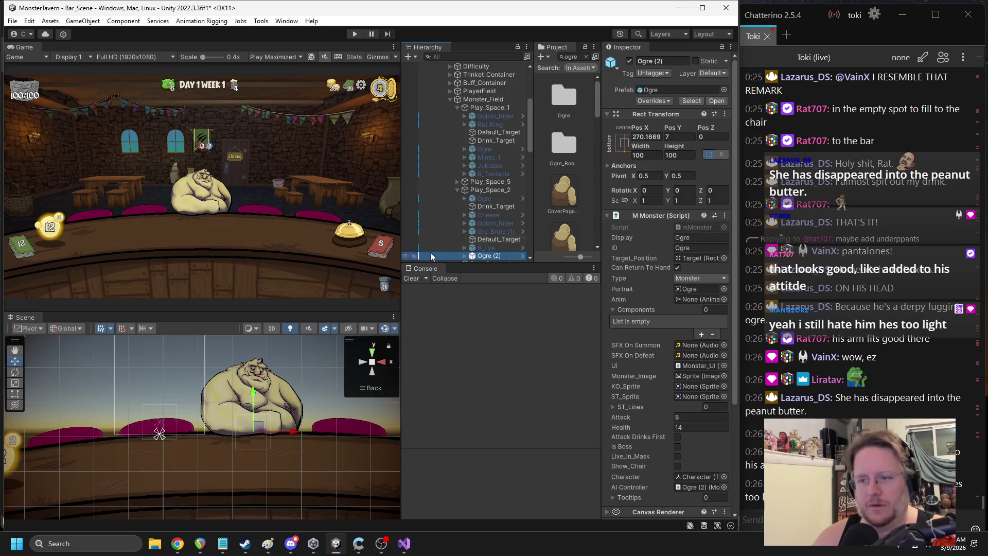
{"action": "left_click", "coordinate": [650, 136]}
{"action": "type", "text": "0"}
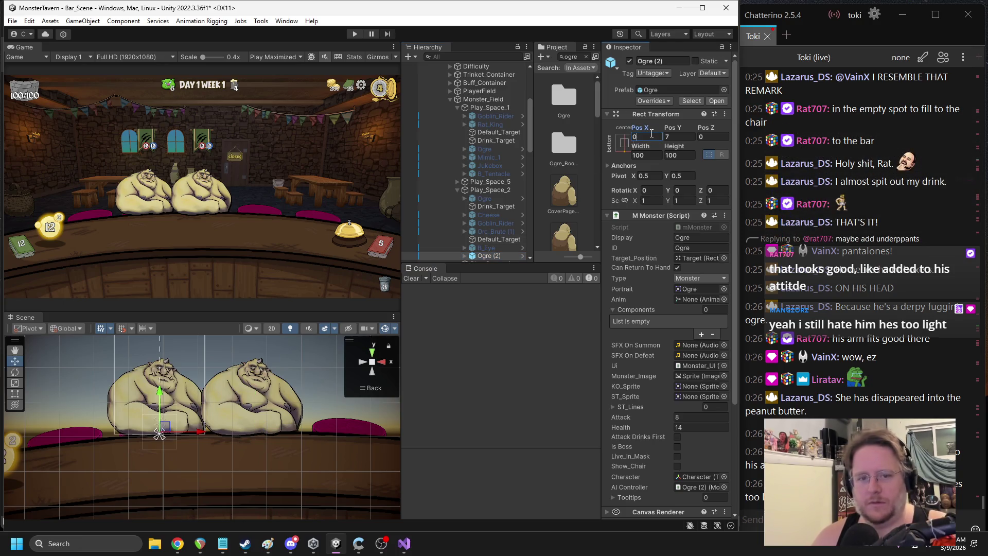
{"action": "scroll", "coordinate": [206, 430], "scroll_direction": "up", "scroll_amount": 1}
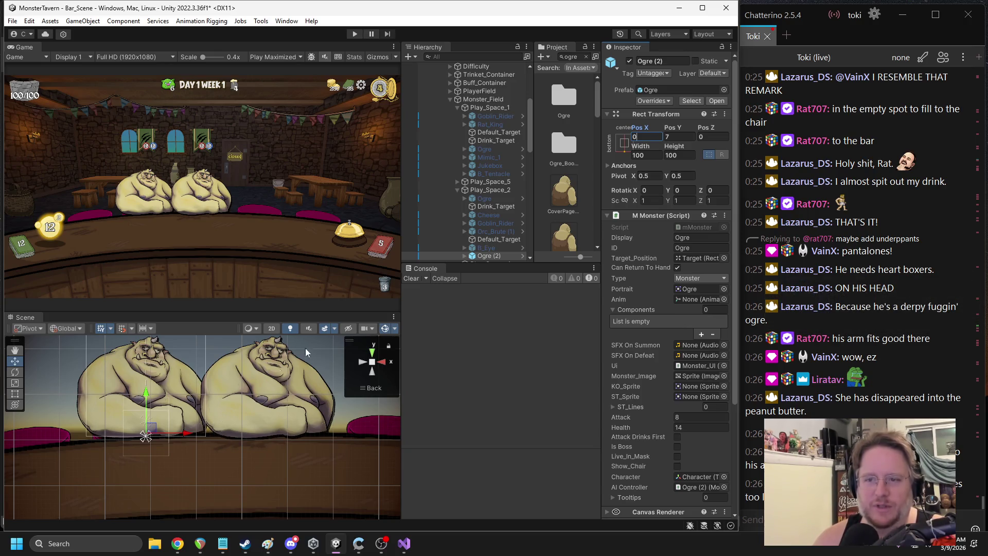
{"action": "left_click", "coordinate": [487, 250]}
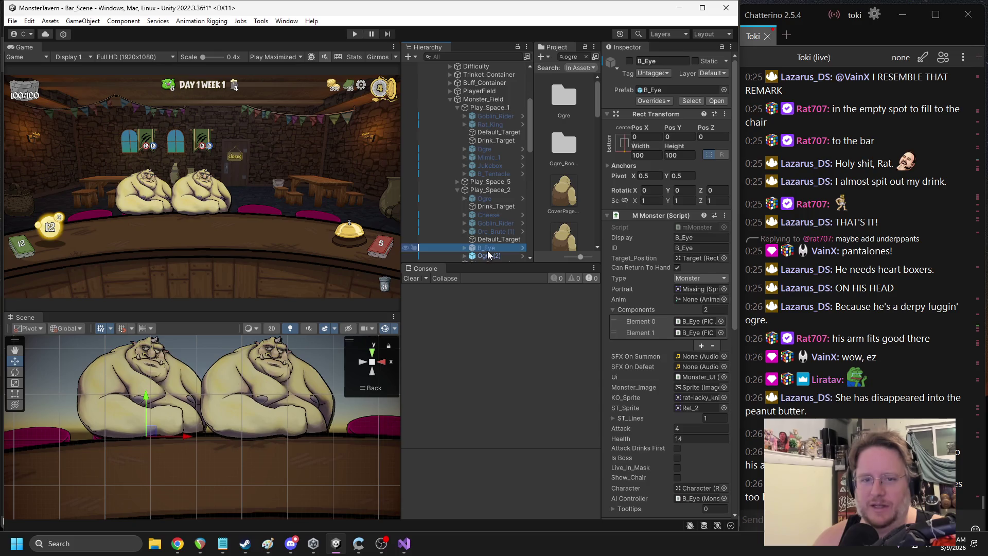
Duplicate Ogre (2) and drag the new Ogre (3) into Play_Space_5
{"action": "left_click", "coordinate": [488, 255]}
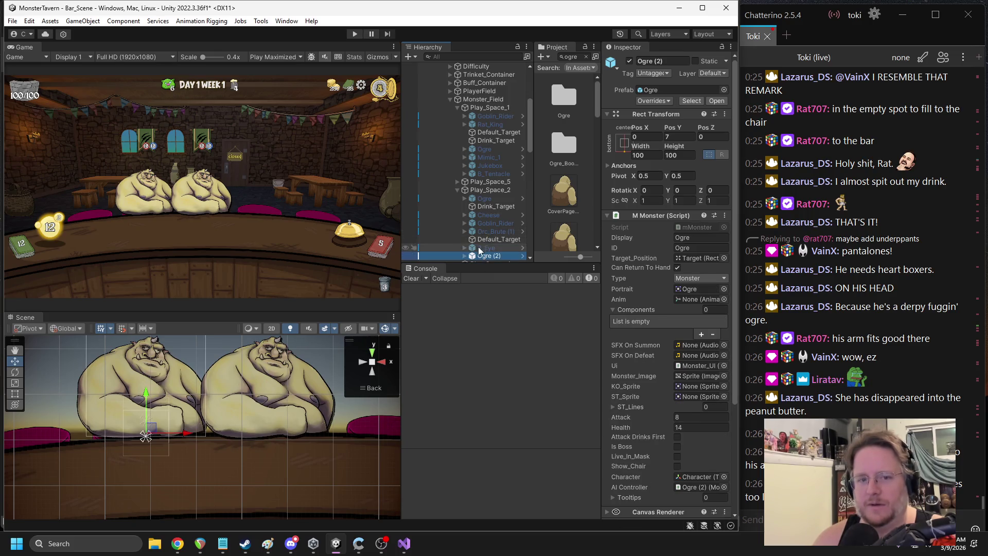
{"action": "scroll", "coordinate": [481, 227], "scroll_direction": "down", "scroll_amount": 3}
{"action": "key", "text": "ctrl+d"}
{"action": "left_click", "coordinate": [457, 242]}
{"action": "scroll", "coordinate": [485, 240], "scroll_direction": "down", "scroll_amount": 3}
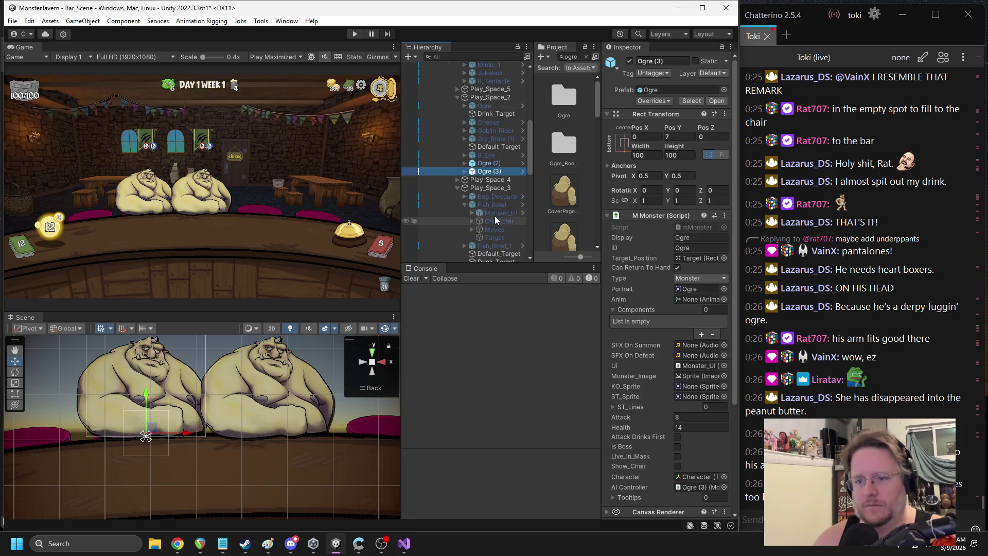
{"action": "left_click", "coordinate": [457, 187]}
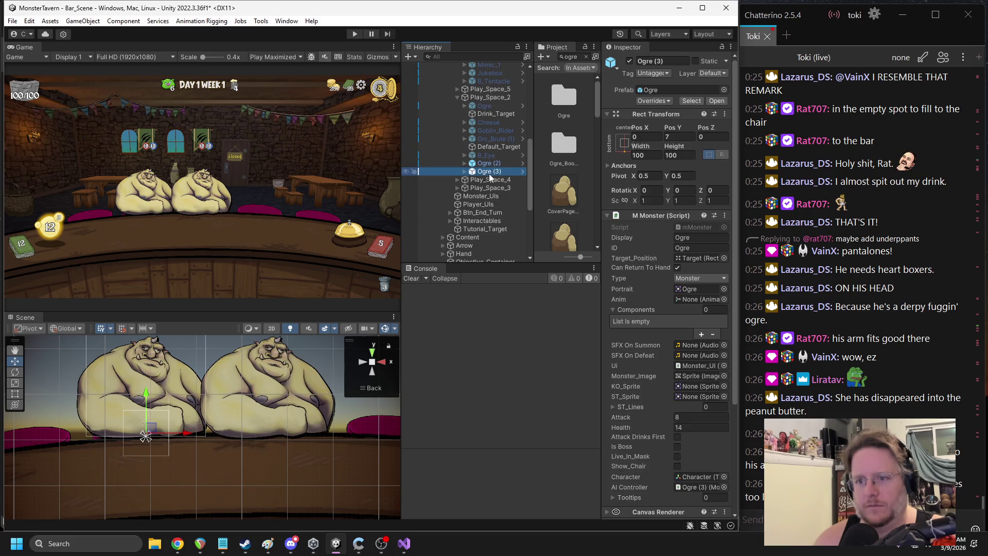
{"action": "mouse_move", "coordinate": [475, 96]}
{"action": "left_mouse_down"}
{"action": "mouse_move", "coordinate": [461, 106]}
{"action": "mouse_move", "coordinate": [484, 246]}
{"action": "left_mouse_up"}
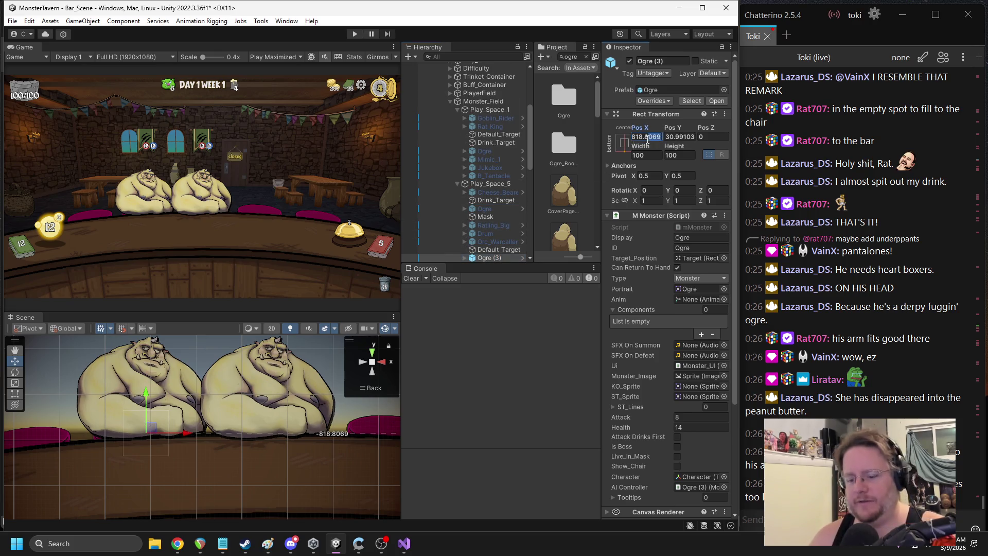
Set Ogre (3)'s Pos X and Pos Y to 0 and frame it in the Scene view
{"action": "left_click", "coordinate": [669, 137]}
{"action": "left_click", "coordinate": [646, 137]}
{"action": "type", "text": "0"}
{"action": "key", "text": "Tab"}
{"action": "type", "text": "0"}
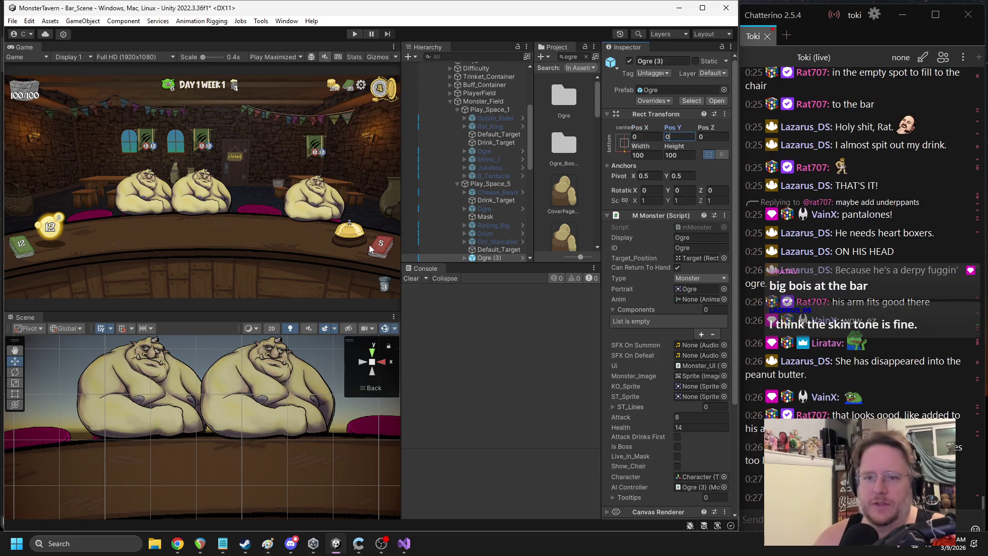
{"action": "left_click", "coordinate": [259, 384]}
{"action": "key", "text": "f"}
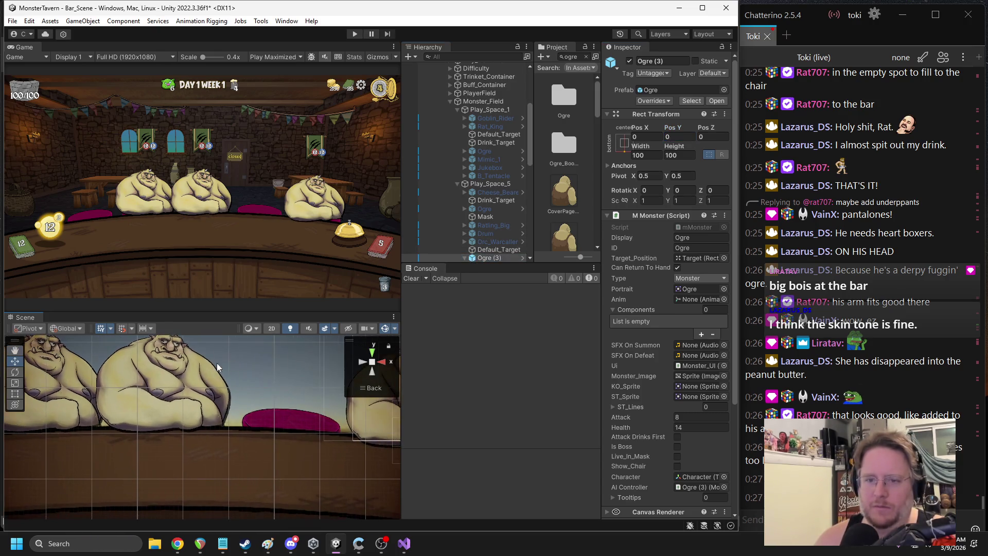
{"action": "left_click", "coordinate": [465, 258]}
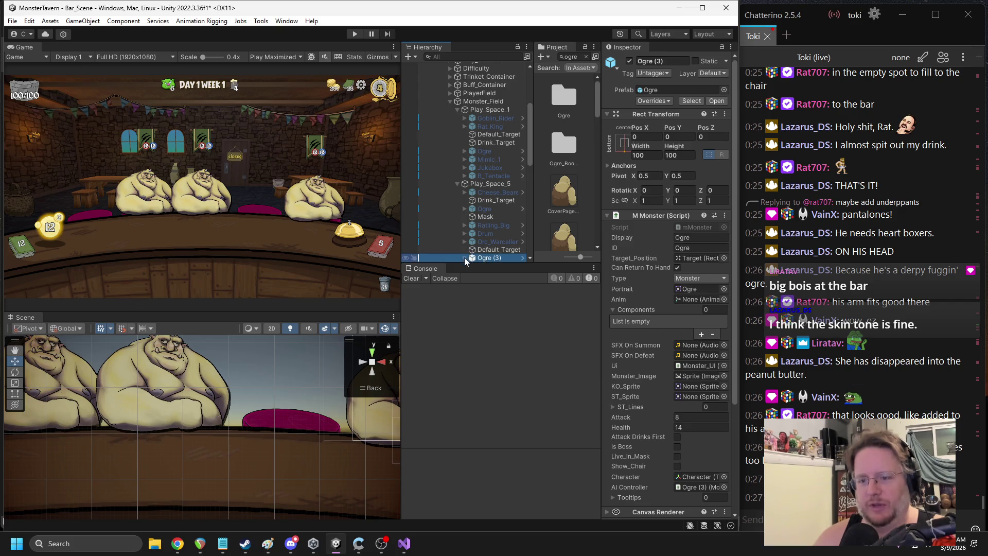
Rotate Ogre (3)'s Shadow and Sprite a little further
{"action": "scroll", "coordinate": [482, 246], "scroll_direction": "down", "scroll_amount": 3}
{"action": "left_click", "coordinate": [465, 196]}
{"action": "left_click", "coordinate": [472, 213]}
{"action": "left_click", "coordinate": [498, 221]}
{"action": "left_click", "coordinate": [500, 229], "text": "shift"}
{"action": "left_click_drag", "start_coordinate": [300, 414], "coordinate": [154, 406]}
{"action": "key", "text": "e"}
{"action": "left_click_drag", "start_coordinate": [282, 428], "coordinate": [278, 428]}
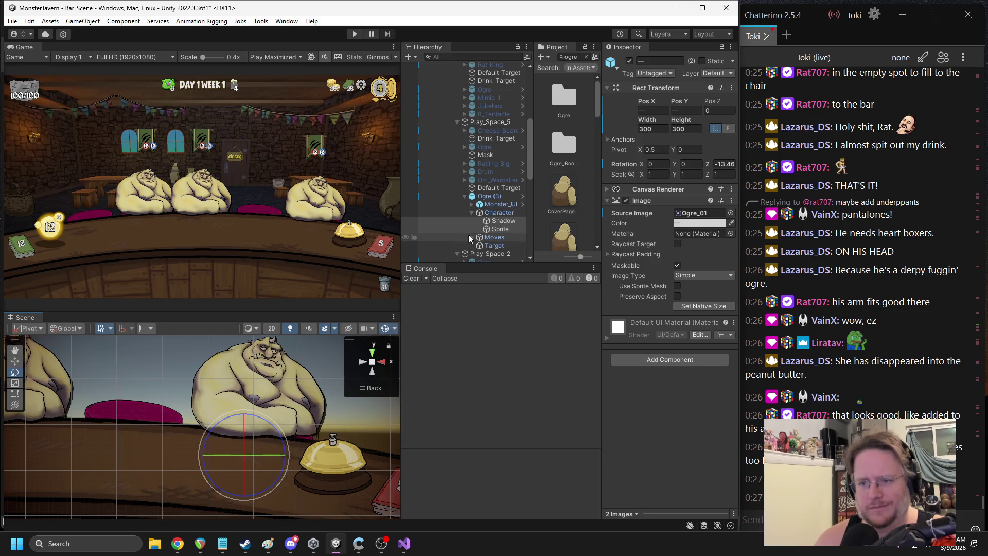
Lower Ogre (3)'s Shadow beneath the ogre to Pos Y -60, then check the prefab overrides
{"action": "left_click", "coordinate": [497, 222]}
{"action": "key", "text": "w"}
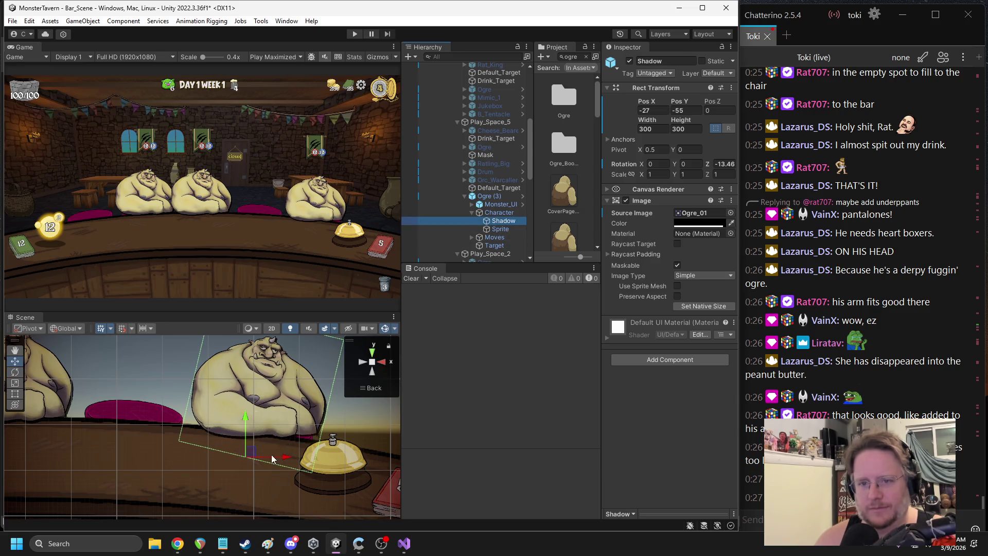
{"action": "left_click_drag", "start_coordinate": [245, 422], "coordinate": [245, 424]}
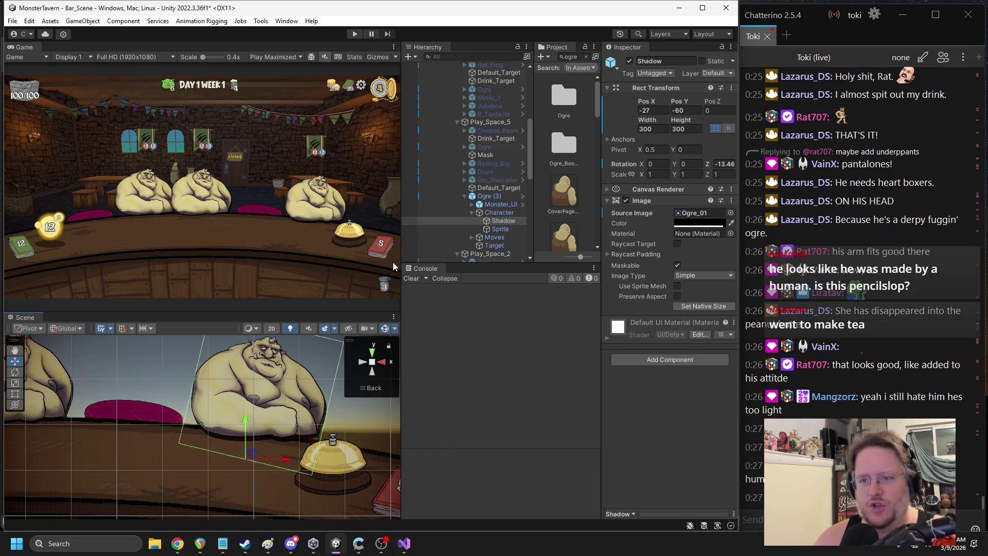
{"action": "left_click", "coordinate": [494, 198]}
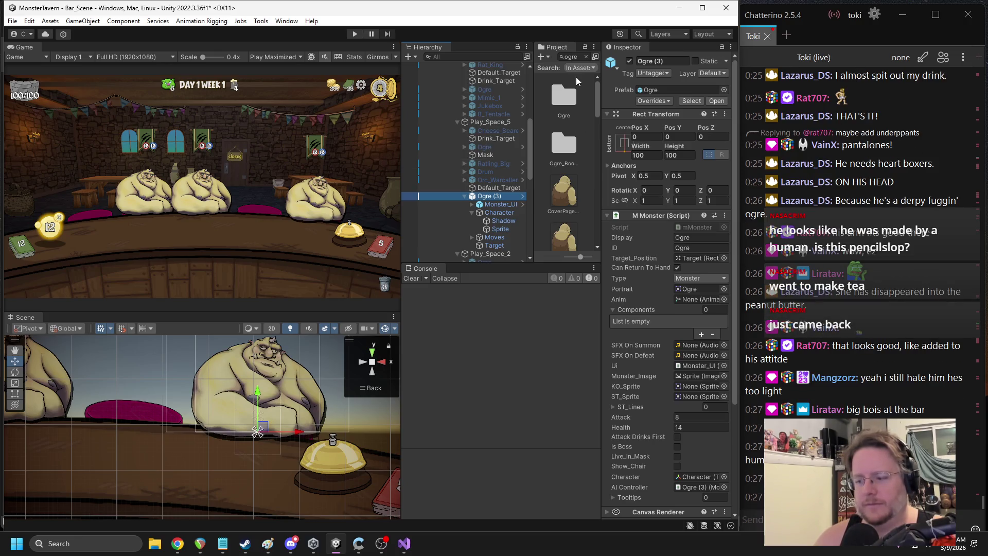
{"action": "left_click", "coordinate": [650, 101]}
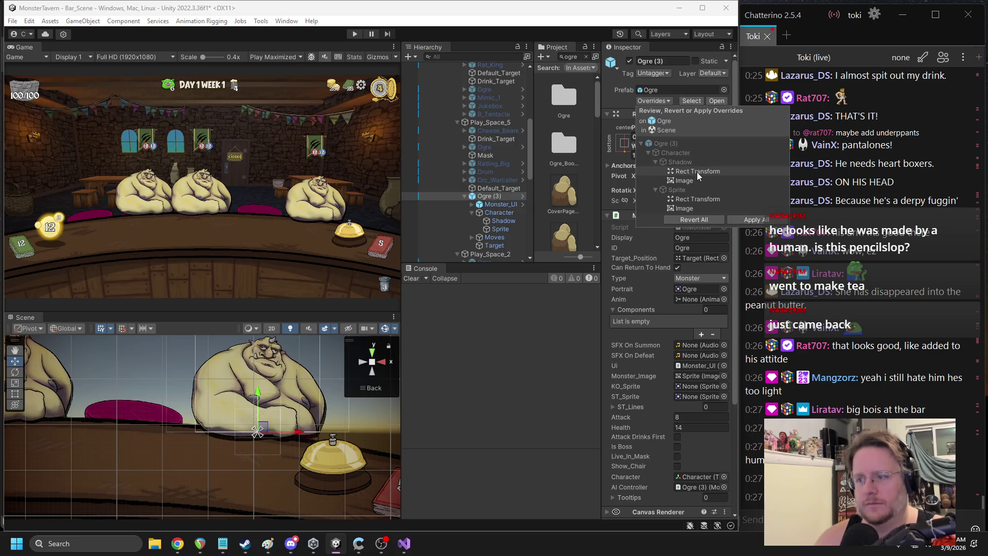
{"action": "left_click", "coordinate": [743, 220]}
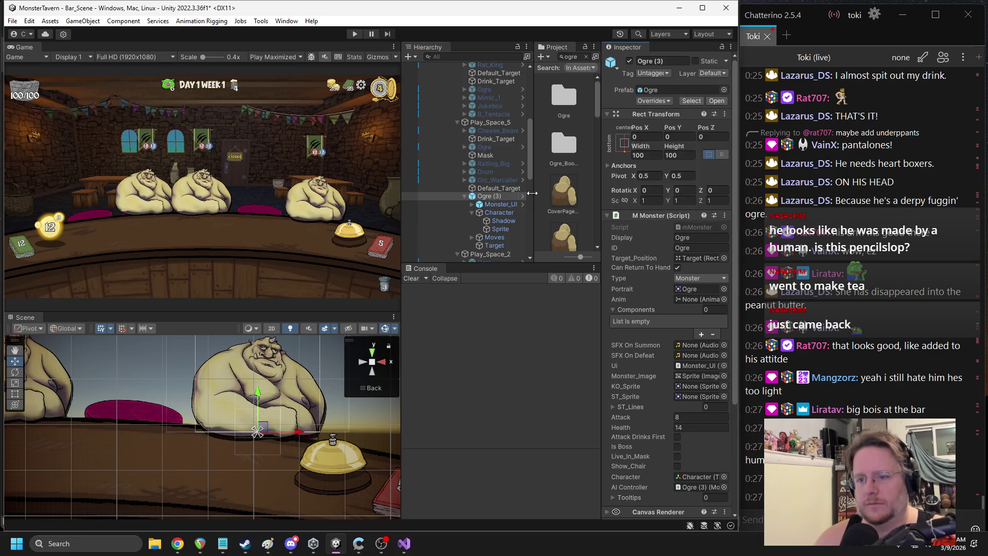
{"action": "scroll", "coordinate": [481, 191], "scroll_direction": "down", "scroll_amount": 5}
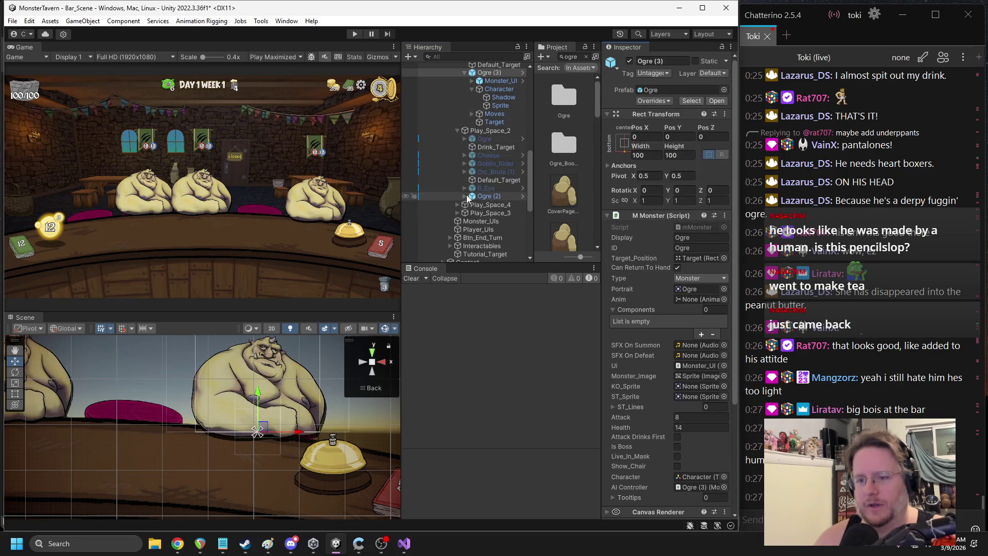
Delete the extra Ogre (2) copy from the Hierarchy
{"action": "left_click", "coordinate": [465, 196]}
{"action": "left_click", "coordinate": [494, 196]}
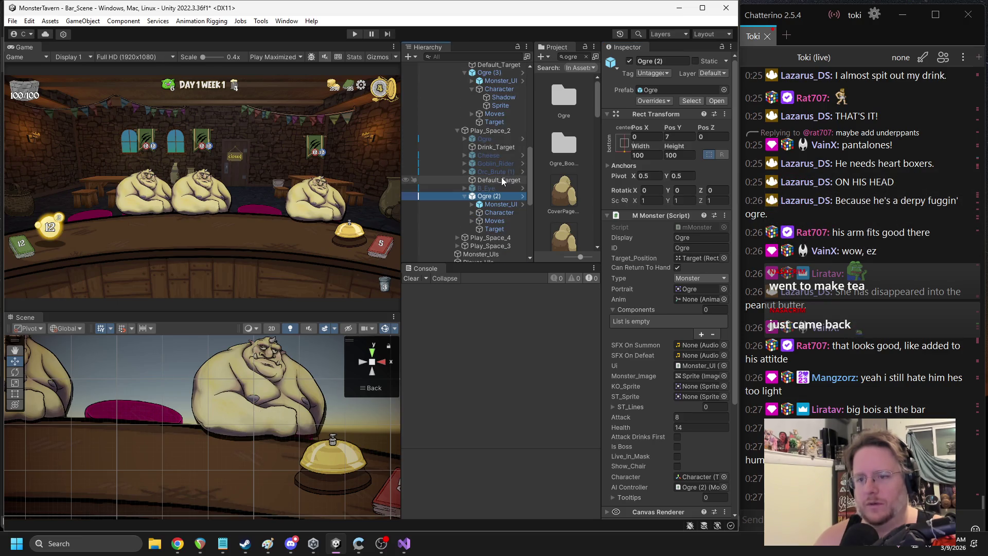
{"action": "key", "text": "Delete"}
{"action": "scroll", "coordinate": [478, 165], "scroll_direction": "up", "scroll_amount": 3}
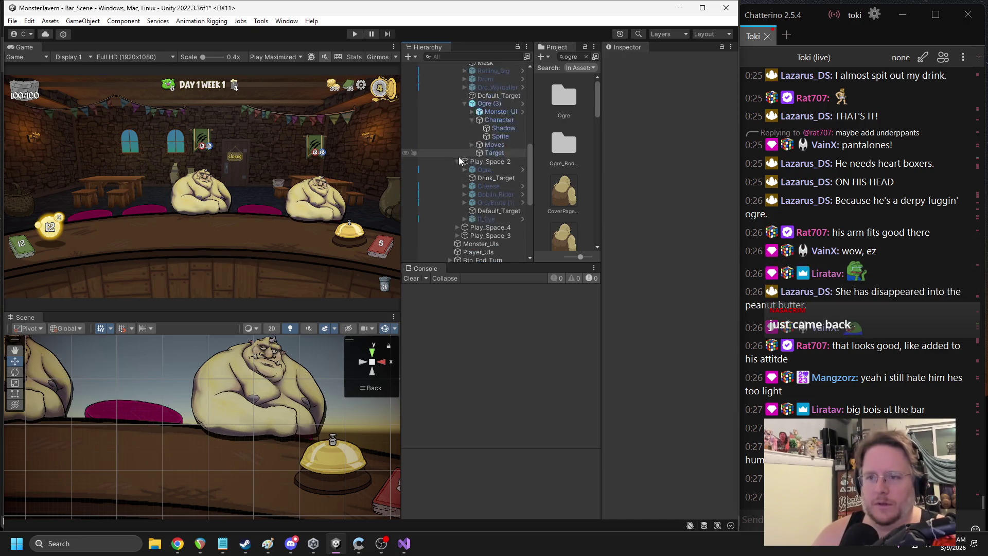
{"action": "left_click", "coordinate": [465, 165]}
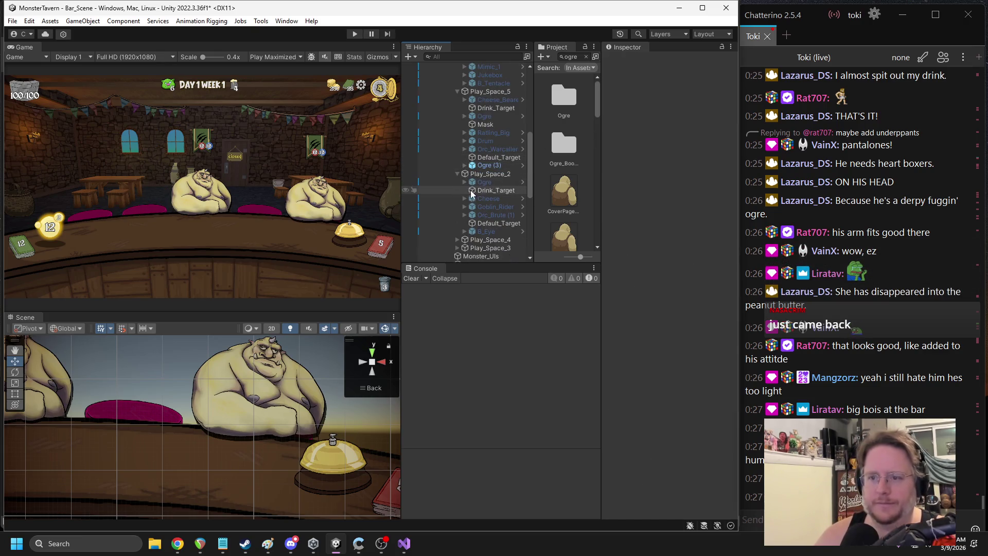
{"action": "scroll", "coordinate": [476, 149], "scroll_direction": "up", "scroll_amount": 3}
{"action": "scroll", "coordinate": [476, 145], "scroll_direction": "down", "scroll_amount": 3}
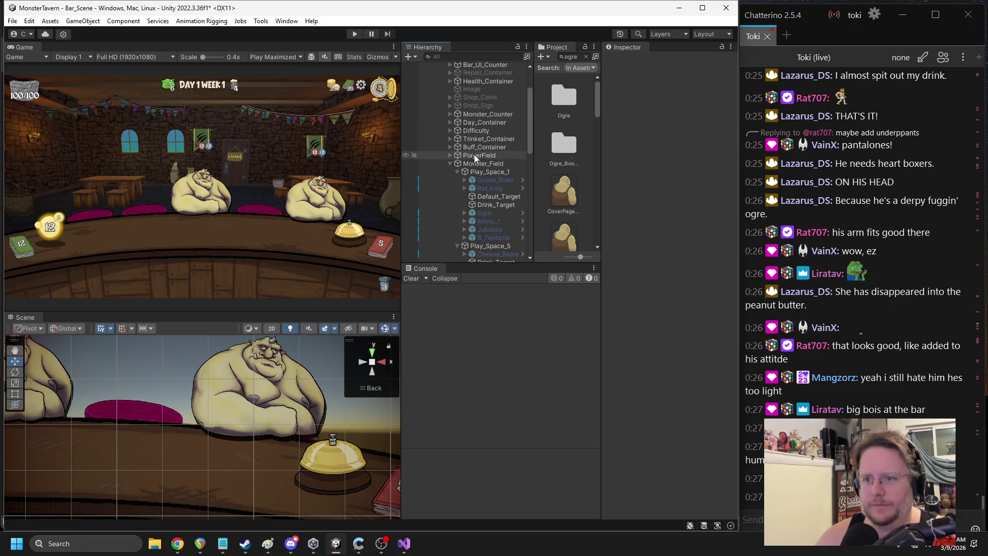
{"action": "scroll", "coordinate": [481, 152], "scroll_direction": "down", "scroll_amount": 3}
{"action": "scroll", "coordinate": [485, 157], "scroll_direction": "down", "scroll_amount": 3}
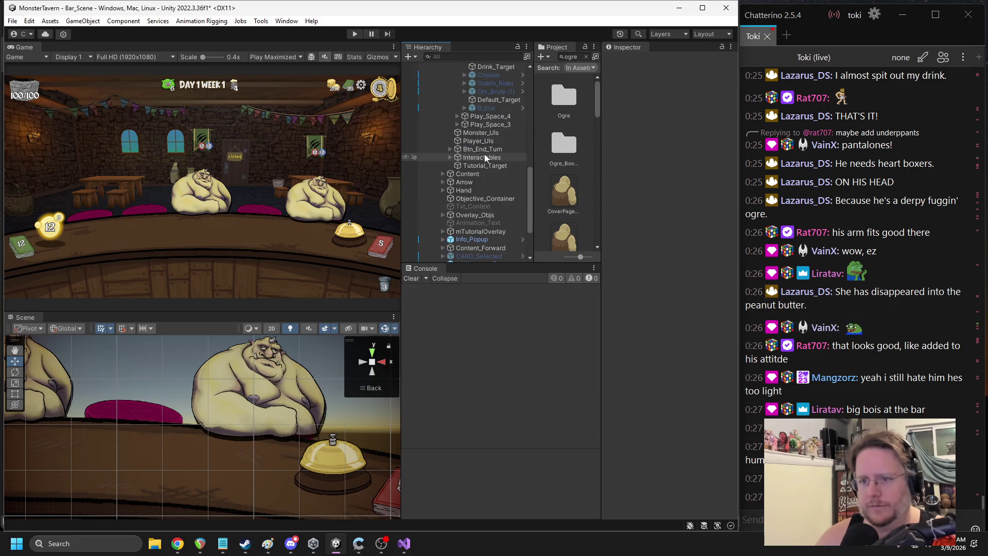
{"action": "scroll", "coordinate": [196, 391], "scroll_direction": "down", "scroll_amount": 5}
Delete the leftover Ogre (1) copy and select the remaining Ogre (3)
{"action": "left_click", "coordinate": [172, 387]}
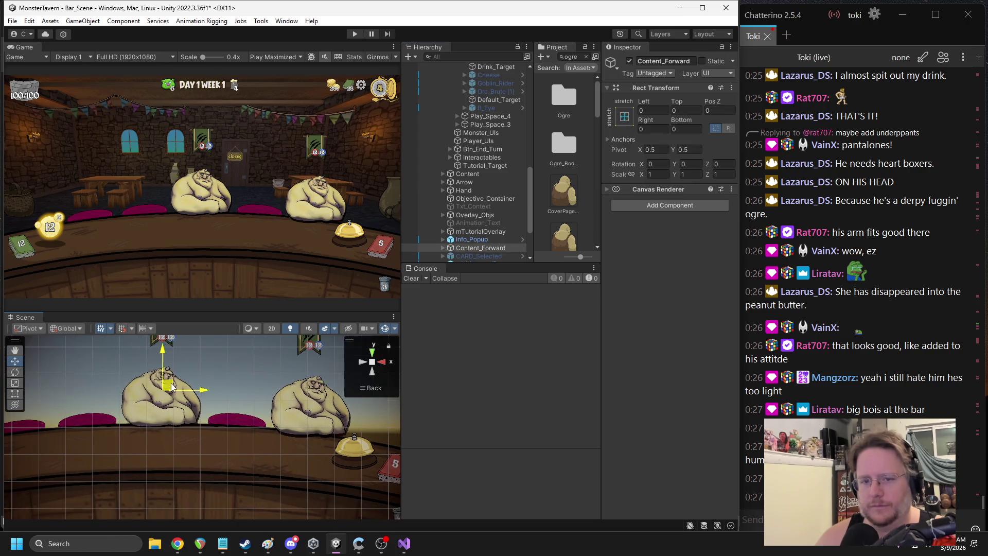
{"action": "left_click", "coordinate": [146, 410]}
{"action": "left_click", "coordinate": [145, 406]}
{"action": "left_click", "coordinate": [146, 406]}
{"action": "left_click", "coordinate": [487, 225]}
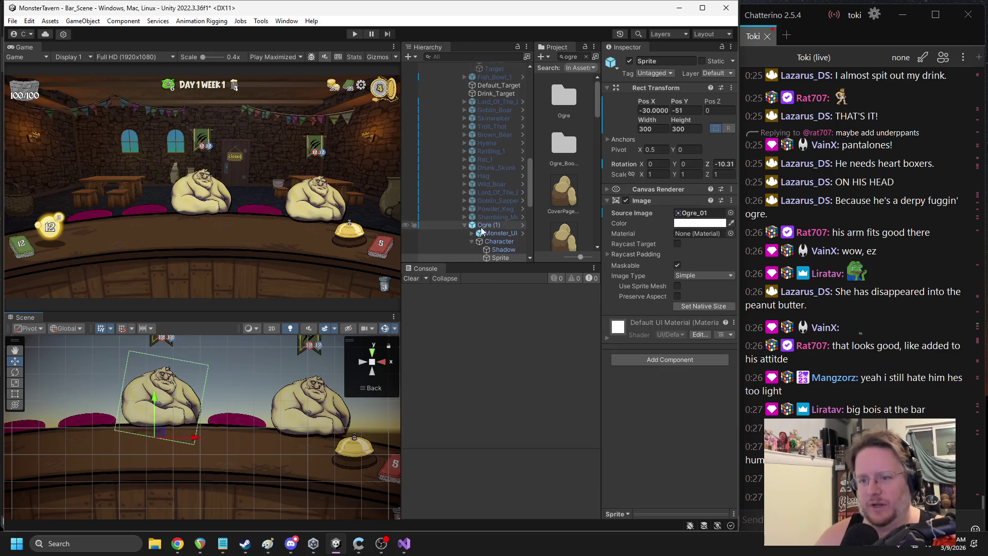
{"action": "key", "text": "Delete"}
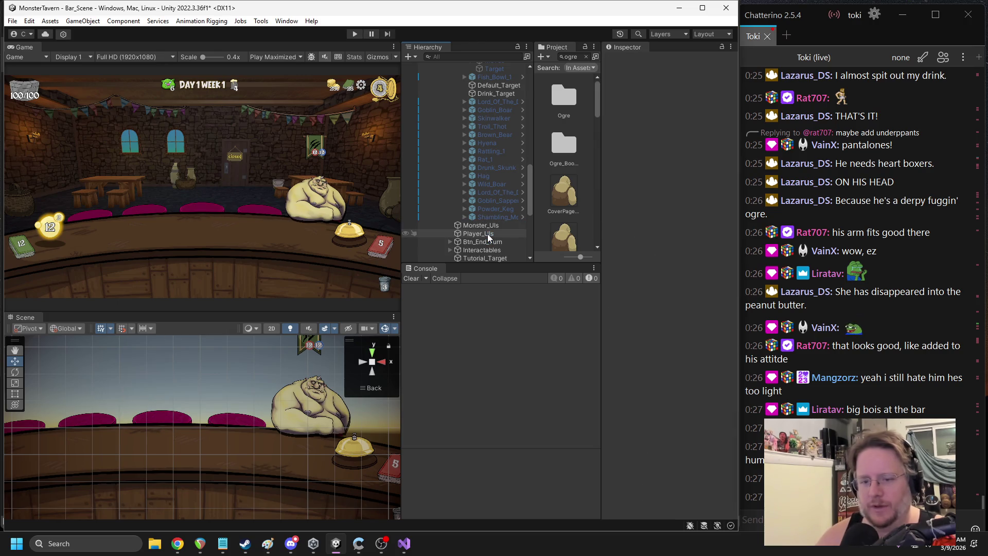
{"action": "scroll", "coordinate": [501, 163], "scroll_direction": "up", "scroll_amount": 3}
{"action": "scroll", "coordinate": [500, 162], "scroll_direction": "up", "scroll_amount": 1}
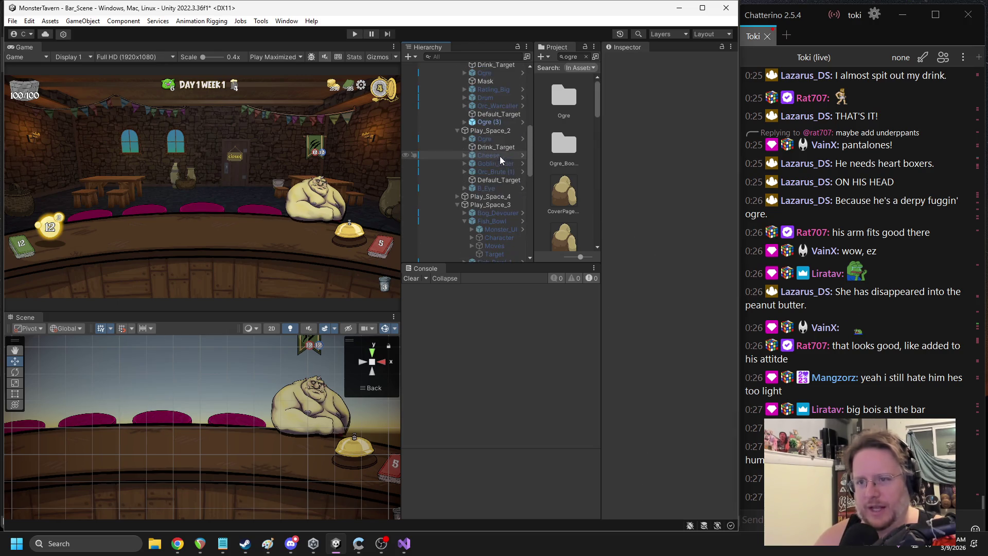
{"action": "left_click", "coordinate": [485, 123]}
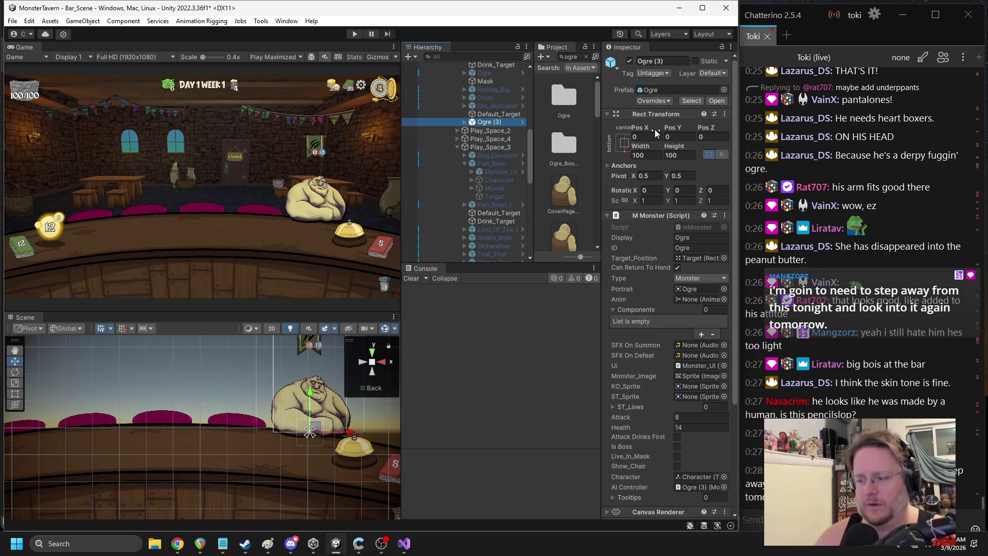
Rename the object from Ogre (3) to Ogre and check its prefab overrides
{"action": "left_click", "coordinate": [665, 61]}
{"action": "key", "text": "BackSpace"}
{"action": "key", "text": "BackSpace"}
{"action": "key", "text": "BackSpace"}
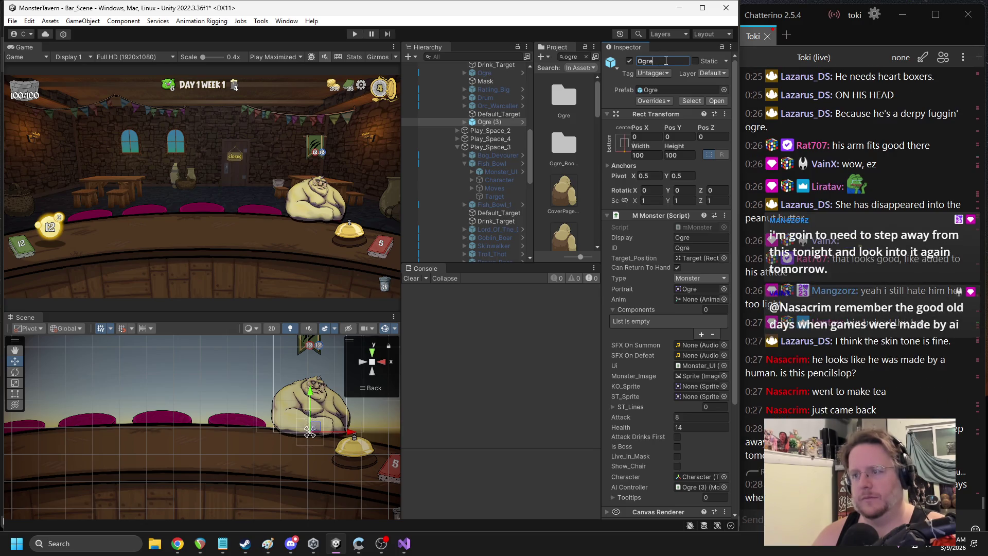
{"action": "left_click", "coordinate": [652, 101]}
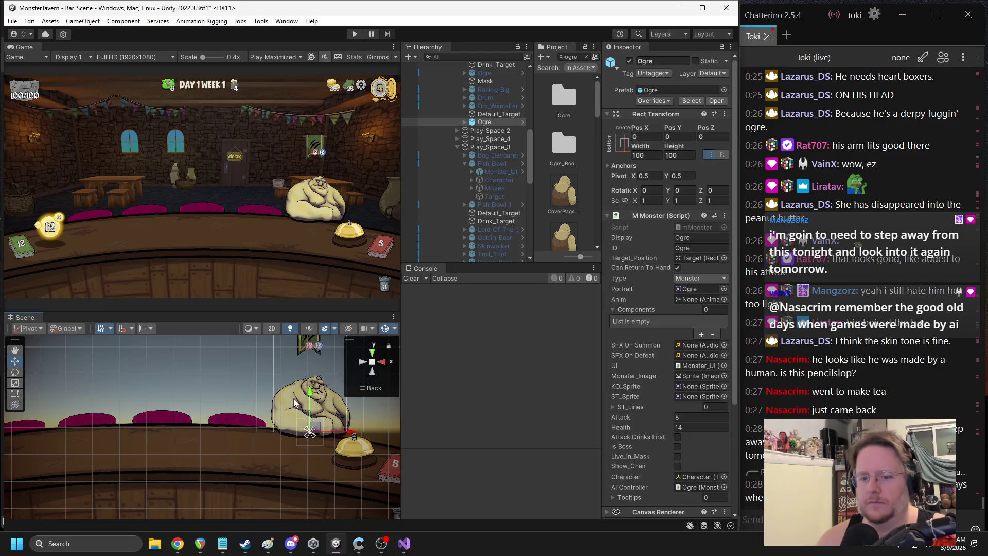
{"action": "left_click_drag", "start_coordinate": [384, 358], "coordinate": [293, 387]}
Review the prefab overrides again, close them, and start the game in Play mode
{"action": "scroll", "coordinate": [245, 403], "scroll_direction": "up", "scroll_amount": 5}
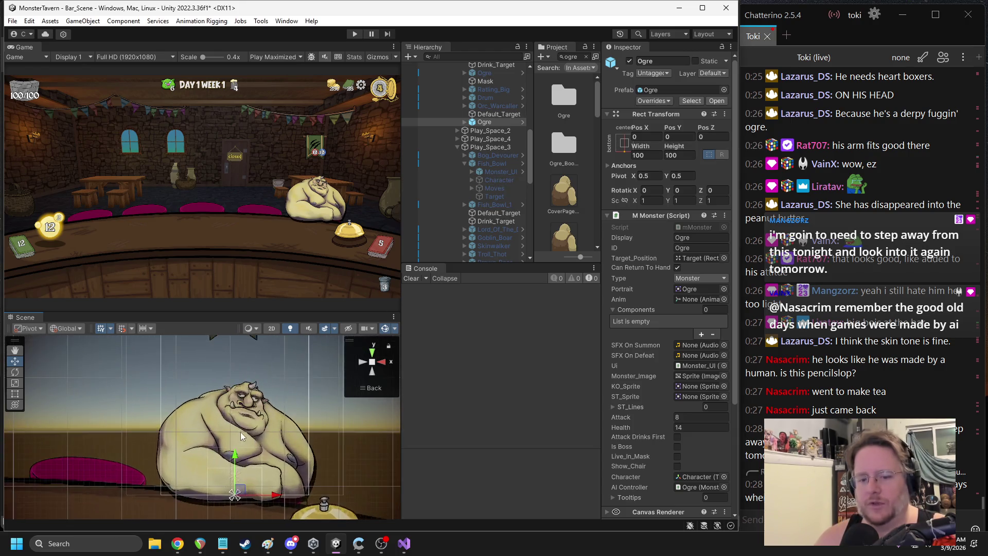
{"action": "scroll", "coordinate": [240, 418], "scroll_direction": "down", "scroll_amount": 2}
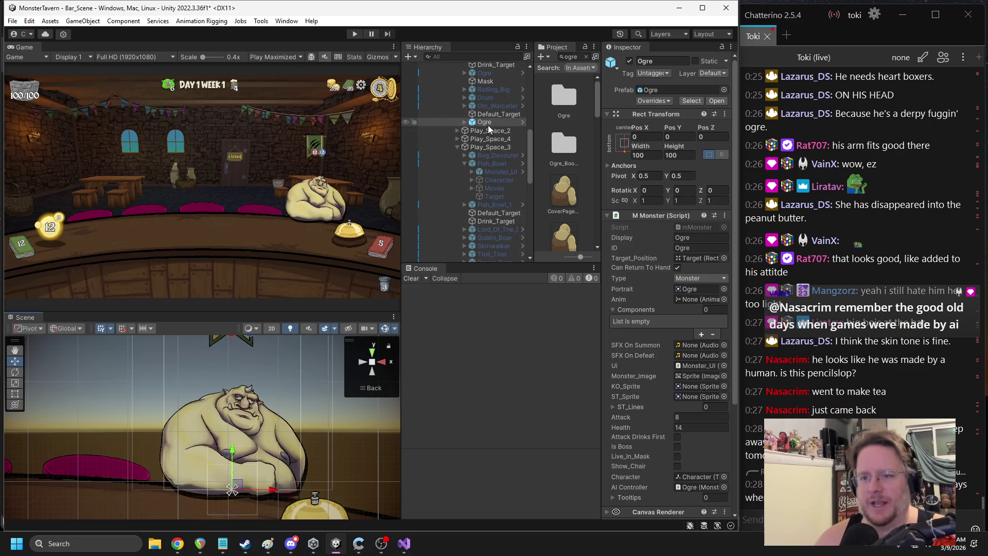
{"action": "left_click", "coordinate": [656, 101]}
{"action": "left_click", "coordinate": [521, 121]}
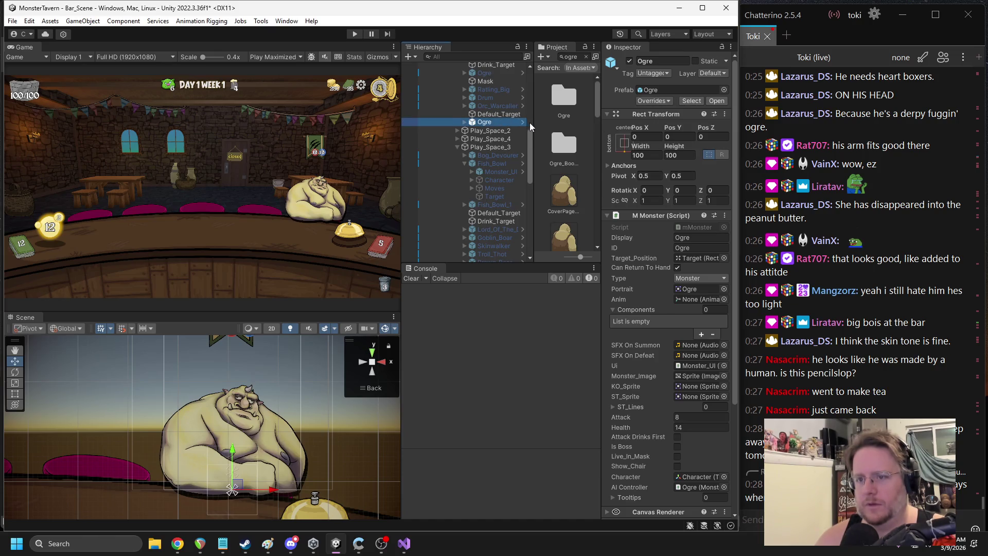
{"action": "scroll", "coordinate": [528, 124], "scroll_direction": "up", "scroll_amount": 2}
{"action": "scroll", "coordinate": [528, 124], "scroll_direction": "up", "scroll_amount": 2}
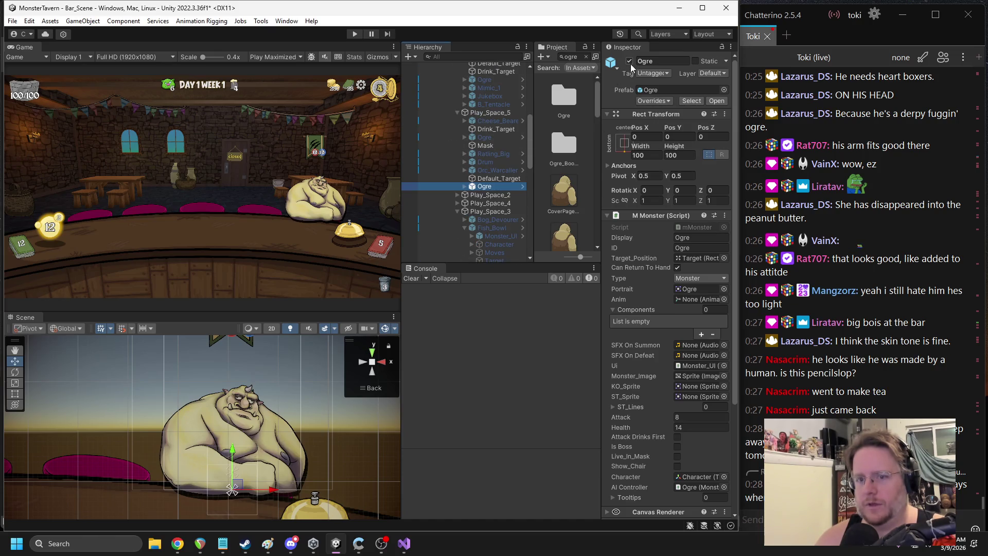
{"action": "left_click", "coordinate": [355, 34]}
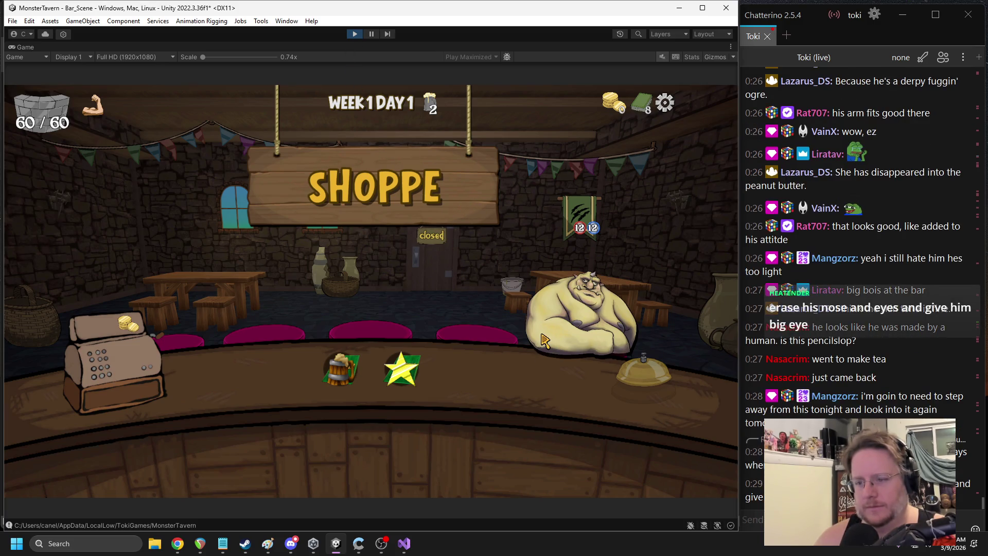
From the drink mug, choose the Warden's Cask and Shaken Not Stirred cards, then stop Play mode
{"action": "left_click", "coordinate": [336, 376]}
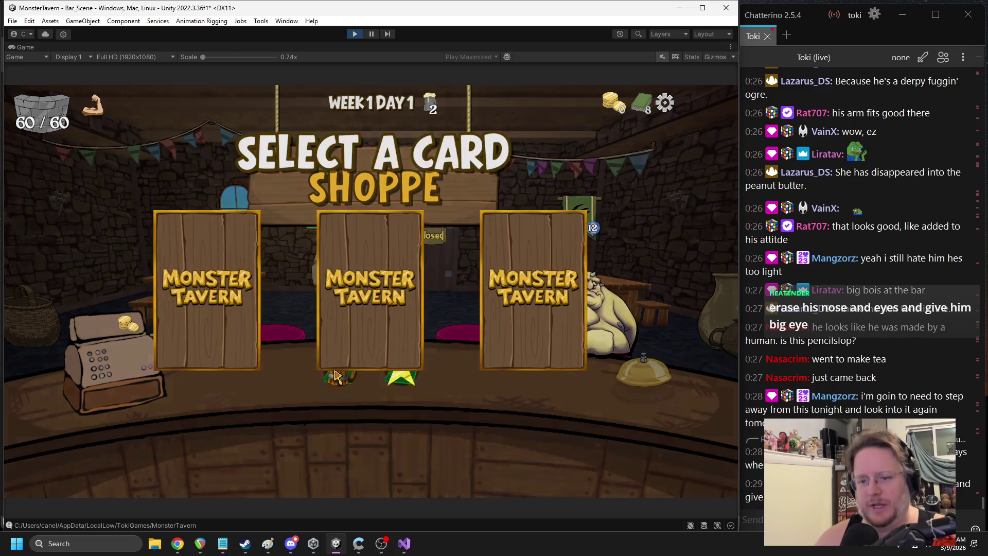
{"action": "left_click", "coordinate": [237, 308]}
{"action": "left_click", "coordinate": [398, 368]}
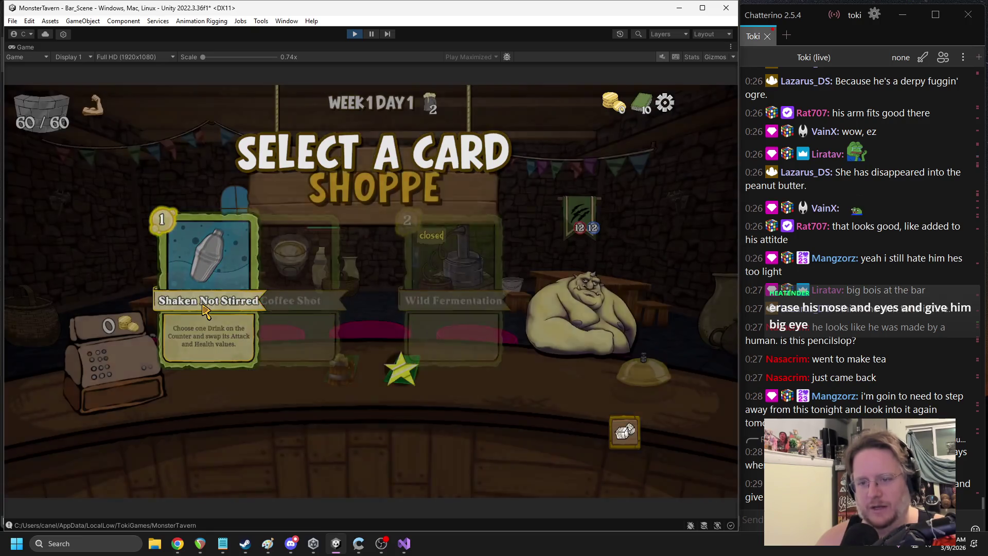
{"action": "left_click", "coordinate": [204, 310]}
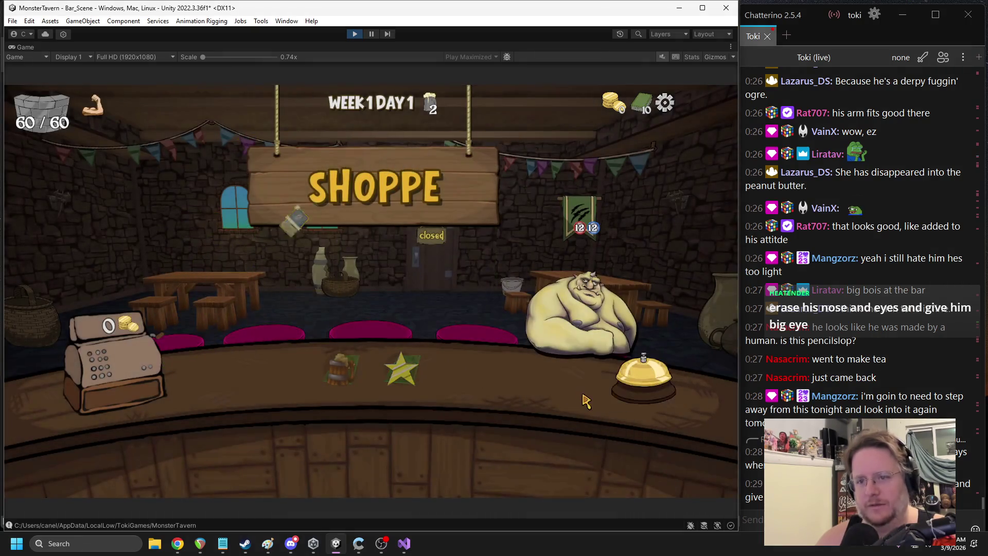
{"action": "mouse_move", "coordinate": [341, 103]}
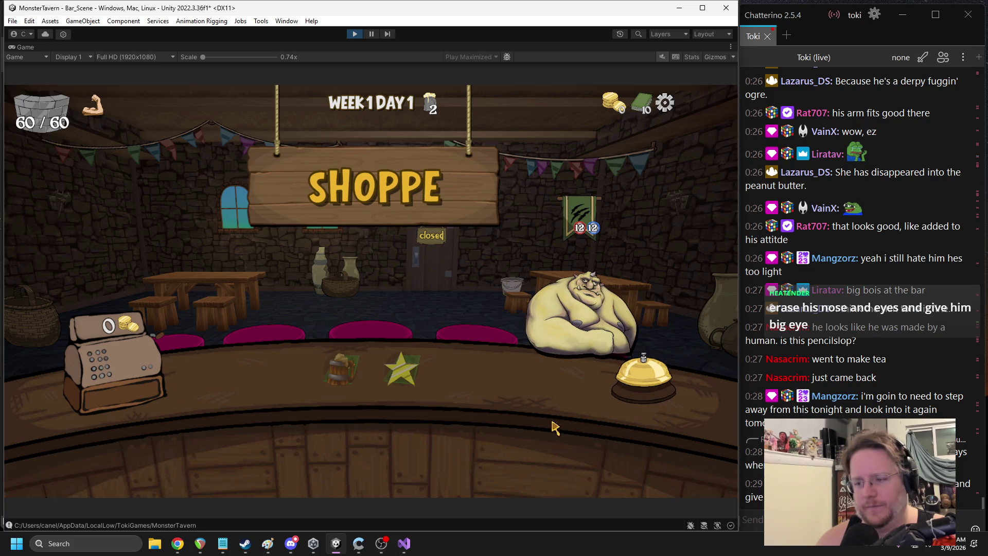
{"action": "left_click", "coordinate": [355, 34]}
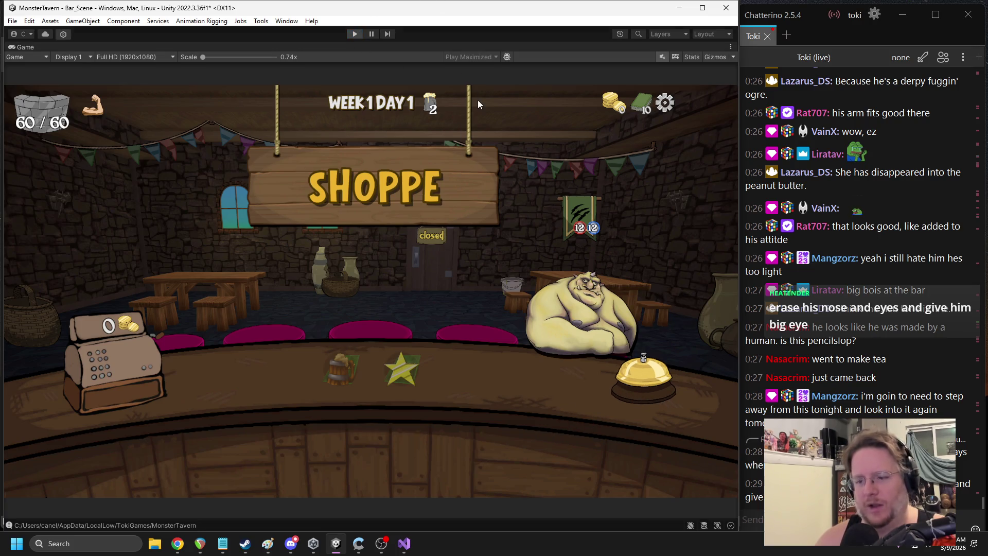
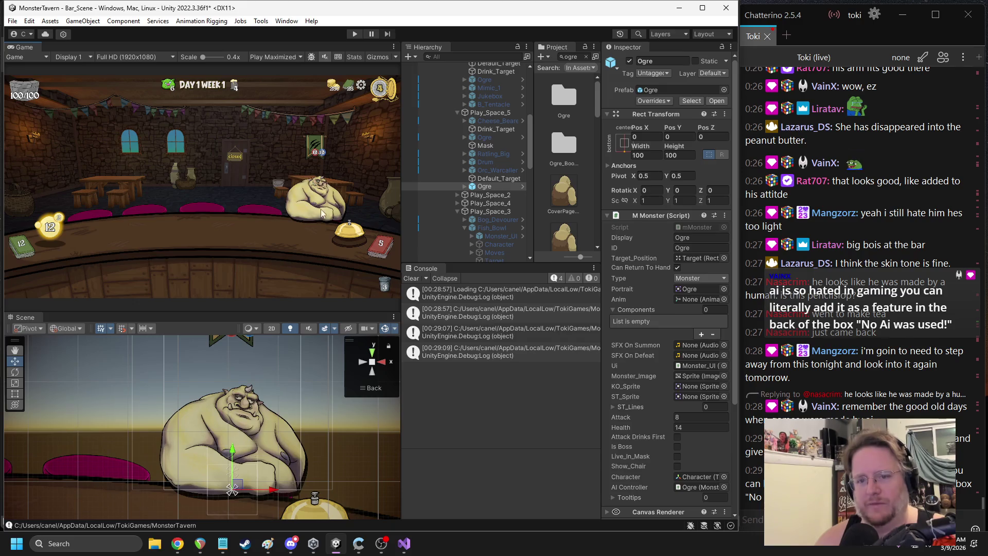
Switch to Unity and ping the Ogre prefab to reveal its Monsters > Greenskins > Ogre folder
{"action": "key", "text": "alt+Tab"}
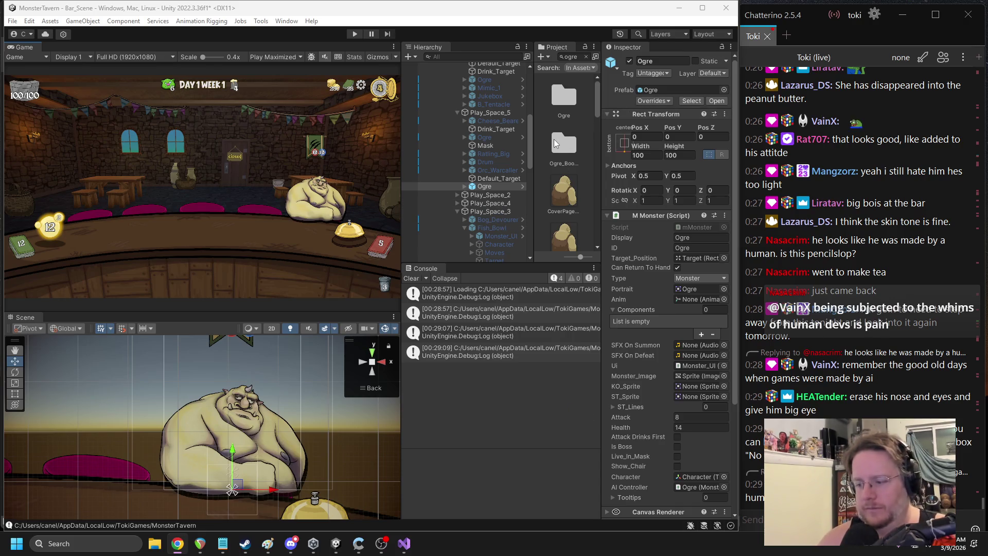
{"action": "left_click", "coordinate": [652, 91]}
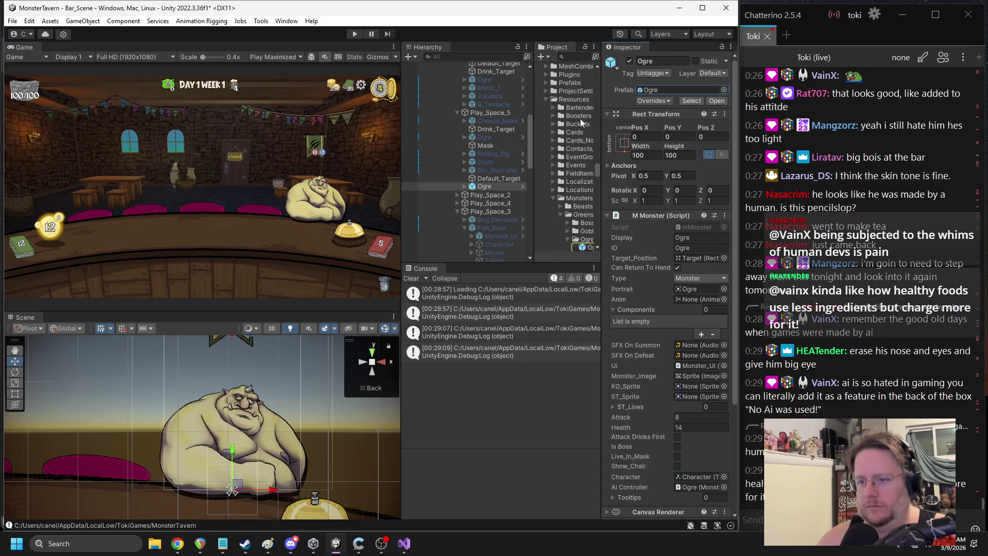
Drag the Ogre_1 prefab variant into Play_Space_2 in the Hierarchy
{"action": "left_click_drag", "start_coordinate": [604, 235], "coordinate": [646, 233]}
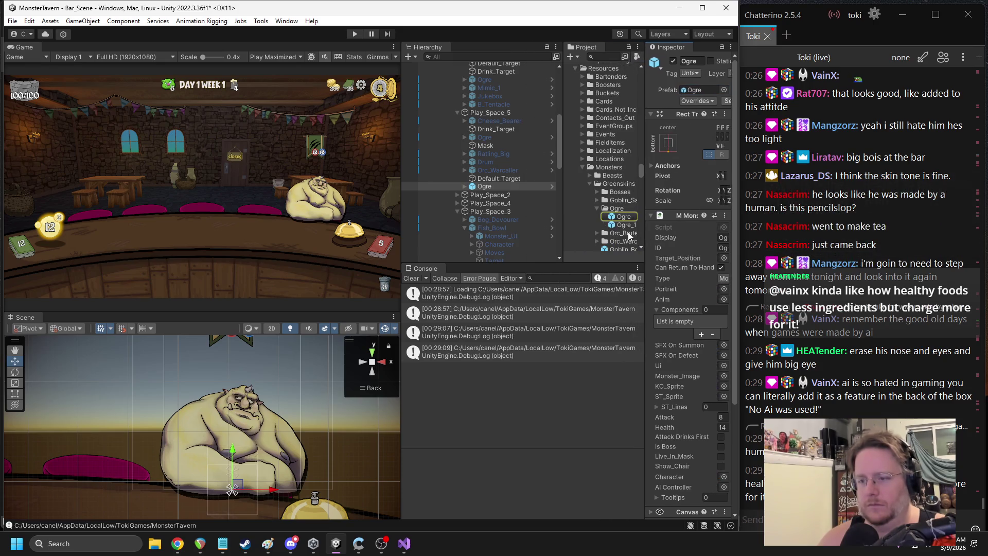
{"action": "left_click", "coordinate": [626, 225]}
{"action": "left_click_drag", "start_coordinate": [553, 216], "coordinate": [483, 186]}
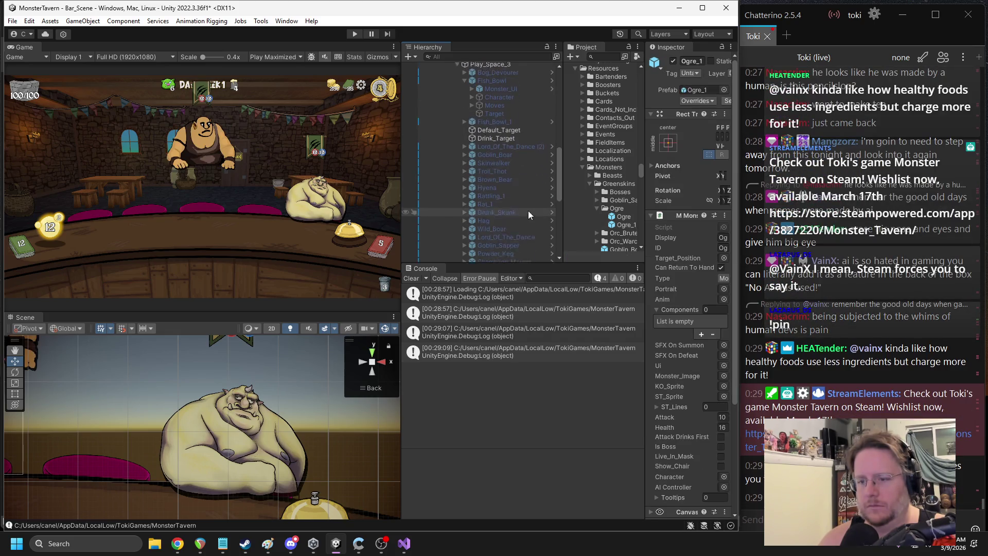
{"action": "mouse_move", "coordinate": [490, 253]}
{"action": "left_mouse_down"}
{"action": "mouse_move", "coordinate": [496, 67]}
{"action": "mouse_move", "coordinate": [479, 150]}
{"action": "left_mouse_up"}
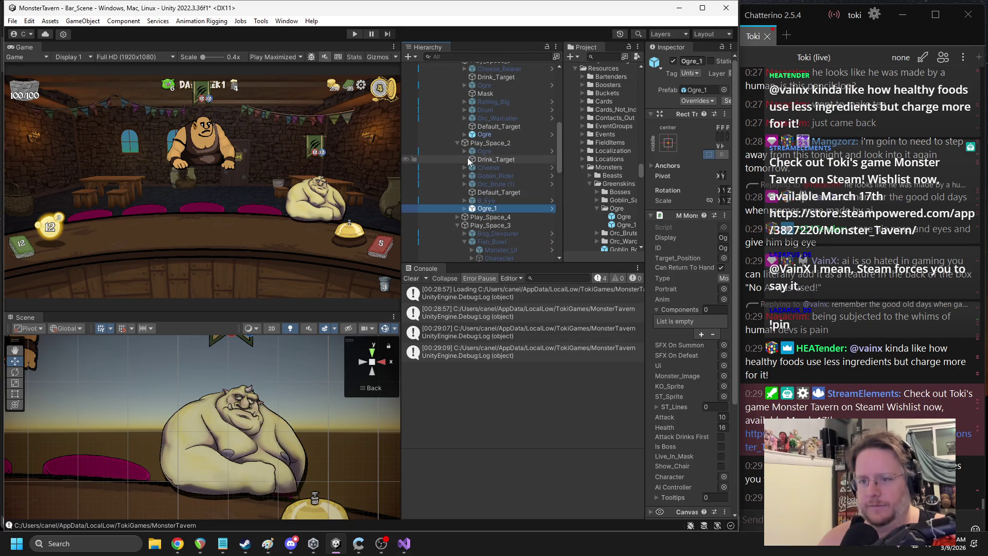
{"action": "left_click", "coordinate": [464, 209]}
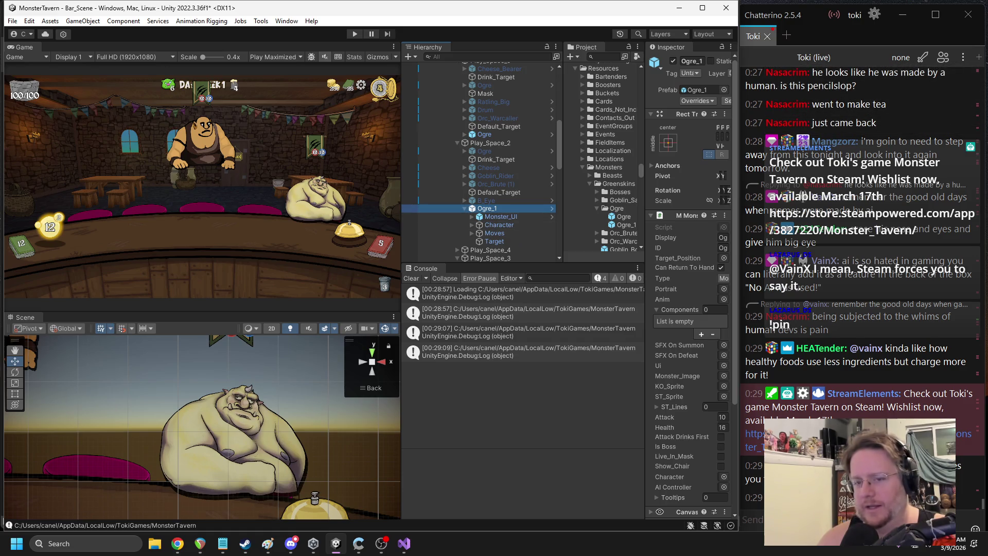
Set Ogre_1's Pos X and Pos Y to 0 in the Inspector
{"action": "left_click", "coordinate": [668, 143]}
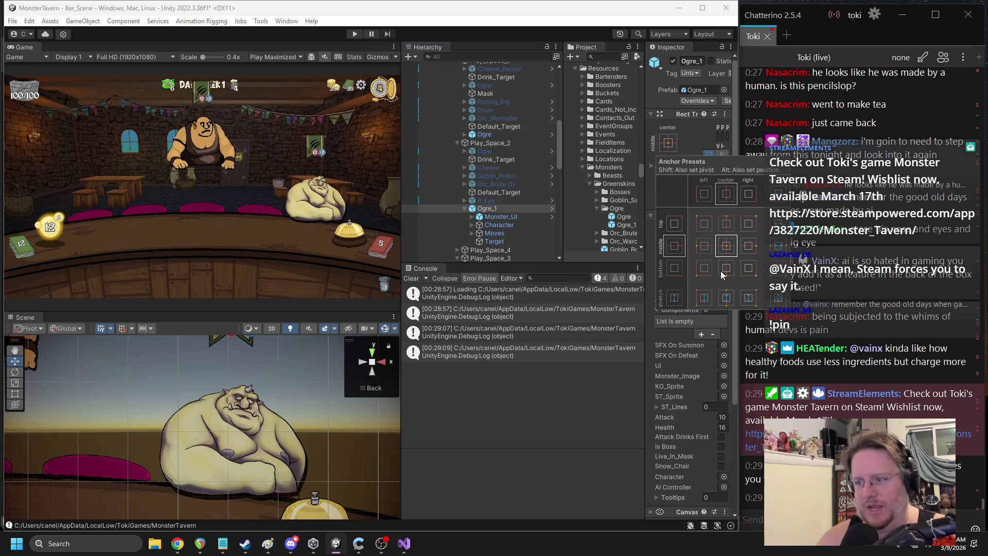
{"action": "left_click", "coordinate": [647, 138]}
{"action": "left_click_drag", "start_coordinate": [647, 138], "coordinate": [606, 139]}
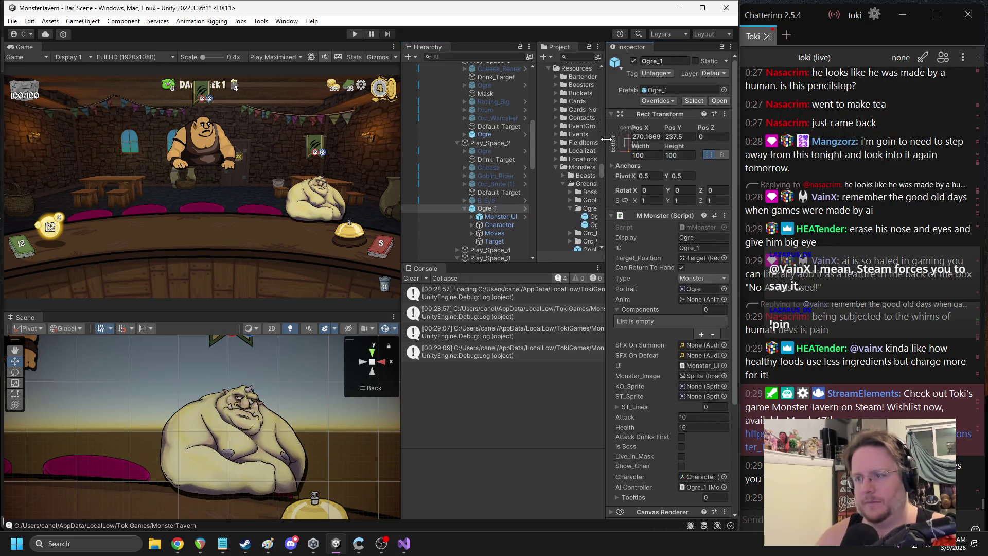
{"action": "type", "text": "0"}
{"action": "left_click", "coordinate": [674, 137]}
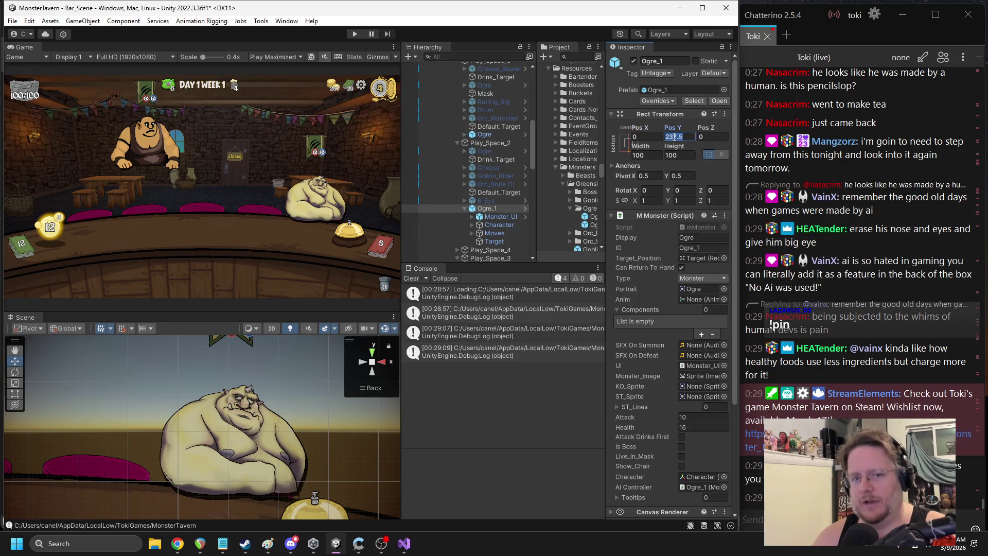
{"action": "type", "text": "0"}
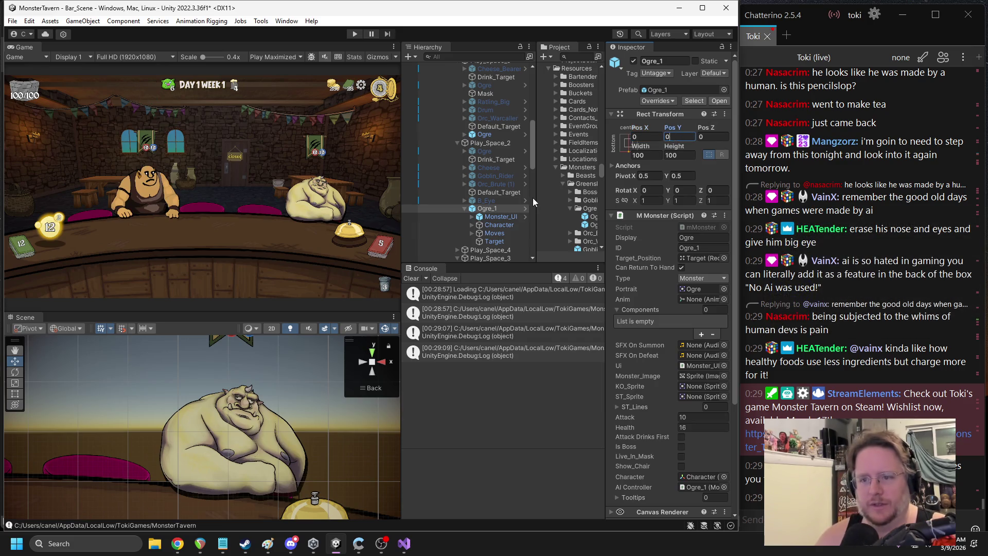
Copy the original Ogre's Shadow world transform and paste it onto Ogre_1's Shadow
{"action": "left_click", "coordinate": [470, 225]}
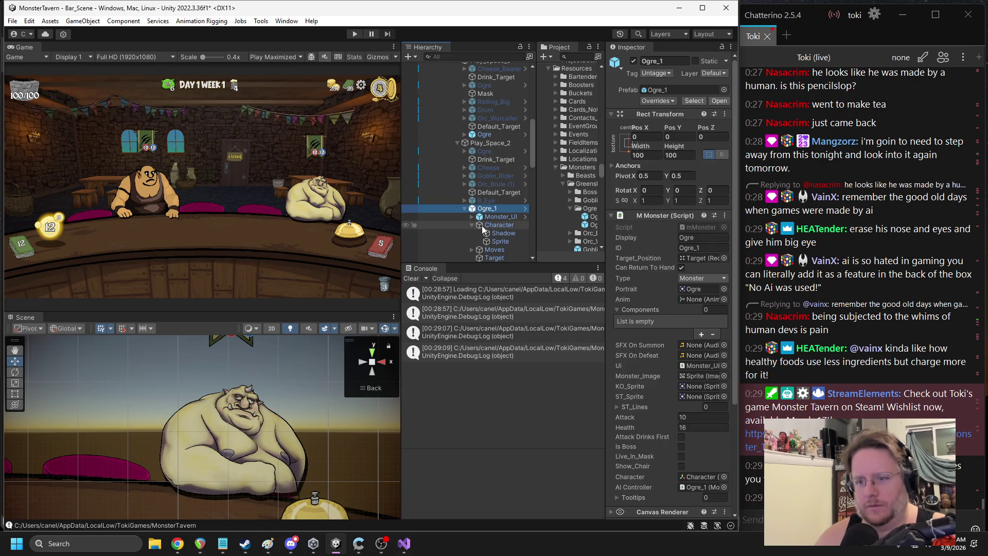
{"action": "left_click", "coordinate": [465, 133]}
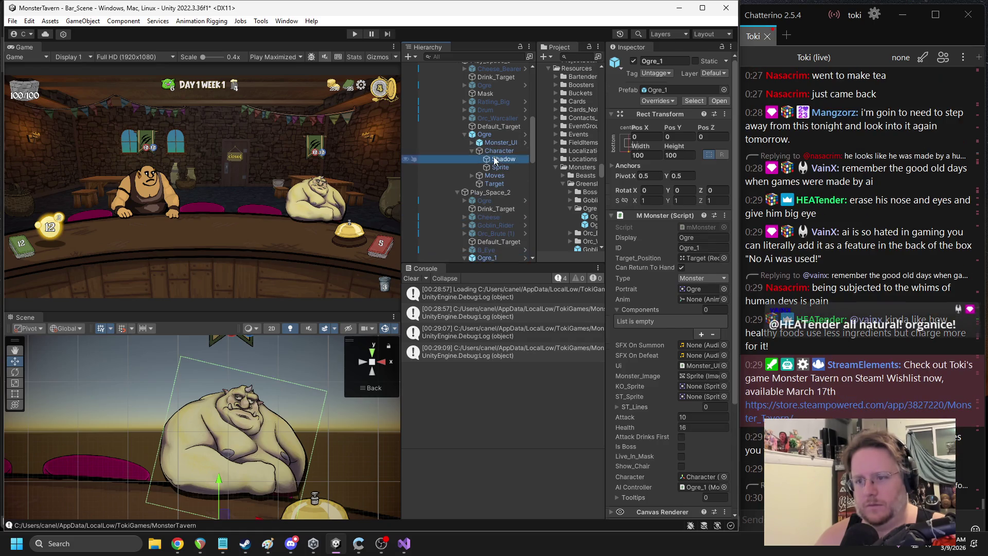
{"action": "left_click", "coordinate": [494, 160]}
{"action": "right_click", "coordinate": [644, 91]}
{"action": "mouse_move", "coordinate": [679, 185]}
{"action": "left_click", "coordinate": [785, 227]}
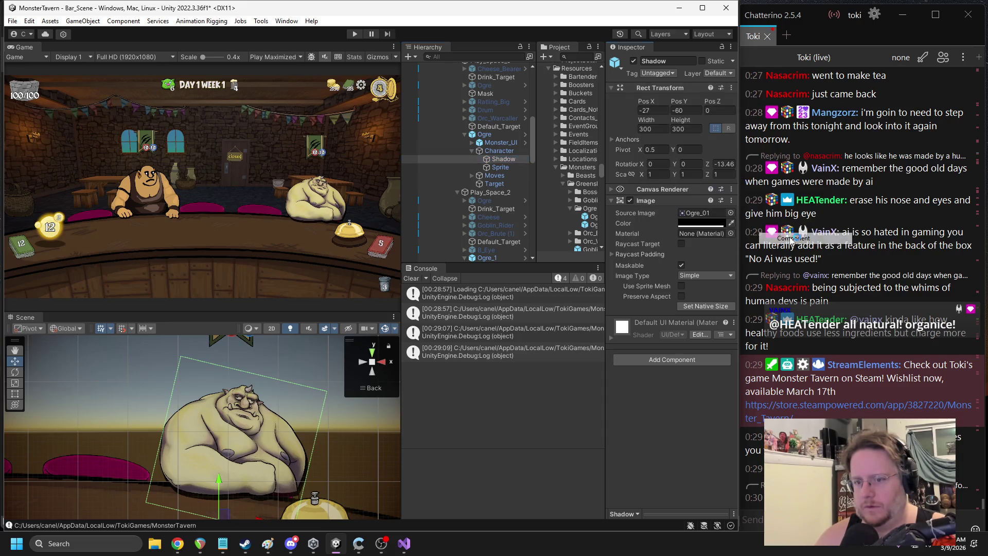
{"action": "scroll", "coordinate": [508, 228], "scroll_direction": "down", "scroll_amount": 1}
{"action": "scroll", "coordinate": [507, 227], "scroll_direction": "down", "scroll_amount": 1}
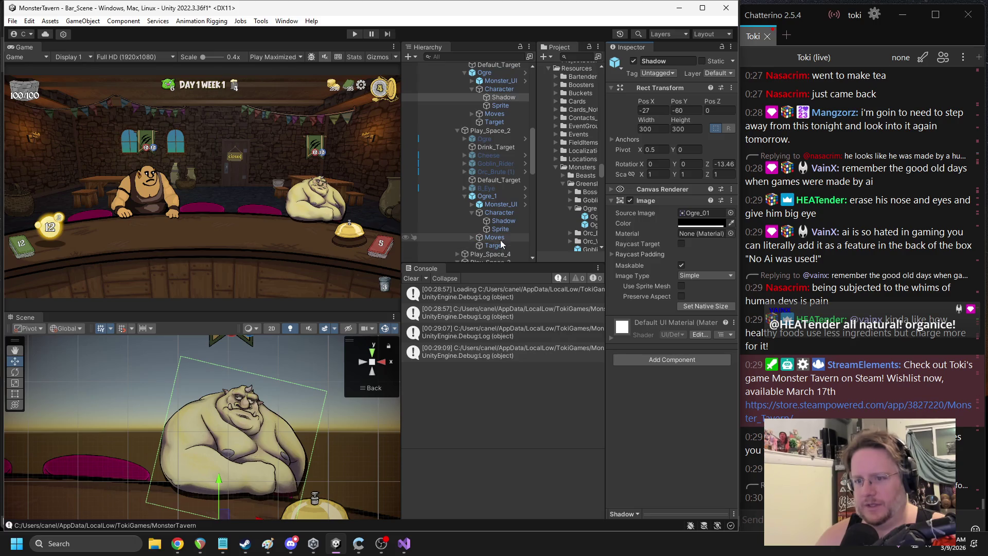
{"action": "left_click", "coordinate": [503, 222]}
{"action": "right_click", "coordinate": [648, 92]}
{"action": "mouse_move", "coordinate": [699, 201]}
{"action": "left_click", "coordinate": [801, 263]}
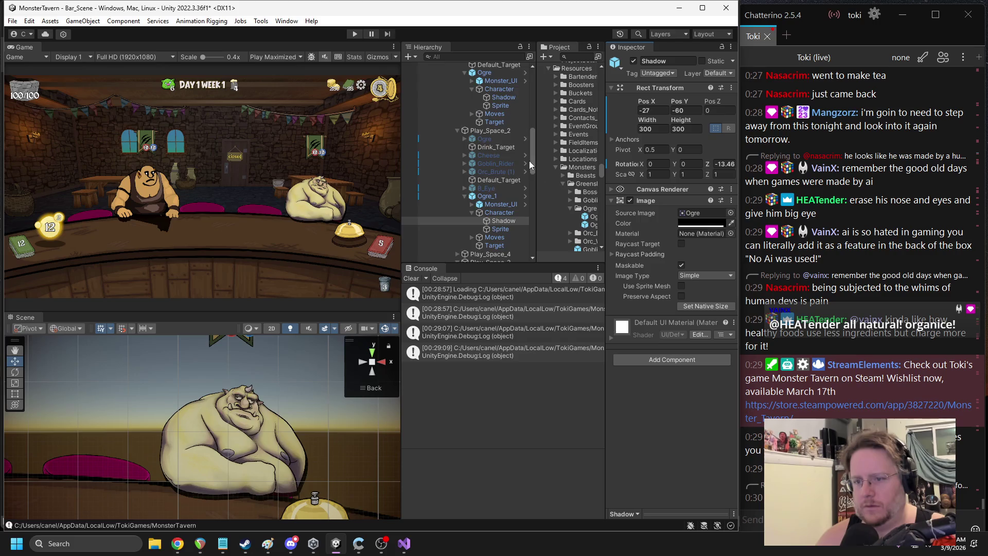
Copy the original Ogre's Sprite transform and paste its values onto Ogre_1's Sprite
{"action": "scroll", "coordinate": [495, 190], "scroll_direction": "up", "scroll_amount": 1}
{"action": "left_click", "coordinate": [496, 137]}
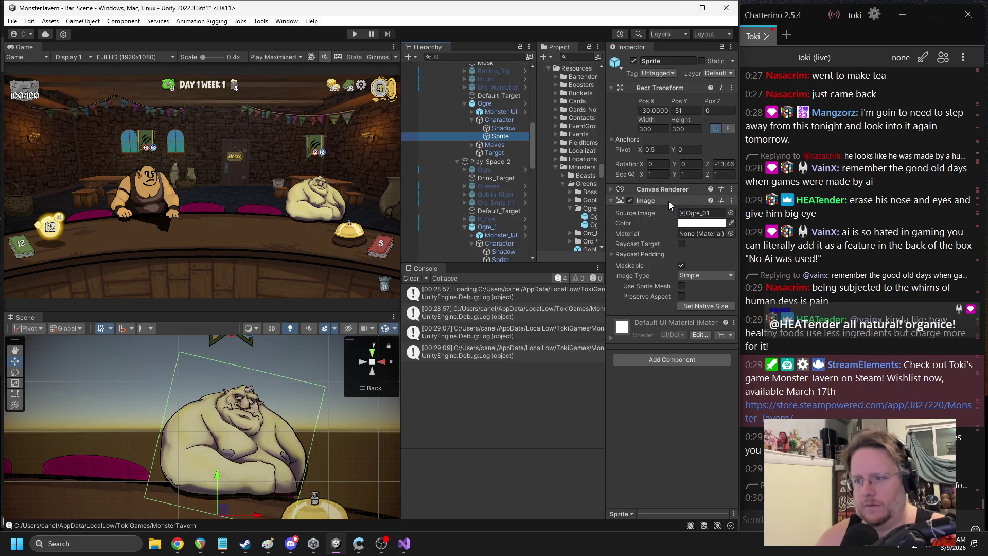
{"action": "right_click", "coordinate": [669, 202]}
{"action": "right_click", "coordinate": [646, 89]}
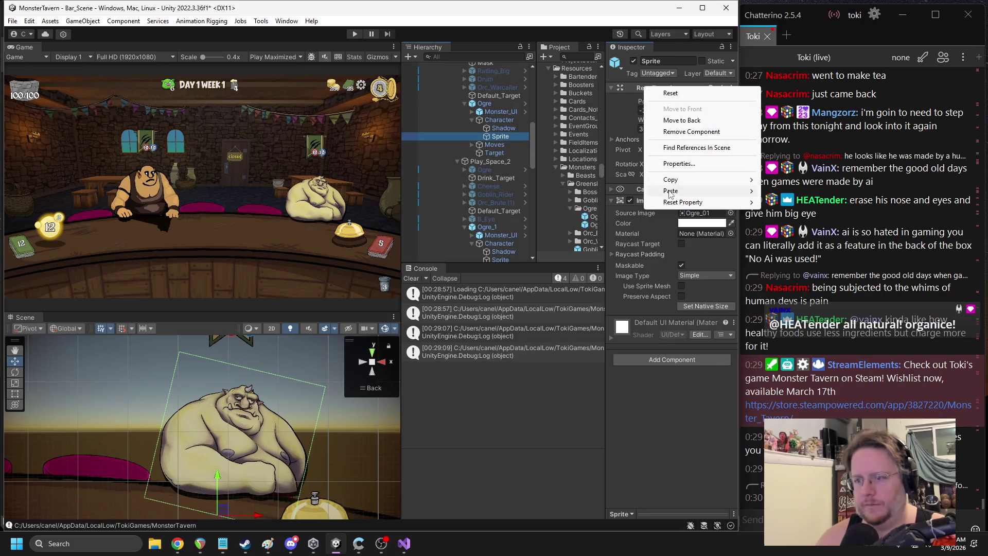
{"action": "mouse_move", "coordinate": [671, 180]}
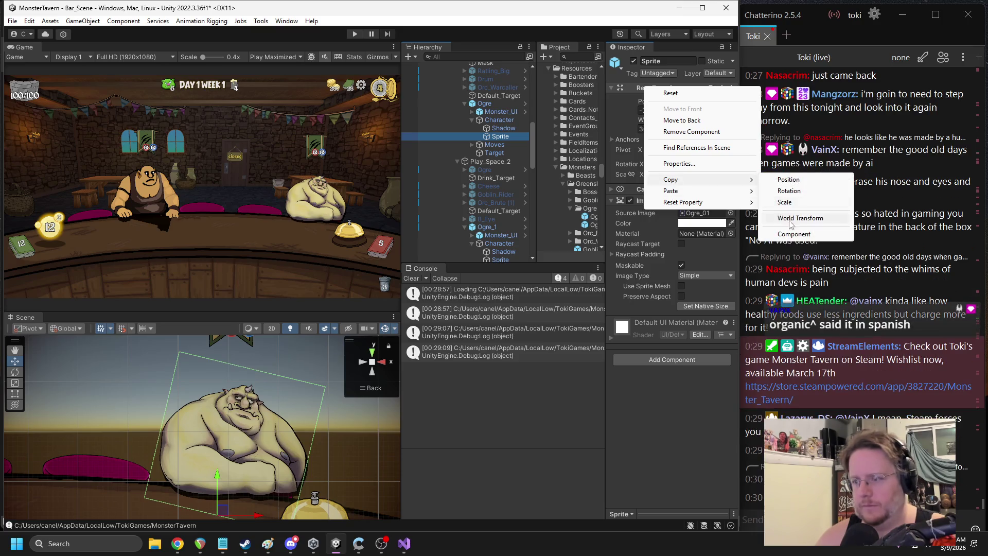
{"action": "left_click", "coordinate": [791, 222]}
{"action": "scroll", "coordinate": [516, 245], "scroll_direction": "down", "scroll_amount": 2}
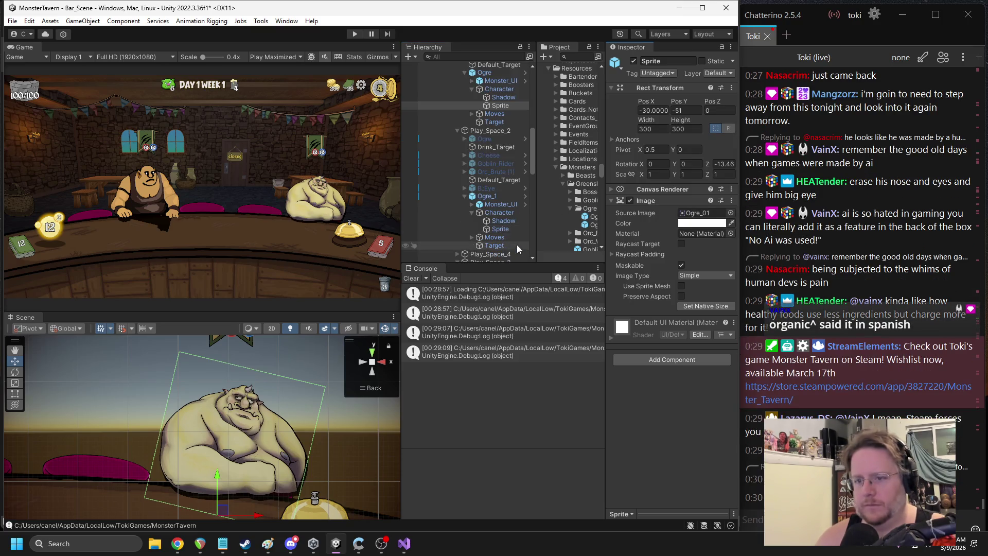
{"action": "left_click", "coordinate": [507, 229]}
{"action": "right_click", "coordinate": [662, 203]}
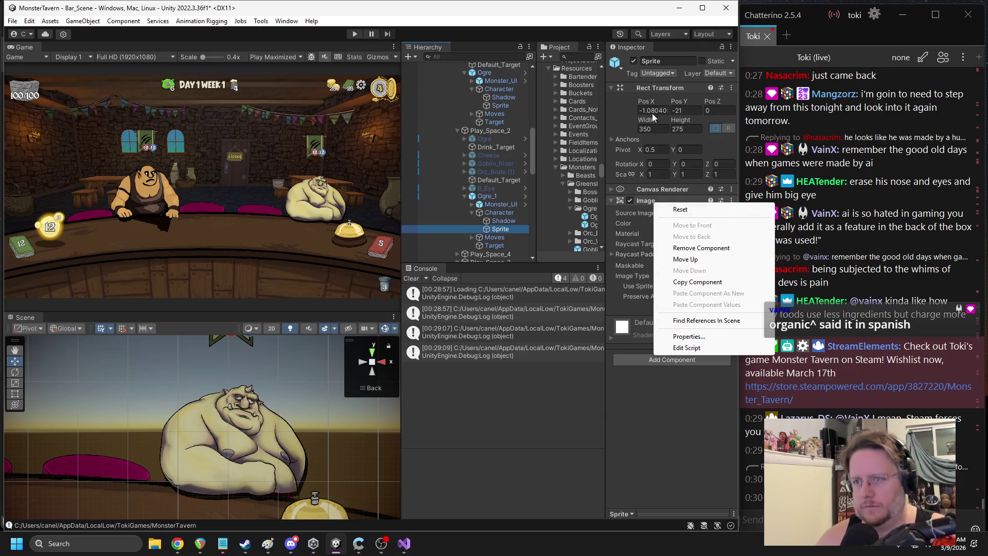
{"action": "right_click", "coordinate": [661, 91]}
{"action": "mouse_move", "coordinate": [715, 195]}
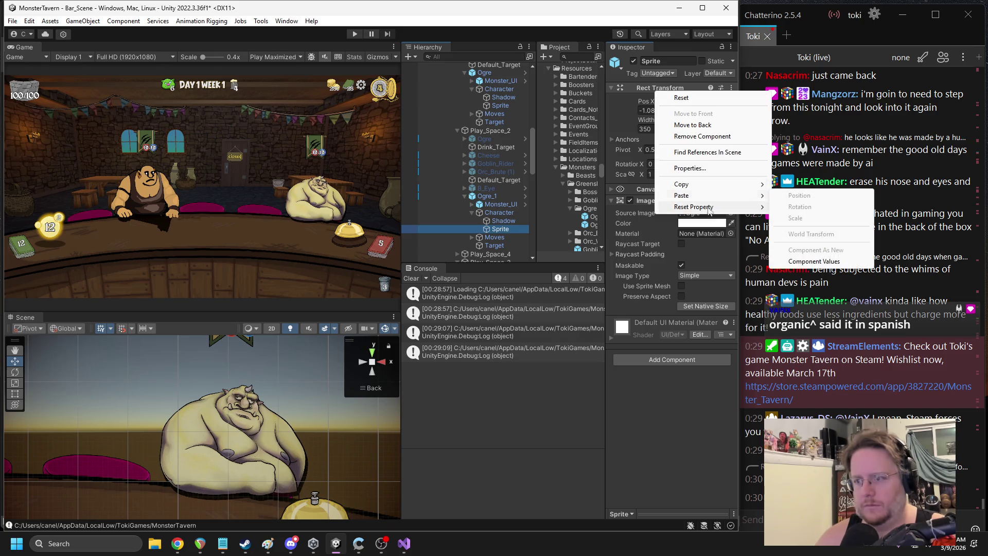
{"action": "left_click", "coordinate": [811, 262]}
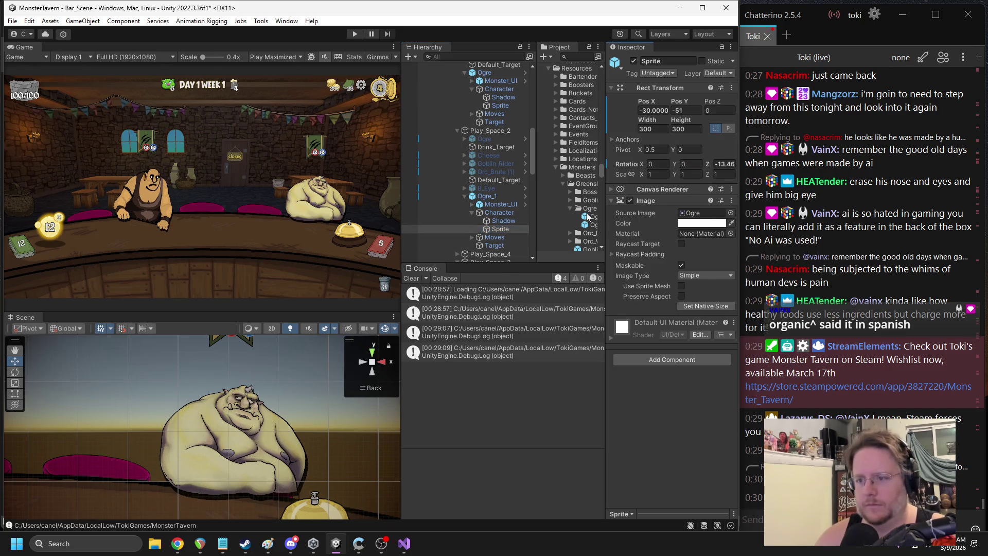
Assign the Ogre_01 artwork to both Ogre_1's Shadow and Sprite images
{"action": "left_click", "coordinate": [690, 214]}
{"action": "scroll", "coordinate": [574, 170], "scroll_direction": "up", "scroll_amount": 3}
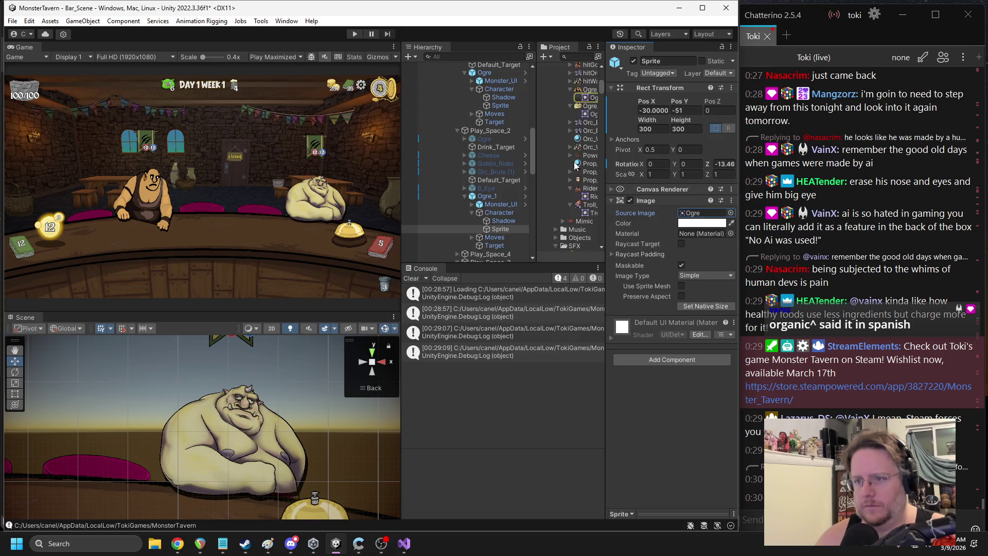
{"action": "left_click", "coordinate": [502, 220], "text": "ctrl"}
{"action": "left_click_drag", "start_coordinate": [585, 106], "coordinate": [696, 213]}
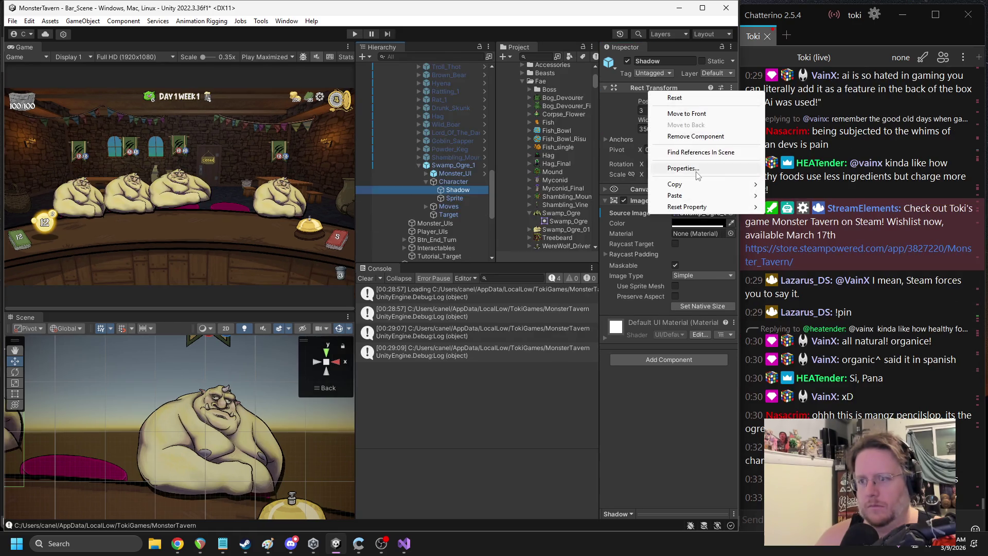
Copy the Ogre sprite's Rect Transform and paste its values onto Swamp_Ogre_1's Sprite
{"action": "scroll", "coordinate": [486, 156], "scroll_direction": "up", "scroll_amount": 10}
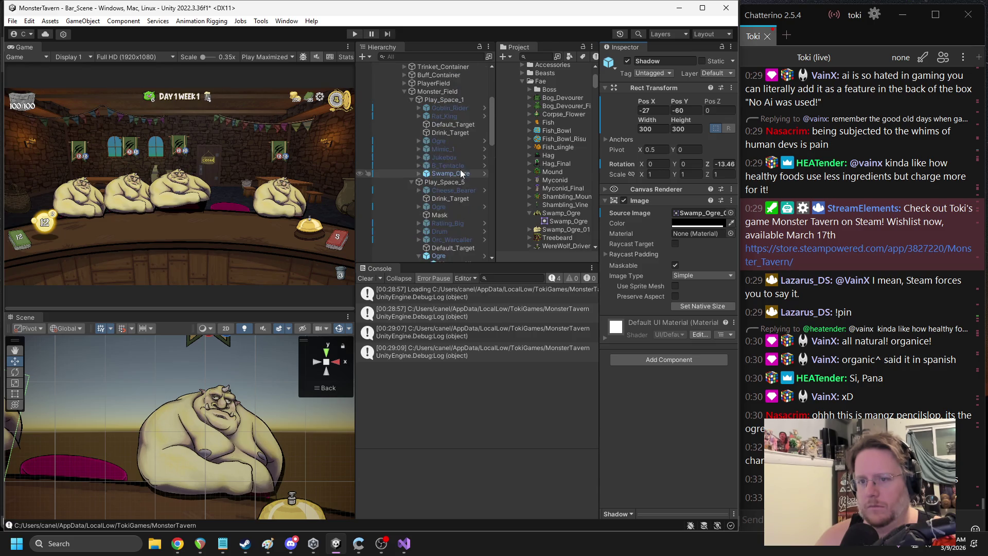
{"action": "left_click", "coordinate": [456, 166]}
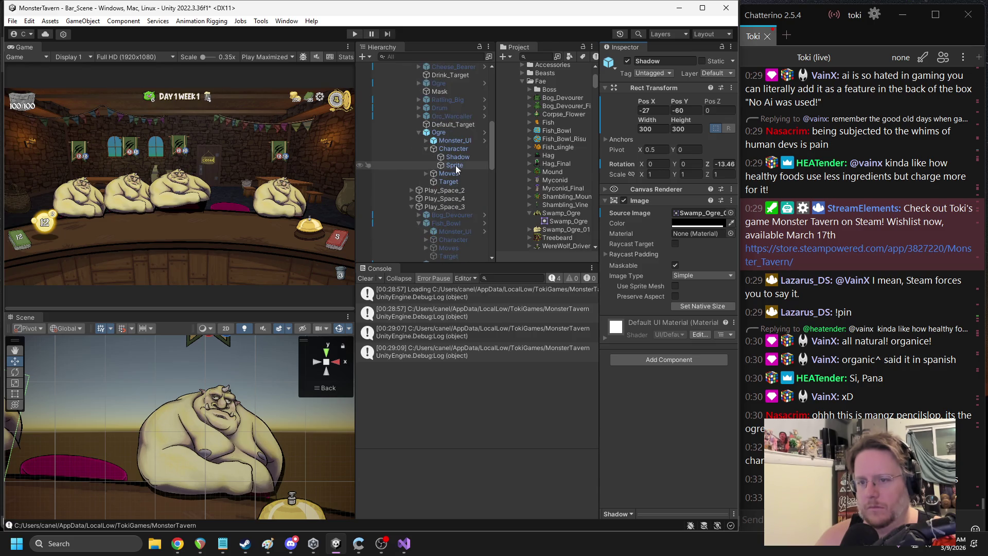
{"action": "right_click", "coordinate": [647, 89]}
{"action": "mouse_move", "coordinate": [682, 185]}
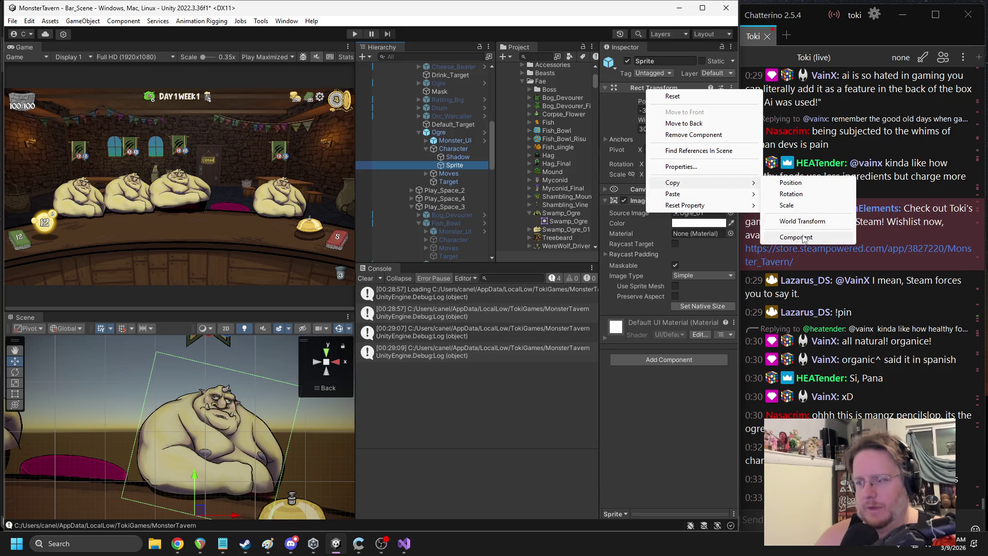
{"action": "left_click", "coordinate": [804, 238]}
{"action": "scroll", "coordinate": [476, 180], "scroll_direction": "down", "scroll_amount": 5}
{"action": "left_click", "coordinate": [457, 168]}
{"action": "right_click", "coordinate": [644, 89]}
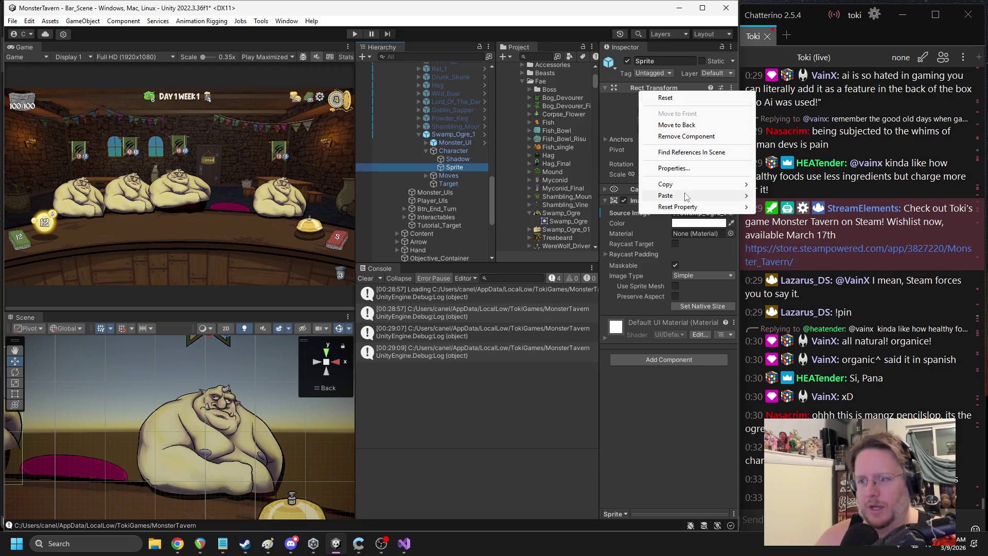
{"action": "mouse_move", "coordinate": [686, 195]}
{"action": "left_click", "coordinate": [796, 262]}
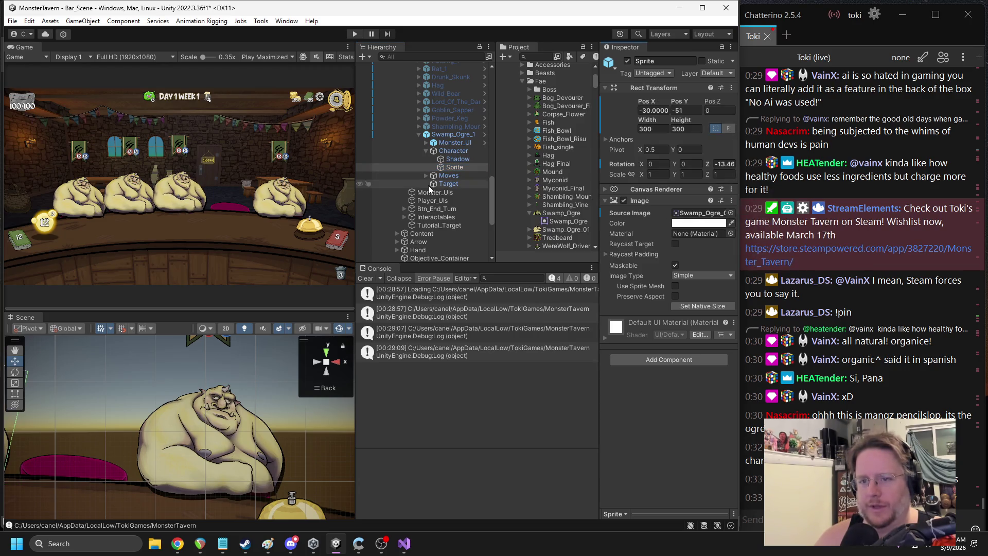
Apply all Swamp_Ogre_1 overrides to its prefab, then delete it from the bar
{"action": "left_click", "coordinate": [435, 135]}
{"action": "left_click", "coordinate": [649, 101]}
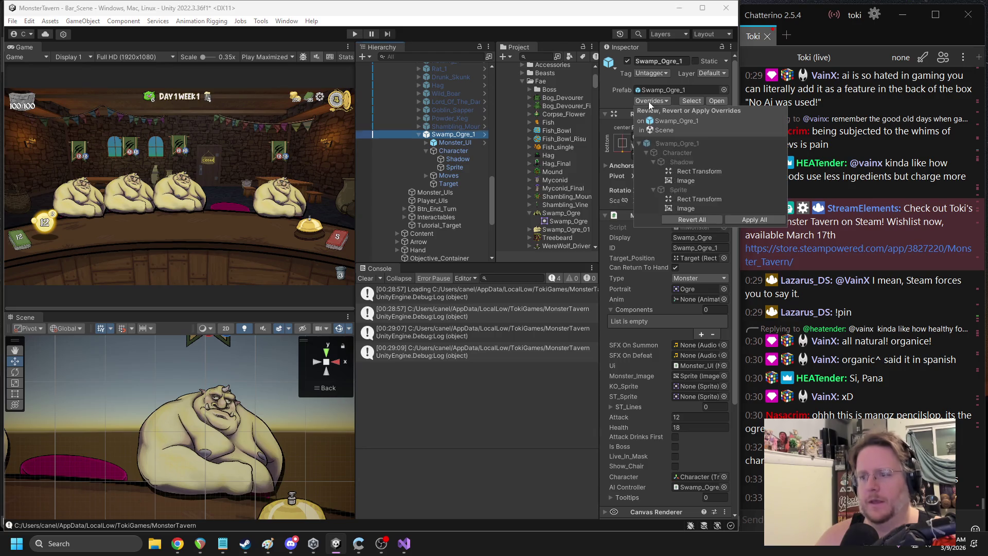
{"action": "left_click", "coordinate": [744, 219]}
{"action": "key", "text": "Up"}
{"action": "left_click", "coordinate": [449, 133]}
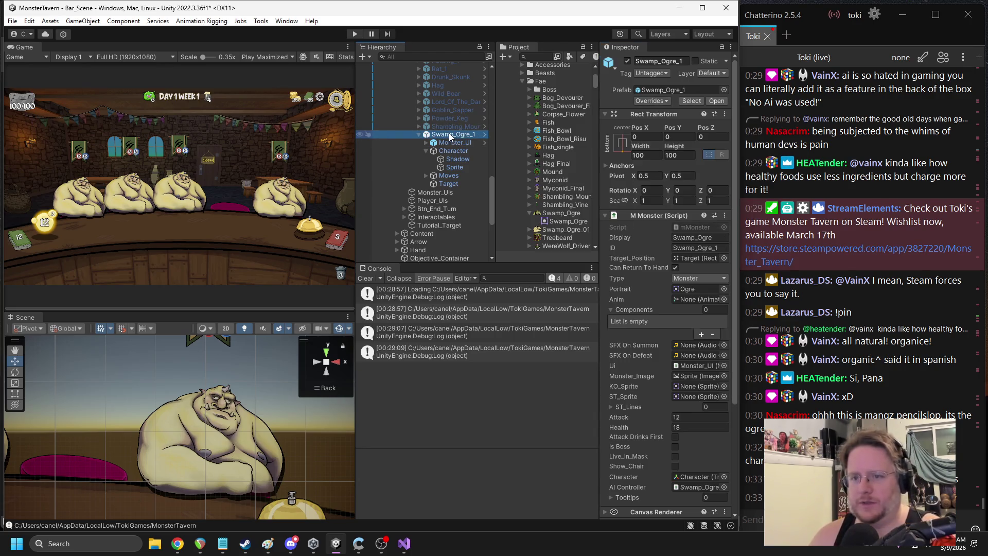
{"action": "key", "text": "Delete"}
Apply Ogre_1's overrides to the Ogre prefab and remove Ogre_1 from Play_Space_2
{"action": "scroll", "coordinate": [447, 133], "scroll_direction": "up", "scroll_amount": 5}
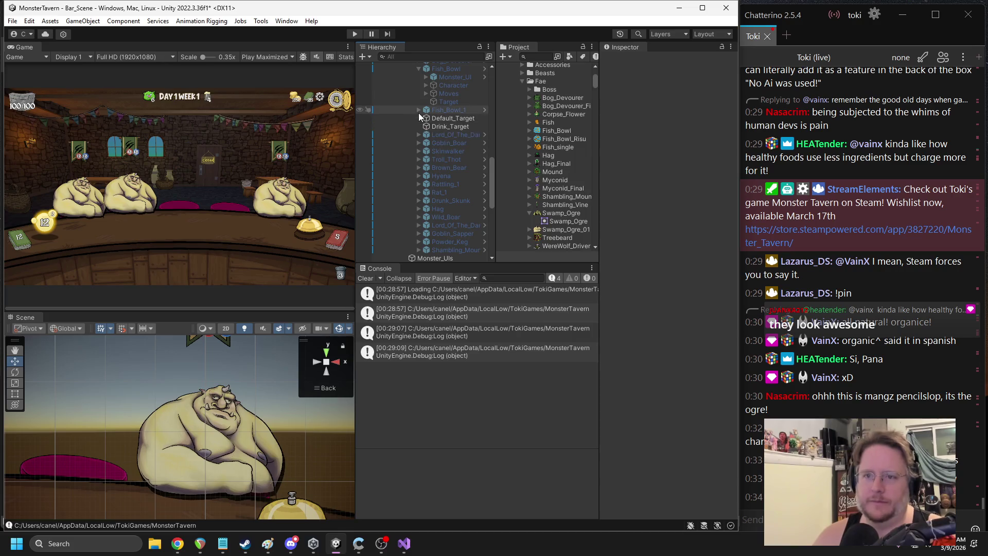
{"action": "left_click", "coordinate": [412, 114]}
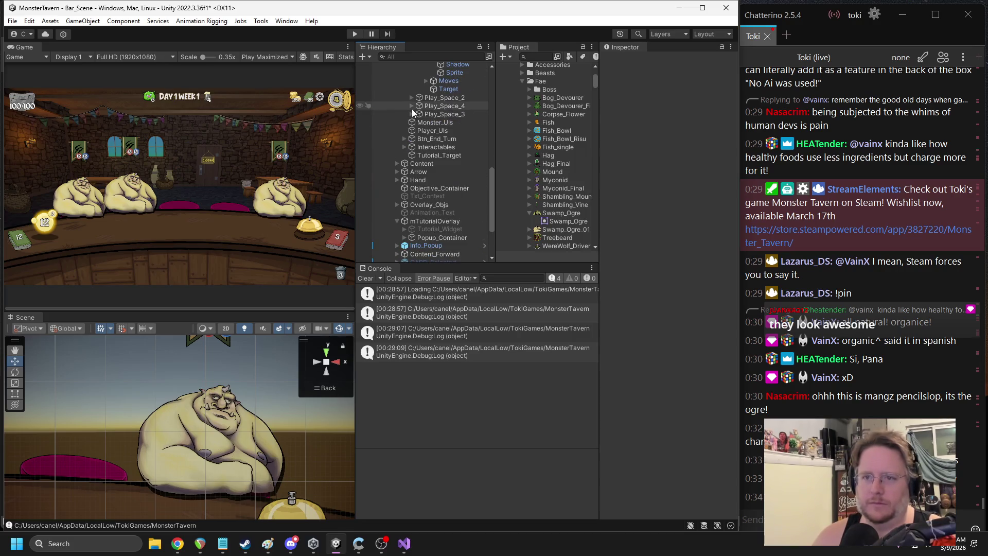
{"action": "left_click", "coordinate": [411, 97]}
{"action": "left_click", "coordinate": [446, 163]}
{"action": "left_click", "coordinate": [666, 100]}
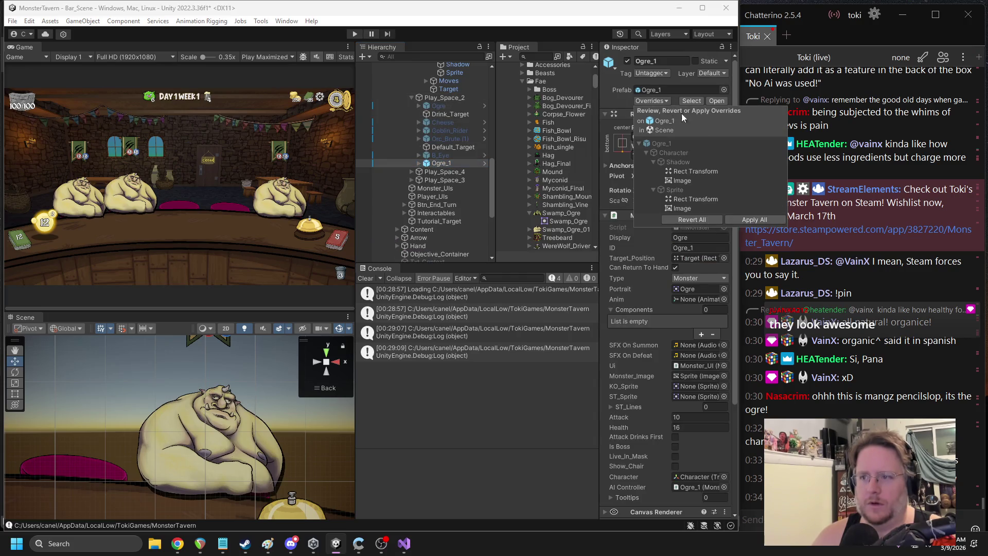
{"action": "left_click", "coordinate": [453, 148]}
{"action": "key", "text": "ctrl+z"}
{"action": "key", "text": "ctrl+z"}
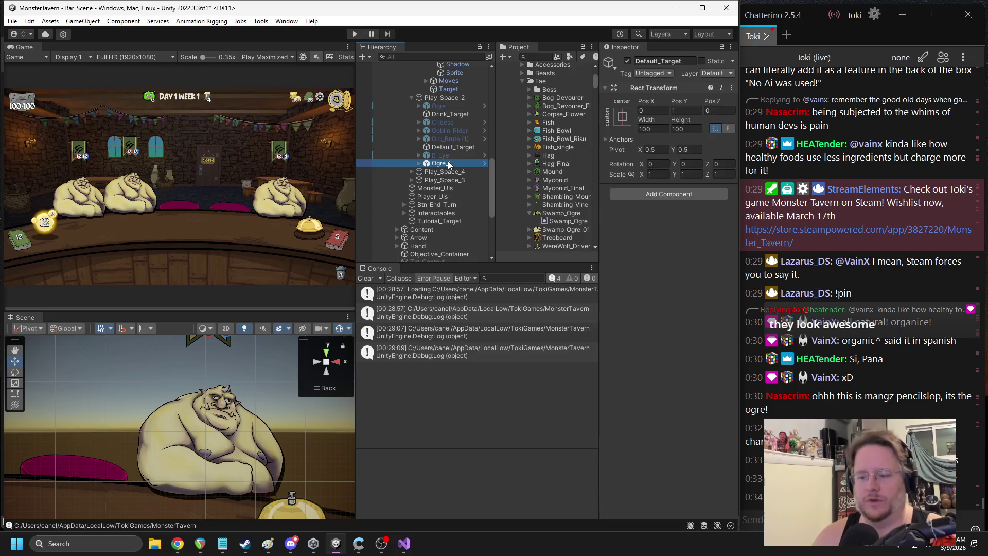
Confirm the Ogre has no pending overrides and delete it from the bar
{"action": "scroll", "coordinate": [450, 144], "scroll_direction": "up", "scroll_amount": 4}
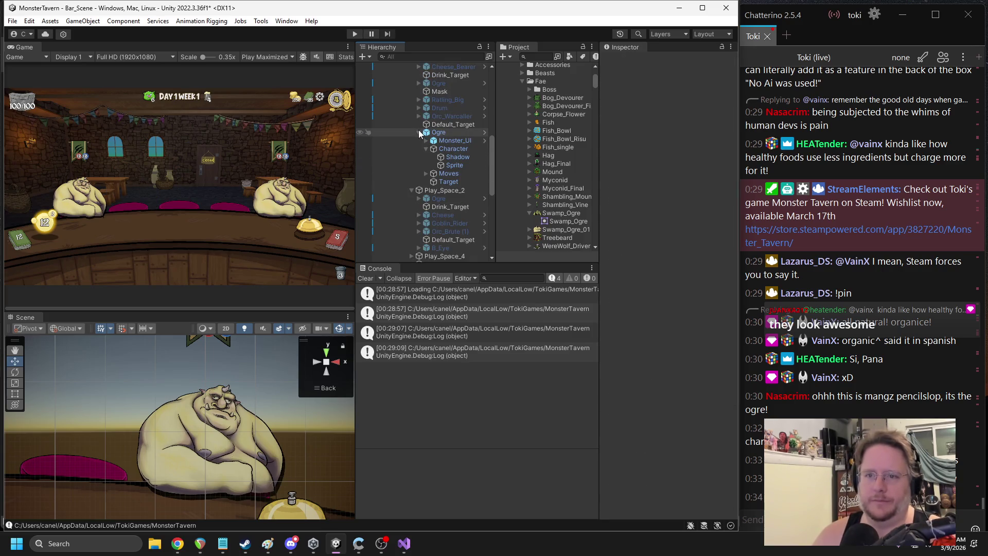
{"action": "left_click", "coordinate": [420, 133]}
{"action": "left_click", "coordinate": [441, 132]}
{"action": "left_click", "coordinate": [650, 101]}
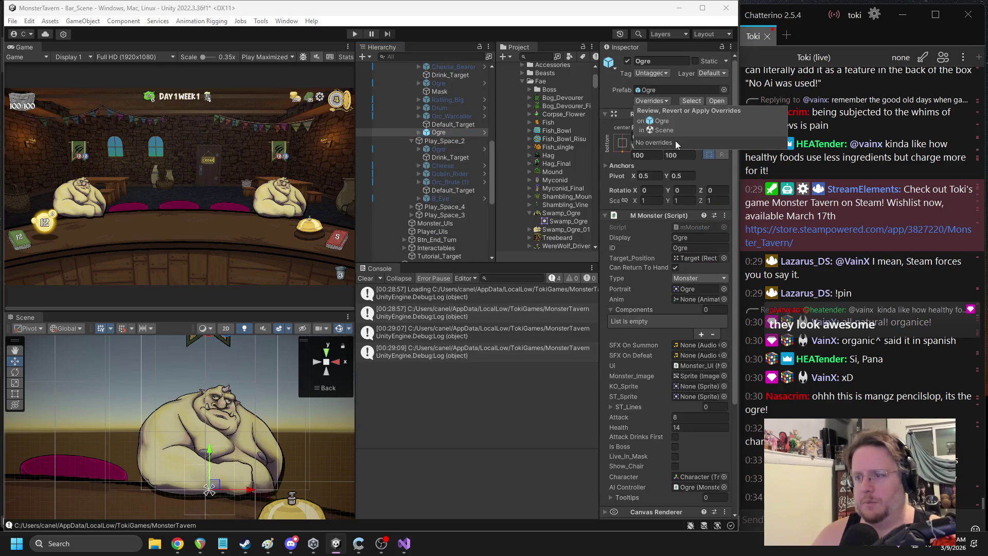
{"action": "left_click", "coordinate": [440, 132]}
{"action": "key", "text": "Delete"}
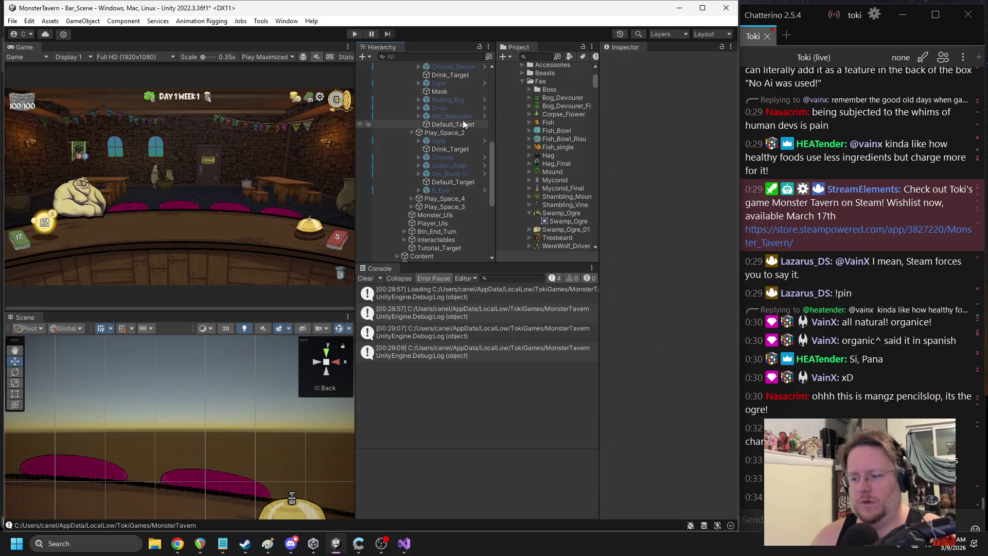
Apply Swamp_Ogre's overrides in Play_Space_1 and delete it, leaving the bar empty
{"action": "scroll", "coordinate": [462, 119], "scroll_direction": "up", "scroll_amount": 3}
{"action": "left_click", "coordinate": [412, 108]}
{"action": "left_click", "coordinate": [412, 100]}
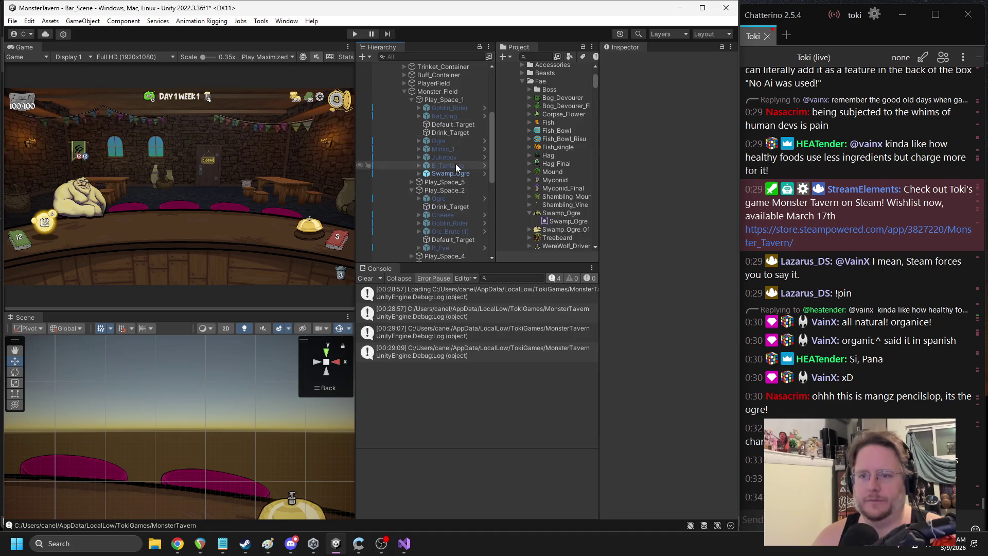
{"action": "left_click", "coordinate": [453, 173]}
{"action": "left_click", "coordinate": [652, 101]}
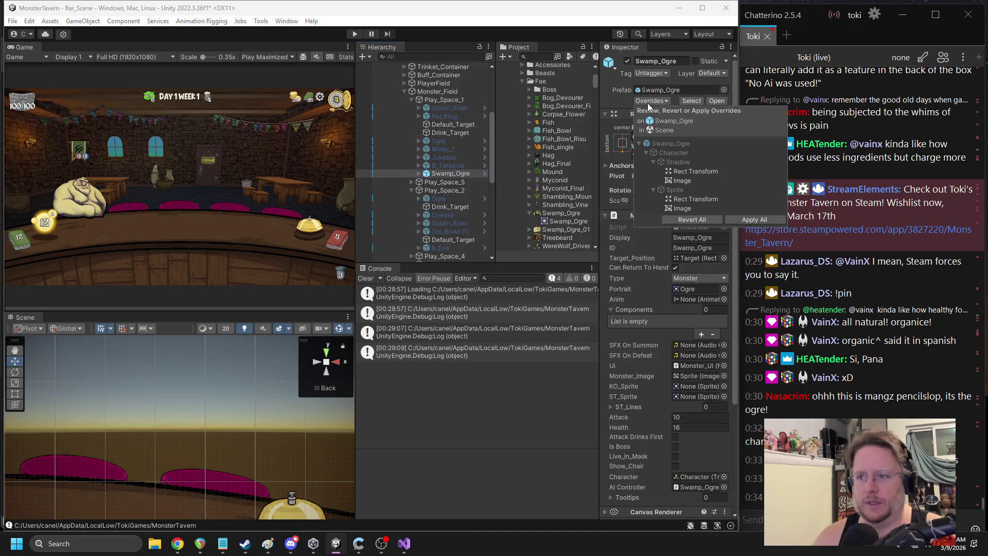
{"action": "left_click", "coordinate": [728, 217]}
{"action": "key", "text": "Delete"}
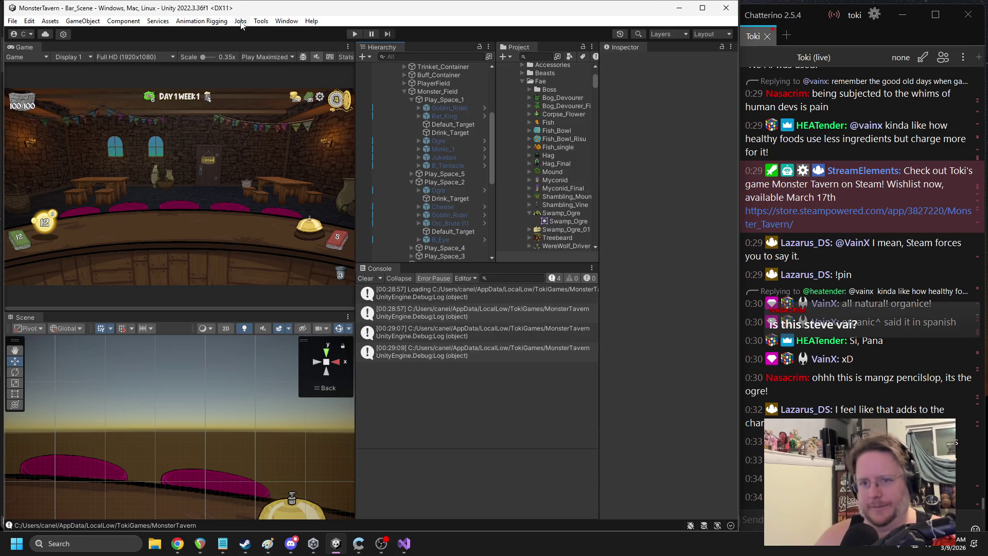
{"action": "left_click_drag", "start_coordinate": [355, 123], "coordinate": [428, 142]}
Widen the Hierarchy, Project and Console panels, then inspect _Monster_Img on BSNight.cs line 36
{"action": "left_click_drag", "start_coordinate": [597, 141], "coordinate": [667, 149]}
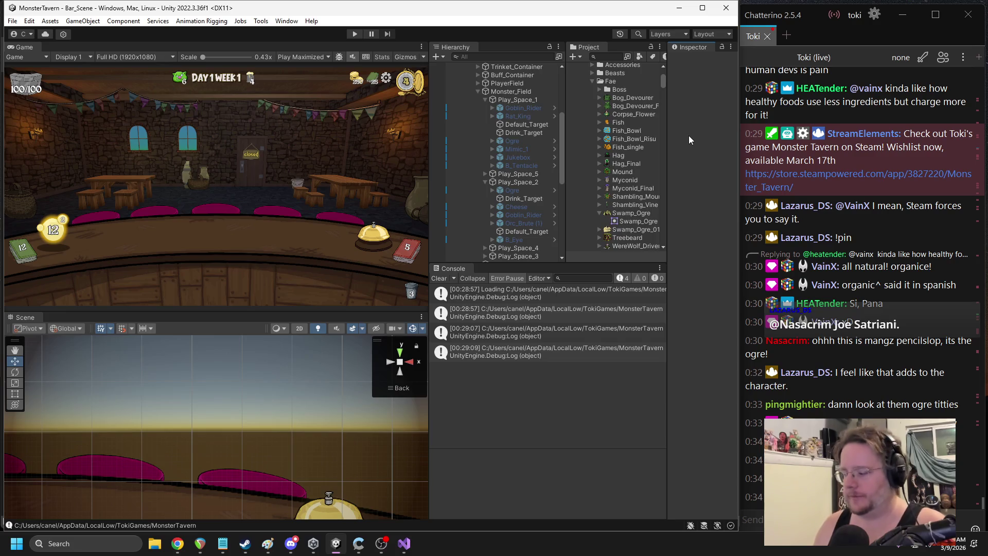
{"action": "left_click", "coordinate": [404, 543]}
{"action": "scroll", "coordinate": [323, 202], "scroll_direction": "up", "scroll_amount": 2}
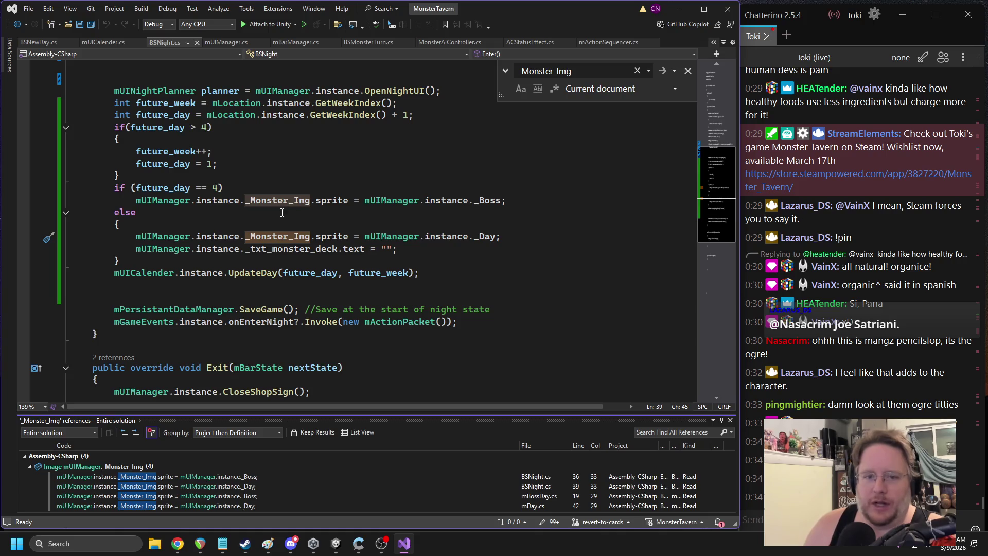
{"action": "double_click", "coordinate": [262, 200]}
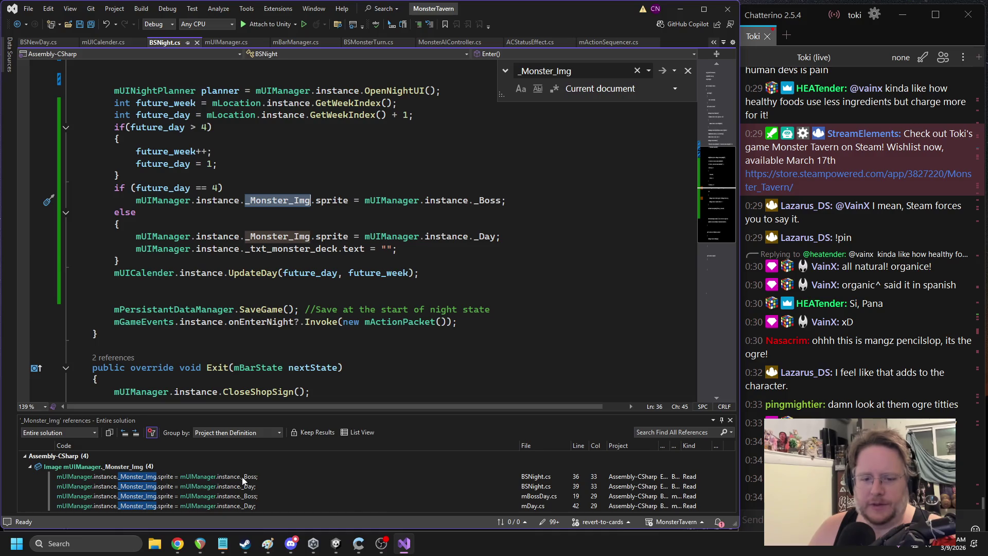
{"action": "left_click", "coordinate": [336, 543]}
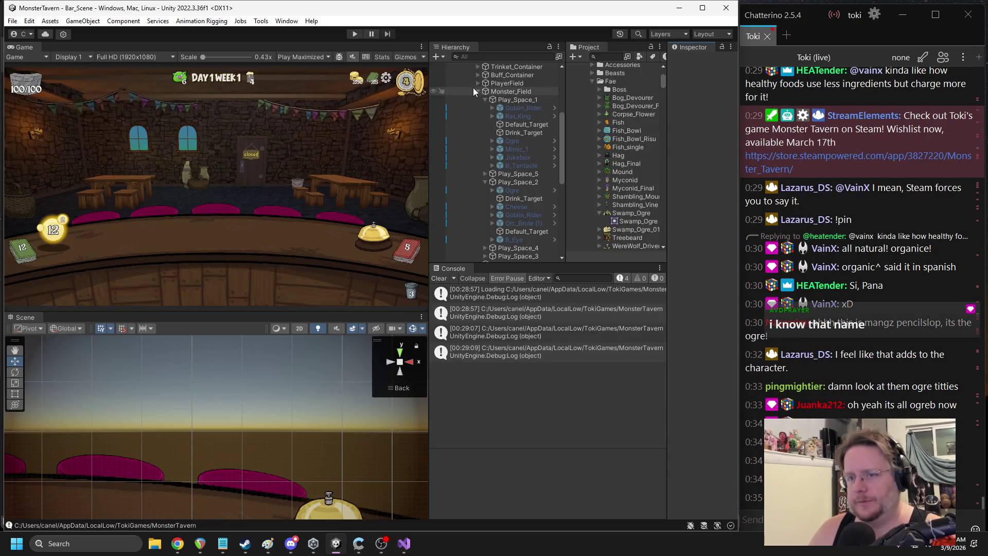
Zoom the Scene view onto the DAY 1 WEEK 1 HUD and select Txt_Monsters_Remaining
{"action": "scroll", "coordinate": [479, 92], "scroll_direction": "up", "scroll_amount": 3}
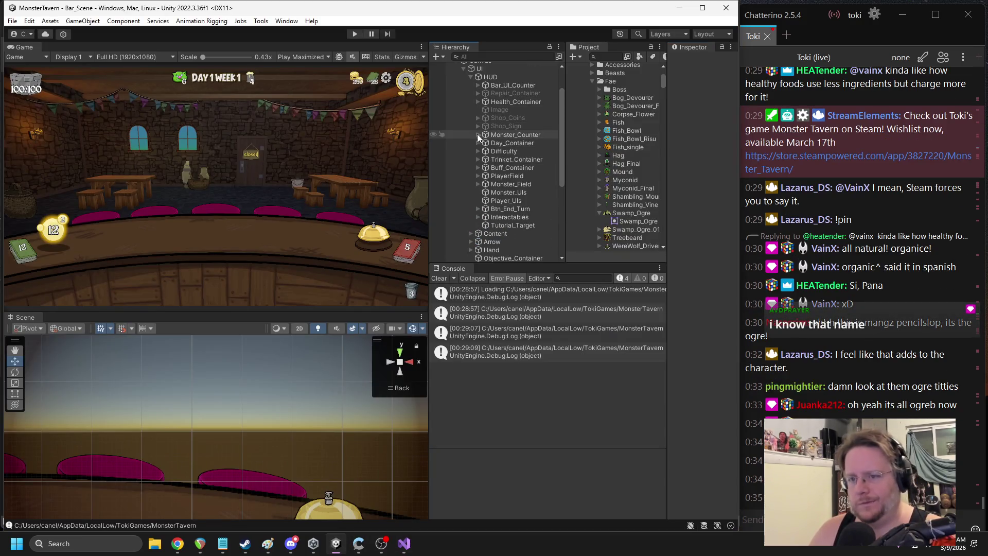
{"action": "left_click", "coordinate": [478, 217]}
{"action": "scroll", "coordinate": [496, 208], "scroll_direction": "down", "scroll_amount": 3}
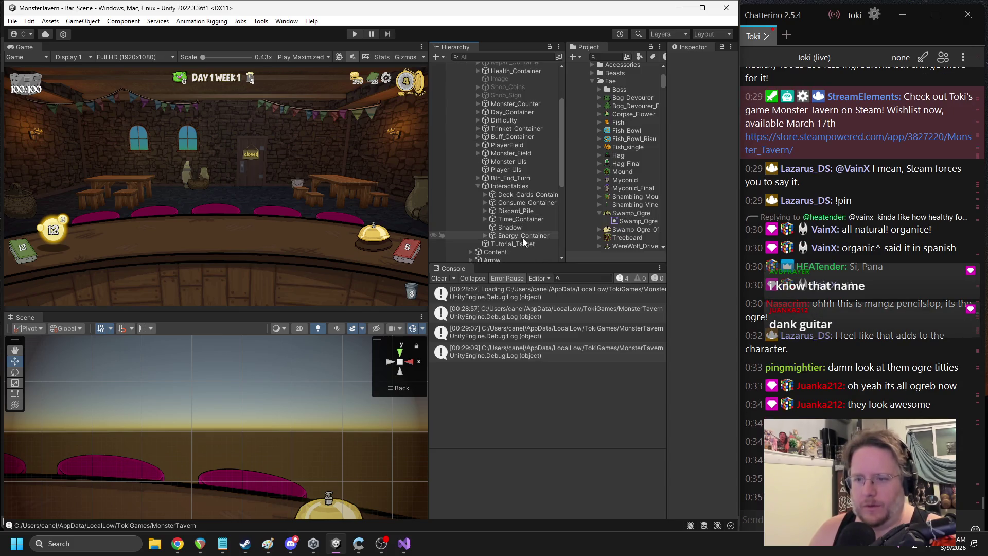
{"action": "left_click_drag", "start_coordinate": [290, 424], "coordinate": [224, 470]}
{"action": "mouse_move", "coordinate": [245, 412]}
{"action": "left_mouse_down"}
{"action": "mouse_move", "coordinate": [249, 475]}
{"action": "mouse_move", "coordinate": [209, 437]}
{"action": "mouse_move", "coordinate": [350, 422]}
{"action": "left_mouse_up"}
{"action": "scroll", "coordinate": [135, 406], "scroll_direction": "up", "scroll_amount": 2}
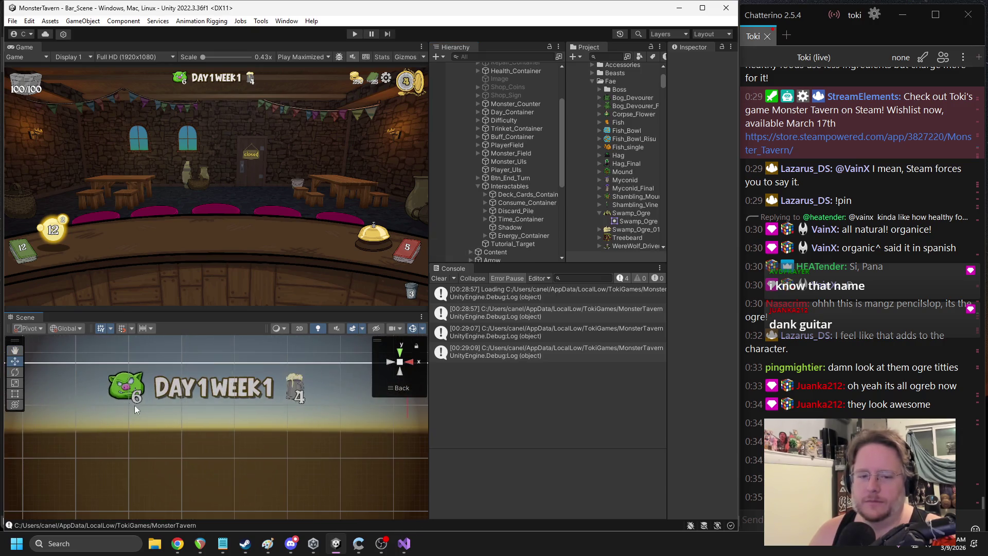
{"action": "left_click", "coordinate": [135, 395]}
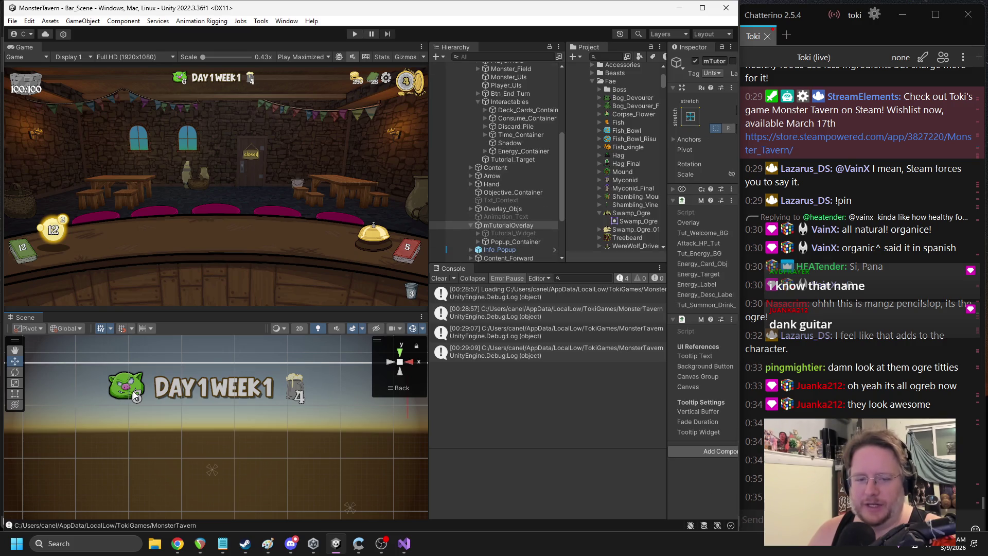
{"action": "left_click", "coordinate": [134, 396]}
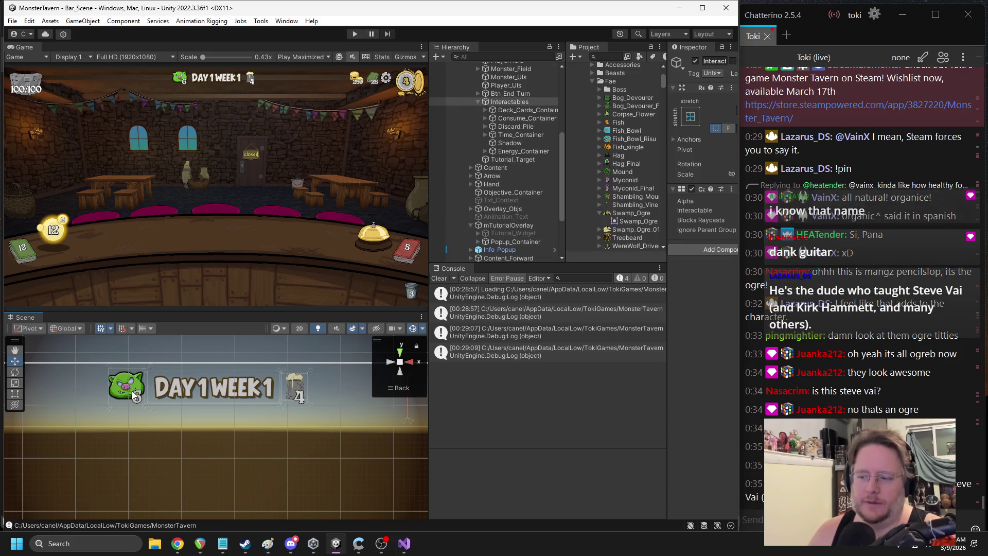
{"action": "left_click", "coordinate": [135, 395]}
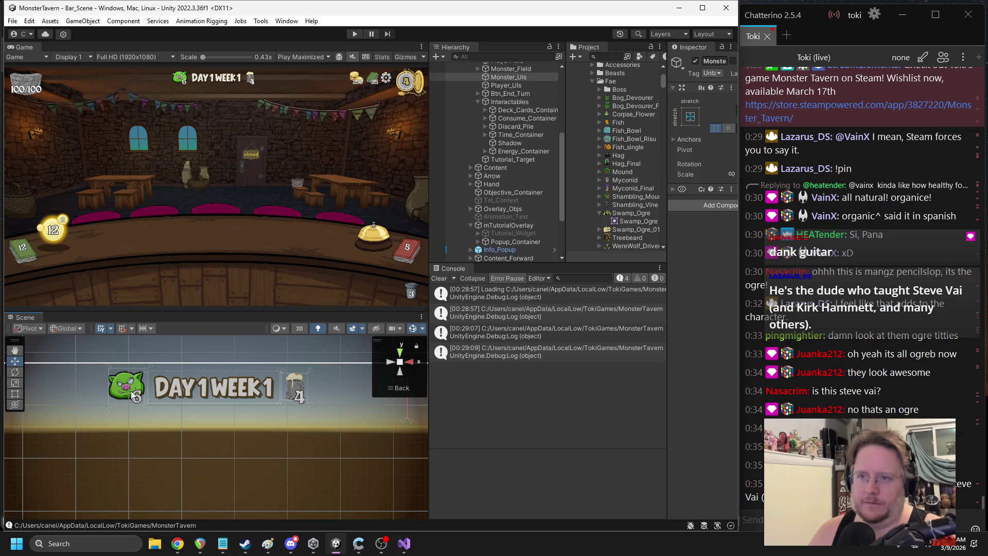
{"action": "scroll", "coordinate": [533, 156], "scroll_direction": "up", "scroll_amount": 3}
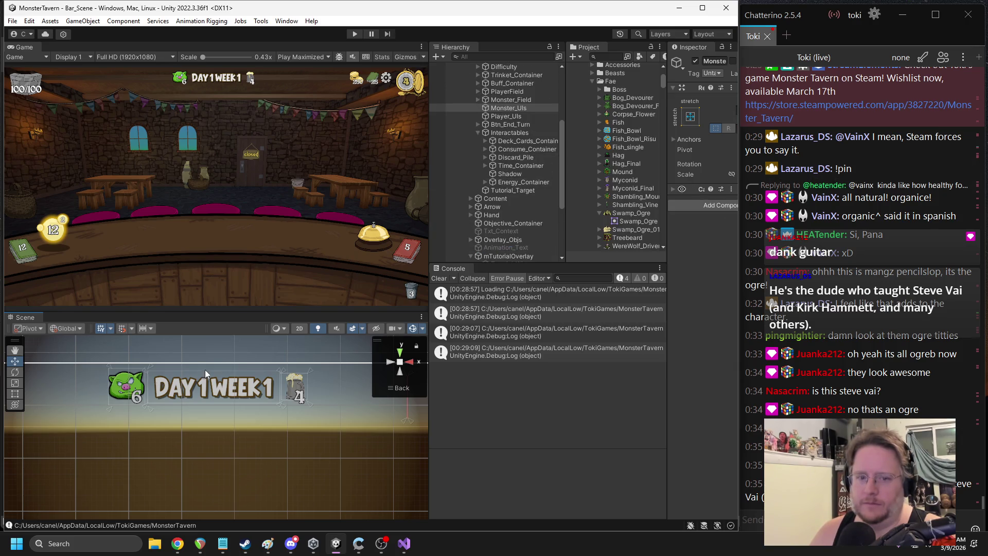
{"action": "left_click", "coordinate": [139, 395]}
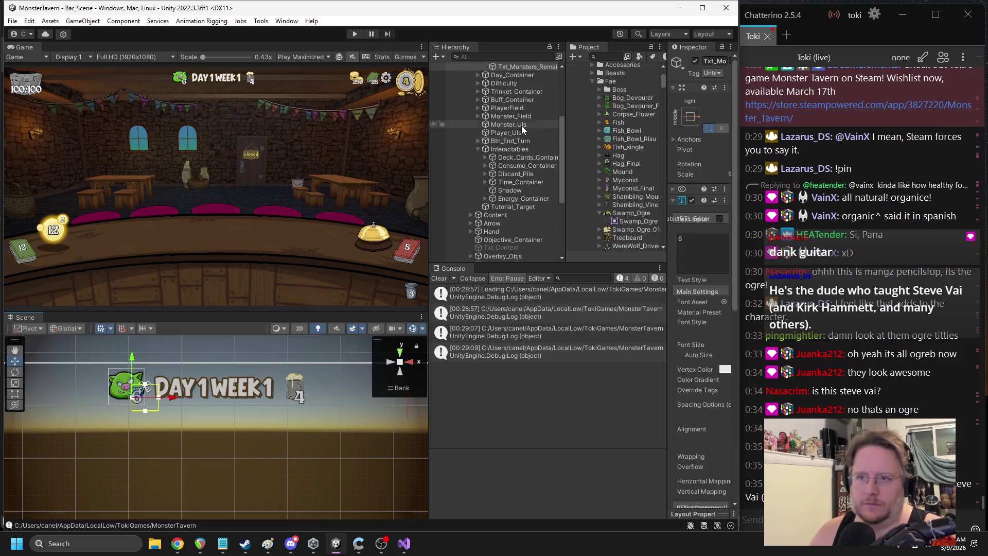
Select Monster_Counter and widen the Inspector to review its components
{"action": "left_click", "coordinate": [511, 120]}
{"action": "left_click", "coordinate": [478, 120]}
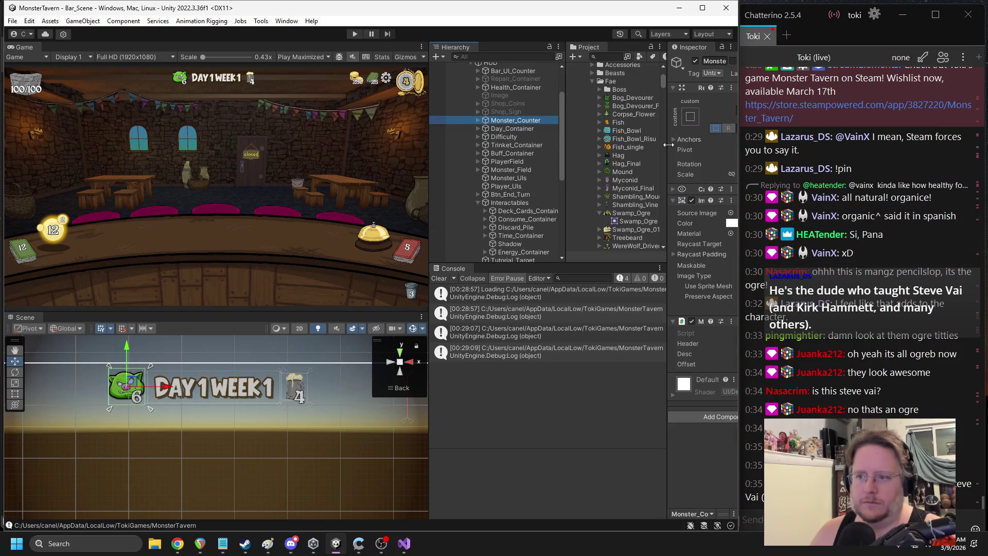
{"action": "left_click_drag", "start_coordinate": [666, 145], "coordinate": [602, 150]}
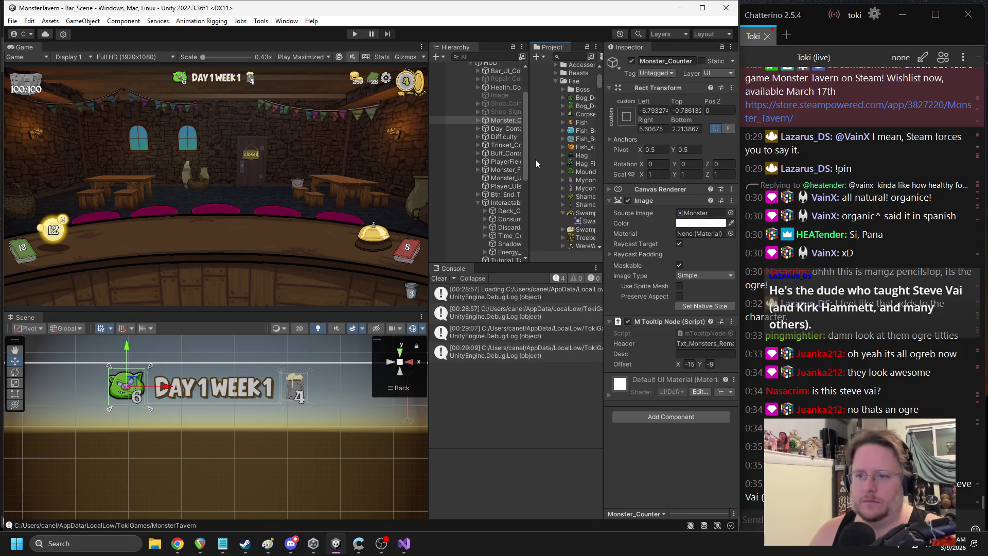
{"action": "left_click_drag", "start_coordinate": [530, 161], "coordinate": [518, 165]}
{"action": "left_click_drag", "start_coordinate": [430, 170], "coordinate": [381, 173]}
{"action": "scroll", "coordinate": [437, 165], "scroll_direction": "up", "scroll_amount": 2}
{"action": "scroll", "coordinate": [439, 161], "scroll_direction": "up", "scroll_amount": 2}
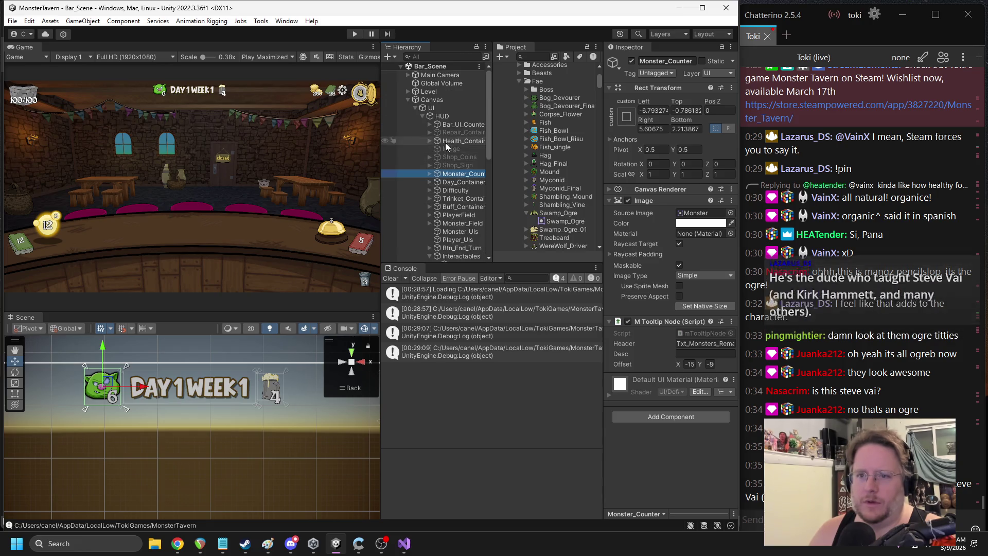
Select Canvas > UI and review the MUI Manager's monster container and remaining-text fields
{"action": "left_click", "coordinate": [433, 100]}
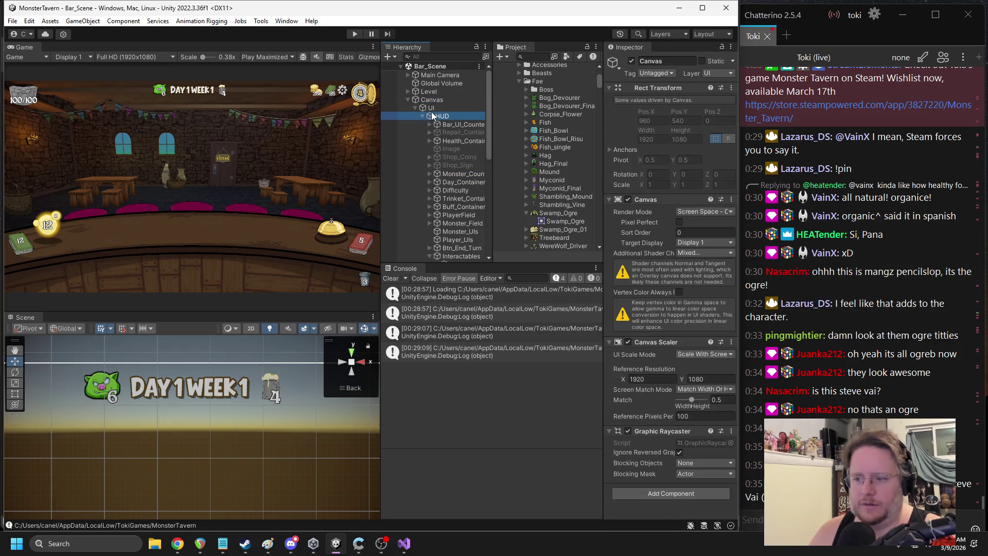
{"action": "left_click", "coordinate": [432, 109]}
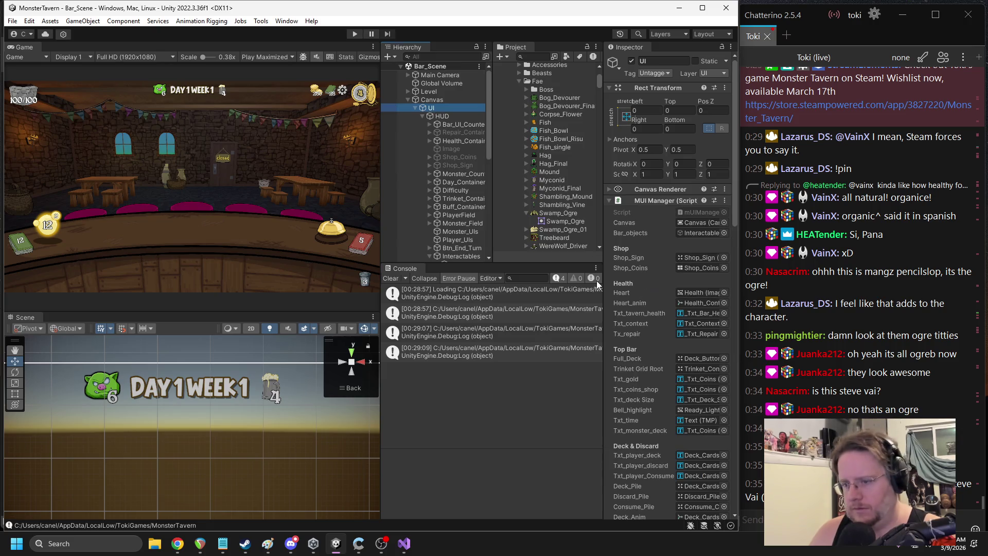
{"action": "left_click_drag", "start_coordinate": [605, 281], "coordinate": [542, 280]}
{"action": "scroll", "coordinate": [672, 363], "scroll_direction": "down", "scroll_amount": 3}
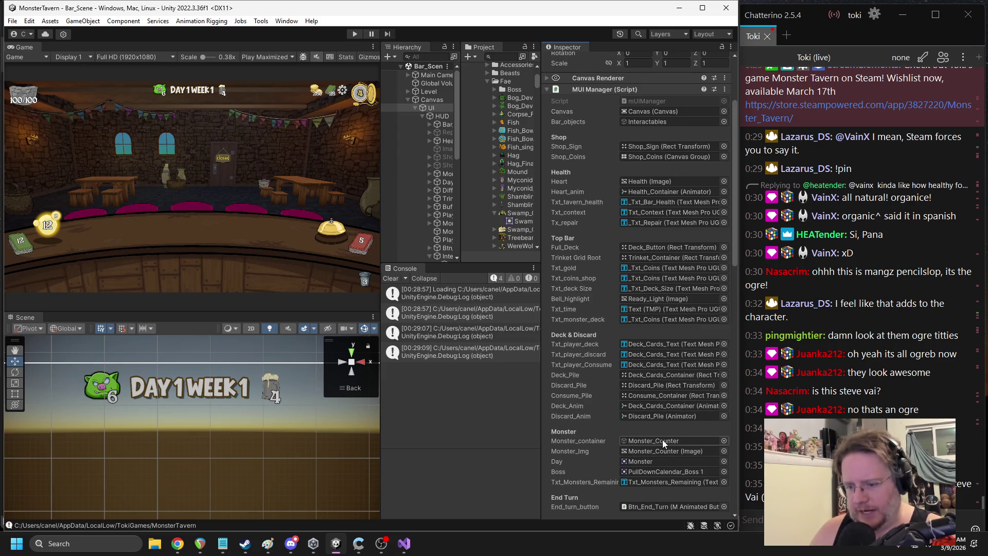
{"action": "left_click", "coordinate": [400, 543]}
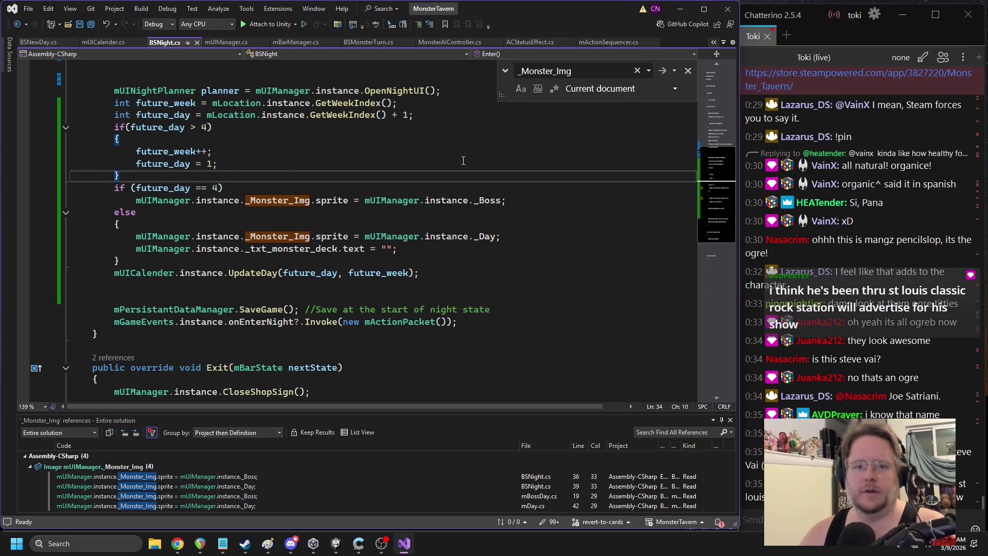
Add a mUIManager.instance._monster_container; line in BSNight.cs after the closing brace
{"action": "key", "text": "Return"}
{"action": "type", "text": "mUIManager.in"}
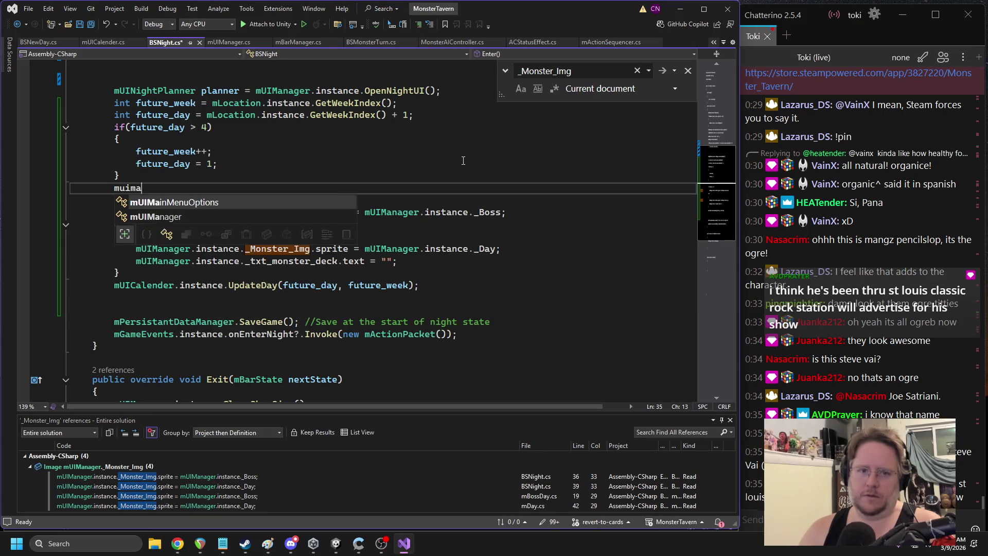
{"action": "key", "text": "Tab"}
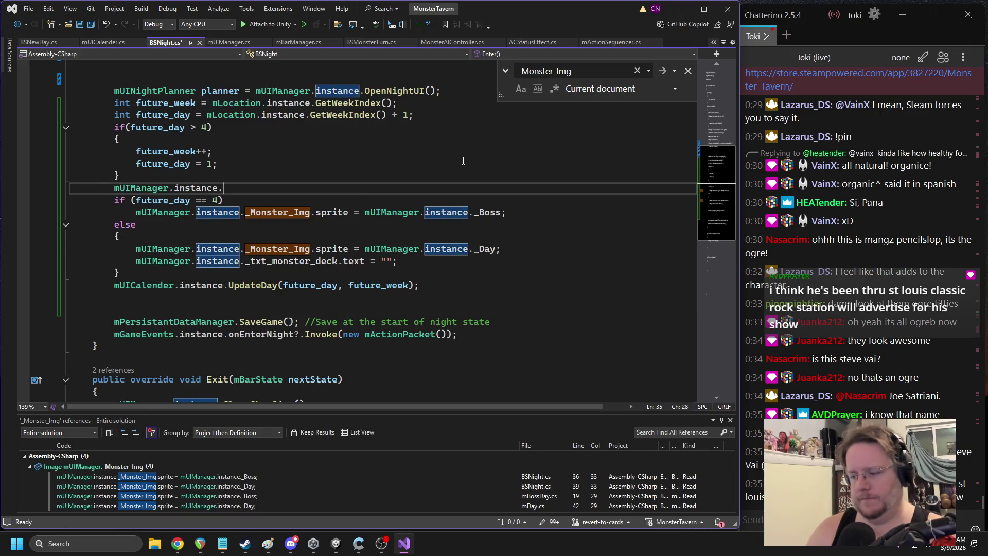
{"action": "type", "text": "._m"}
{"action": "type", "text": "onster"}
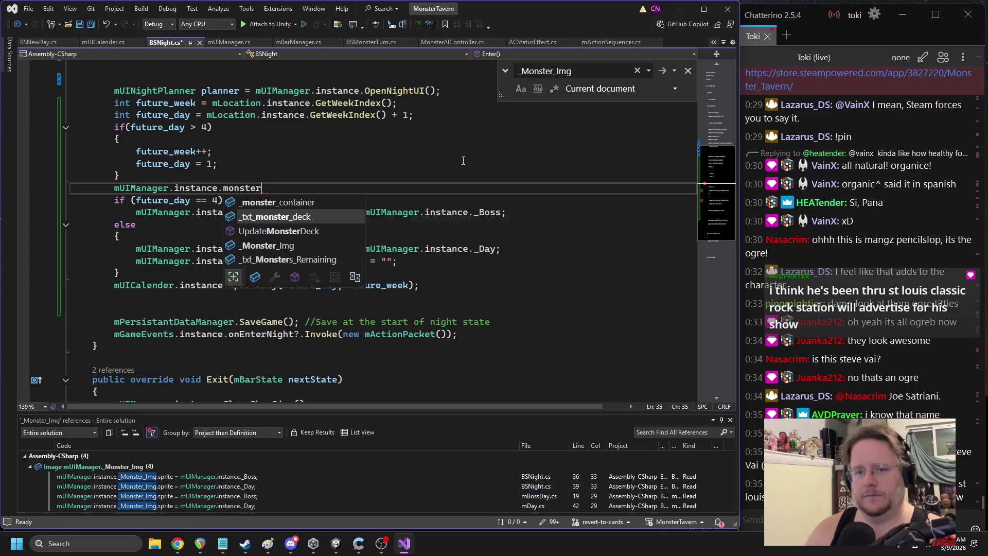
{"action": "key", "text": "Tab"}
{"action": "type", "text": ";"}
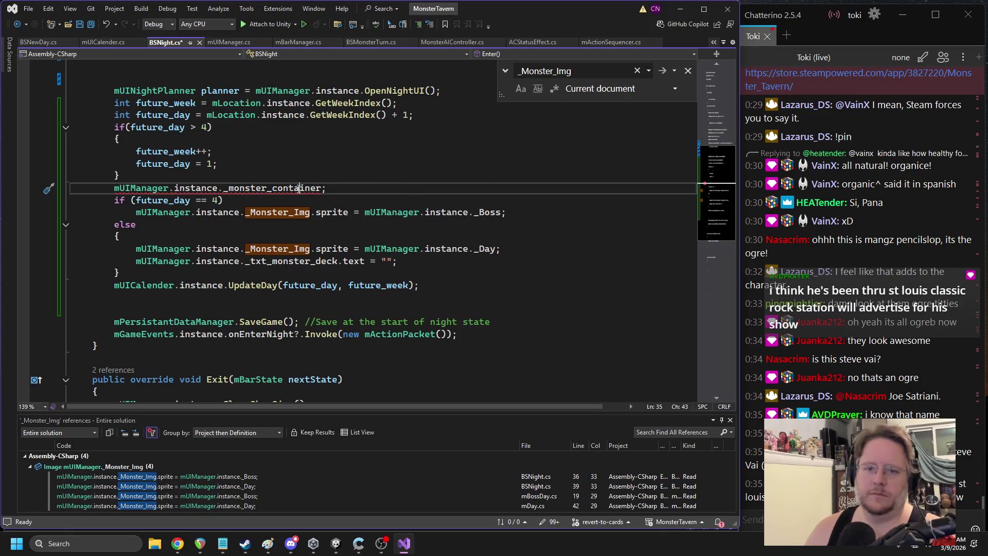
Comment out the line hiding _monster_container in mUIManager.cs's Awake and save
{"action": "right_click", "coordinate": [299, 188]}
{"action": "left_click", "coordinate": [350, 294]}
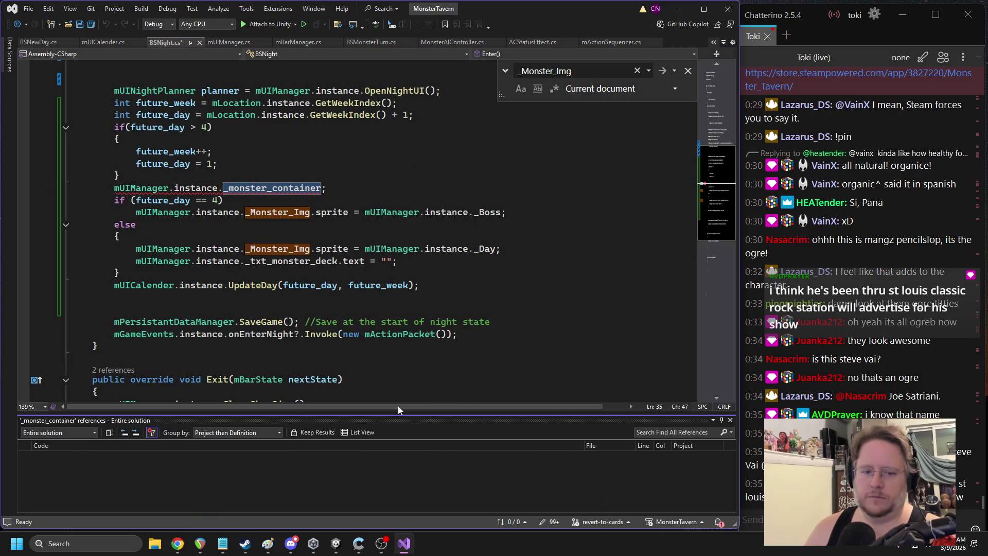
{"action": "double_click", "coordinate": [169, 496]}
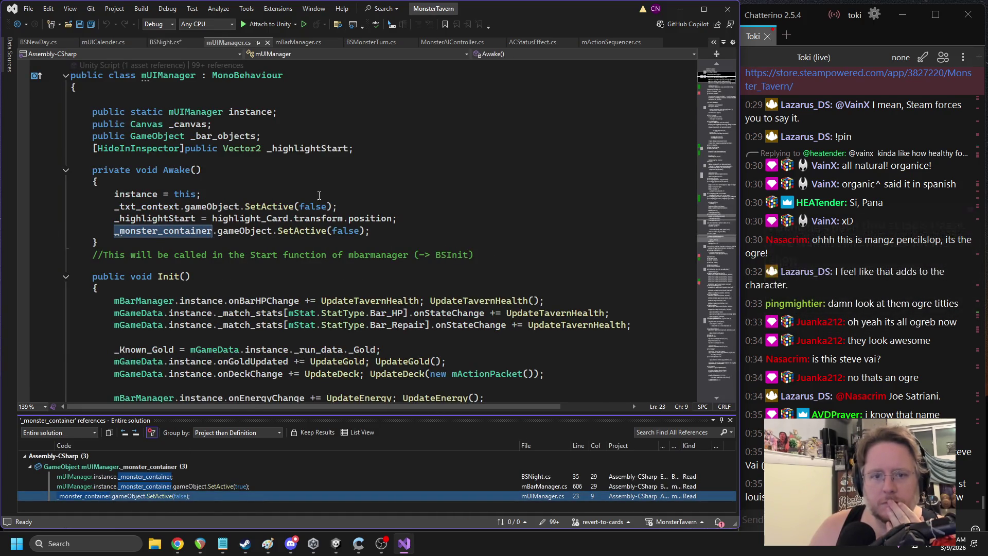
{"action": "left_click", "coordinate": [115, 232]}
{"action": "key", "text": "ctrl+k"}
{"action": "key", "text": "ctrl+c"}
{"action": "key", "text": "ctrl+s"}
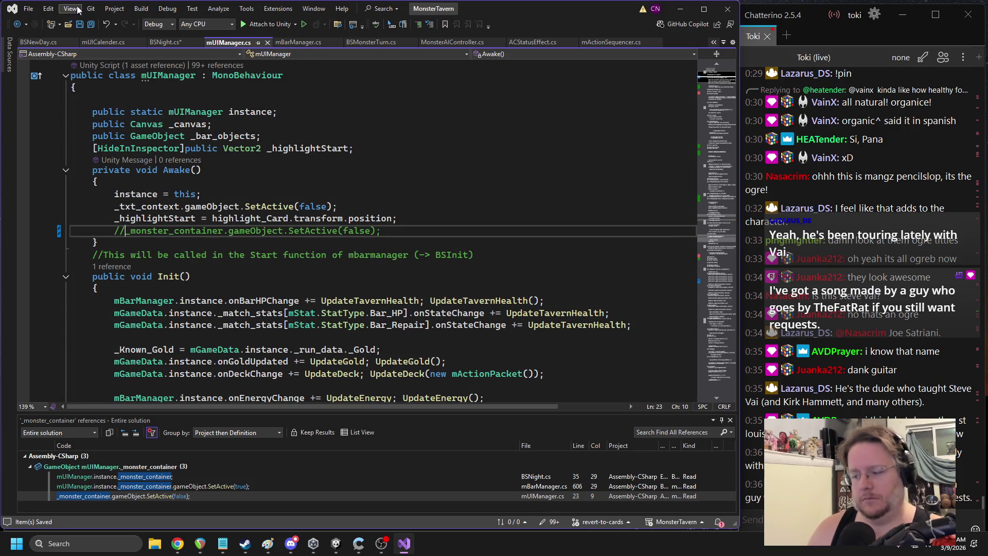
Back in BSNight.cs, comment out the unfinished line 35 and return to Unity
{"action": "left_click", "coordinate": [17, 24]}
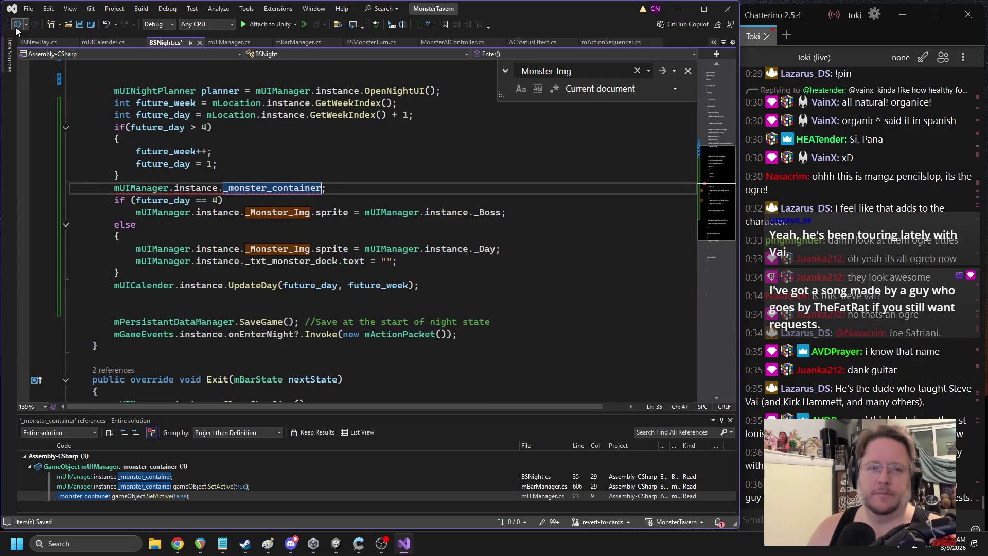
{"action": "left_click", "coordinate": [118, 188]}
{"action": "key", "text": "ctrl+k"}
{"action": "key", "text": "ctrl+c"}
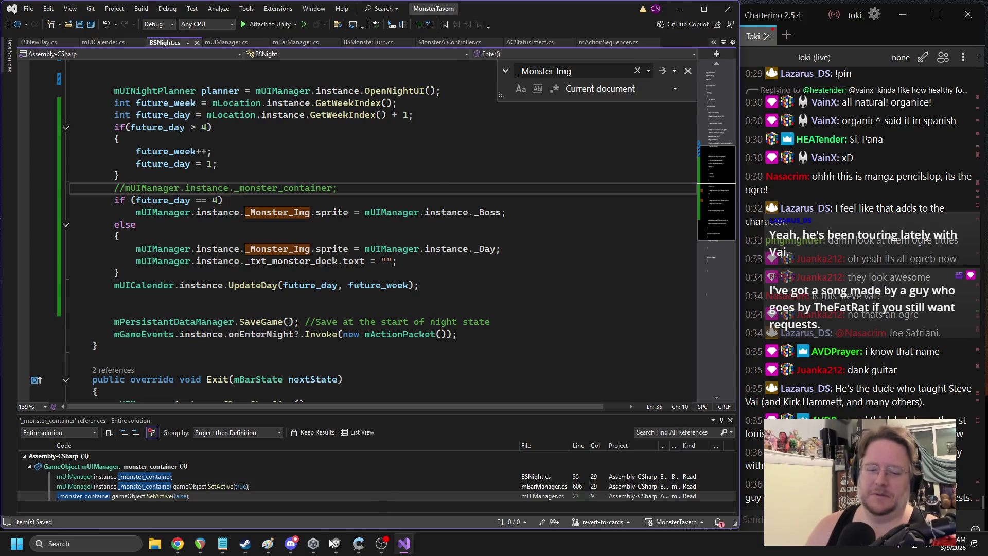
{"action": "left_click", "coordinate": [334, 542]}
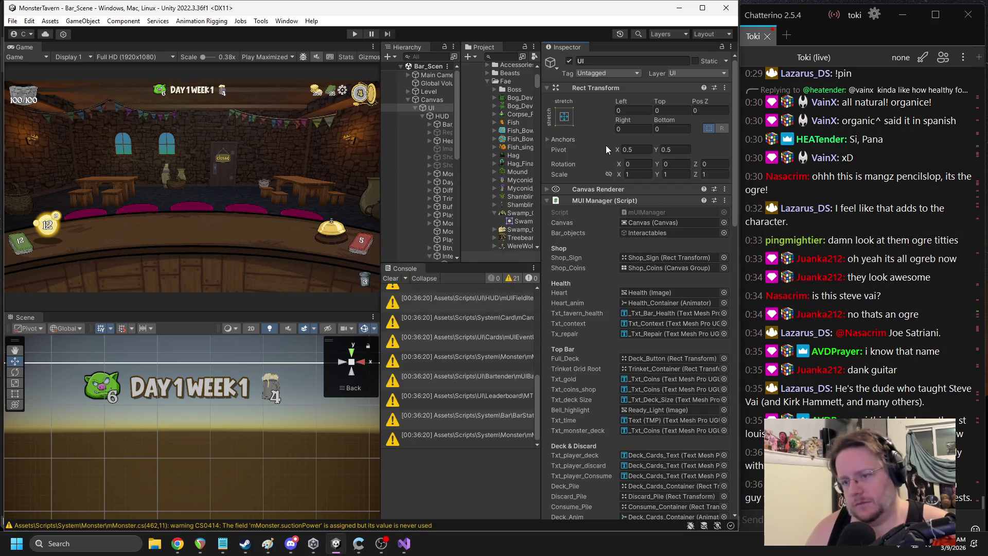
Narrow the Inspector and drag splitters to enlarge the Game view, then enter Play mode
{"action": "left_click_drag", "start_coordinate": [545, 157], "coordinate": [607, 162]}
{"action": "left_click_drag", "start_coordinate": [494, 158], "coordinate": [509, 159]}
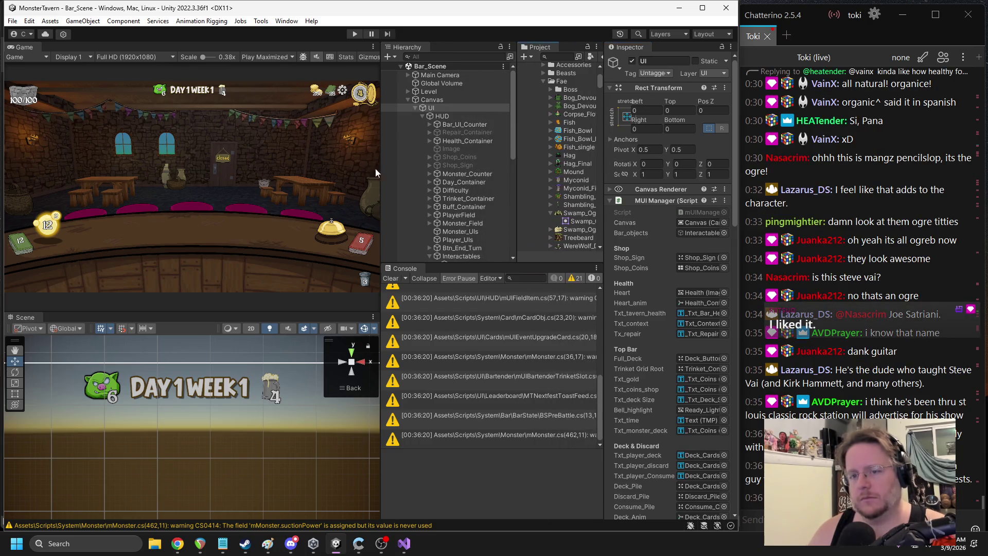
{"action": "left_click_drag", "start_coordinate": [381, 168], "coordinate": [401, 167]}
{"action": "left_click", "coordinate": [354, 34]}
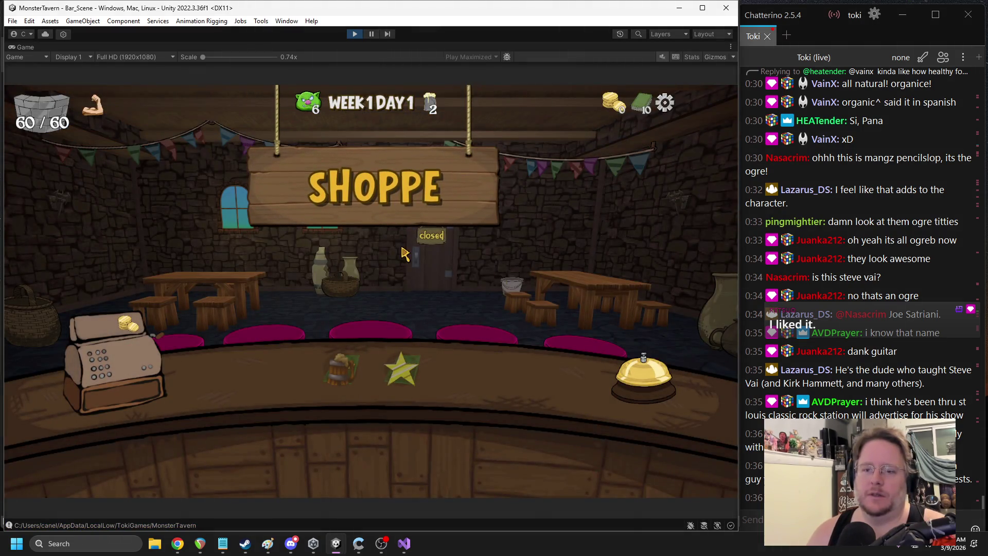
Ring the bell to reach the prepare phase, stop Play mode, and return to Visual Studio
{"action": "mouse_move", "coordinate": [315, 111]}
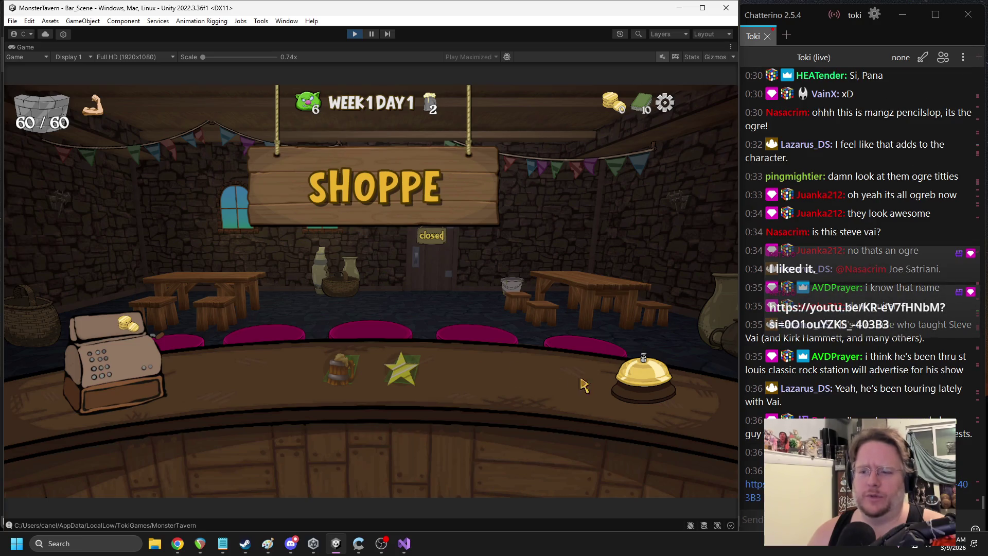
{"action": "left_click", "coordinate": [629, 381]}
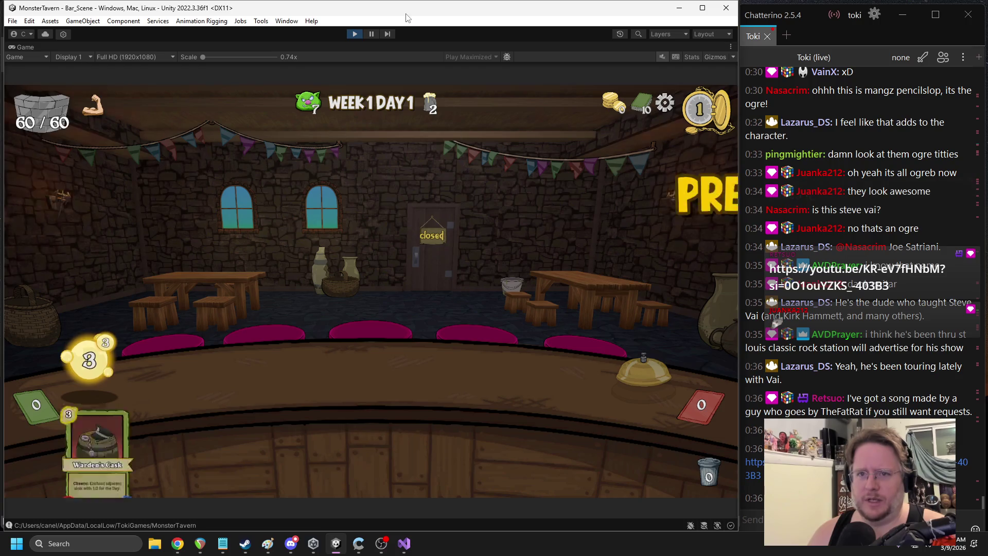
{"action": "left_click", "coordinate": [355, 34]}
{"action": "left_click", "coordinate": [405, 548]}
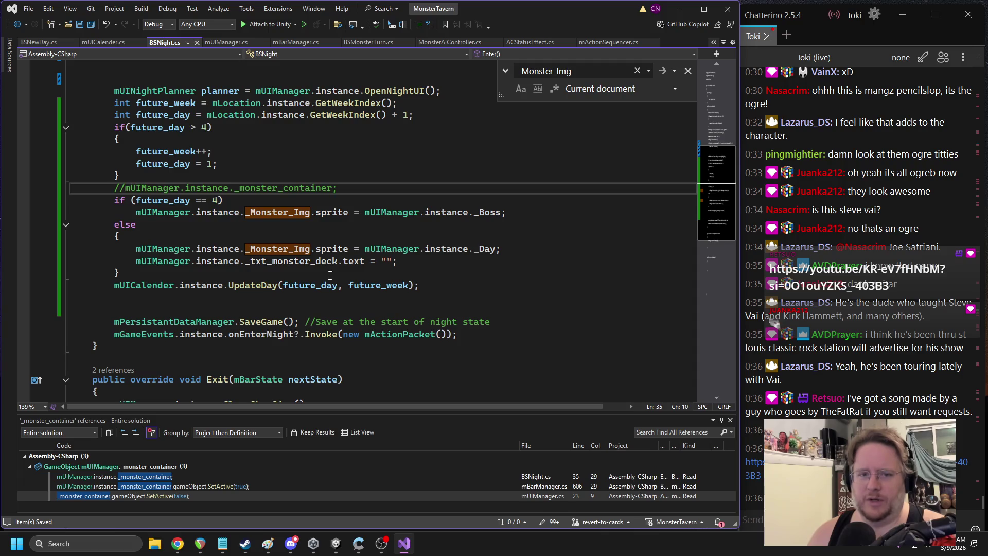
Select the _txt_monster_deck reference on line 41 of BSNight.cs and look at its context actions without choosing one
{"action": "left_click", "coordinate": [309, 261]}
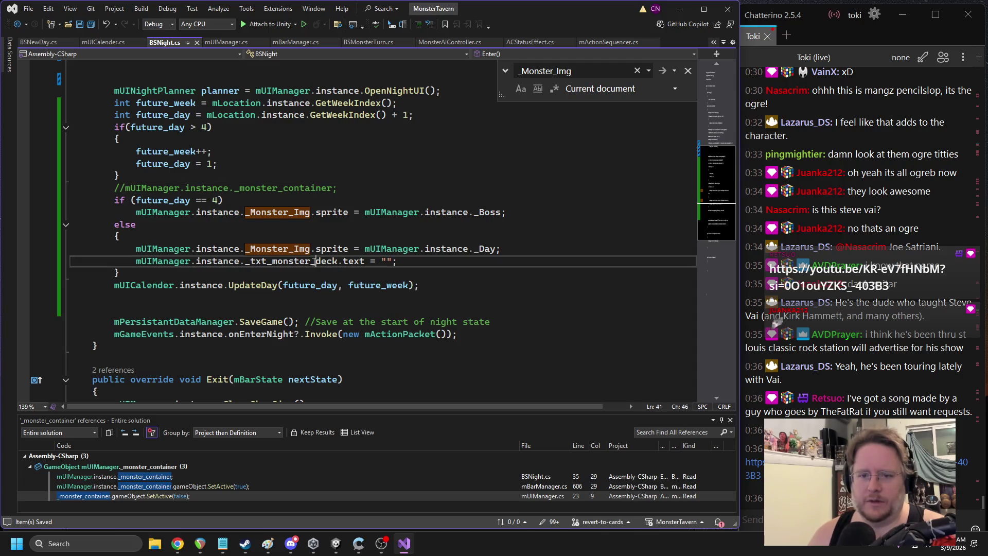
{"action": "double_click", "coordinate": [309, 261]}
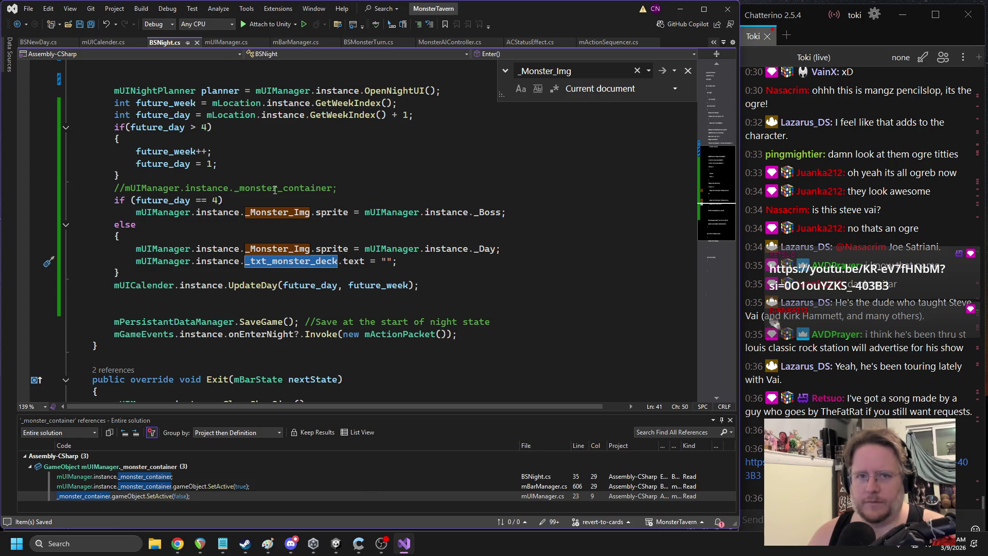
{"action": "right_click", "coordinate": [269, 268]}
{"action": "key", "text": "Escape"}
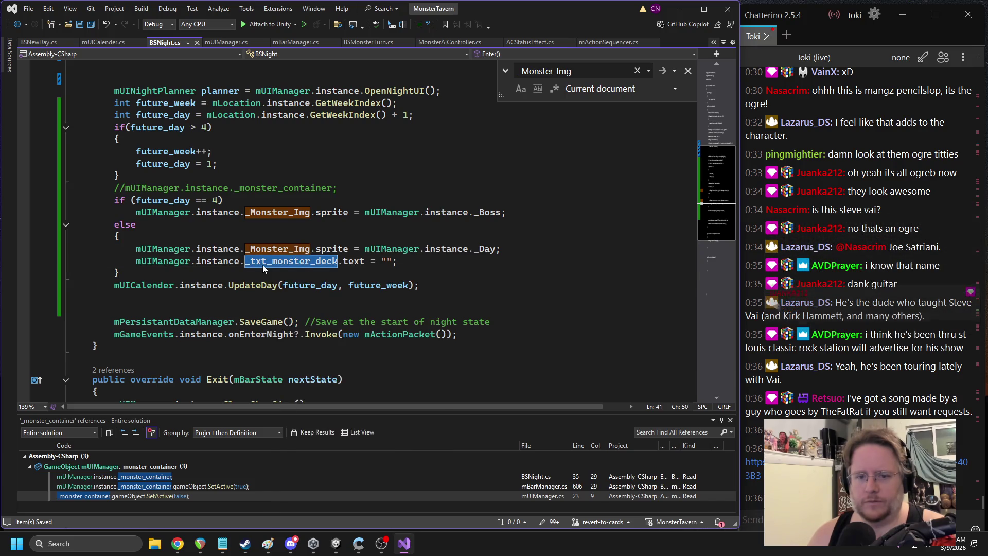
{"action": "right_click", "coordinate": [263, 269]}
{"action": "key", "text": "Escape"}
Open the link posted in the chat, then bring Unity back to the front
{"action": "left_click", "coordinate": [337, 543]}
{"action": "left_click", "coordinate": [404, 543]}
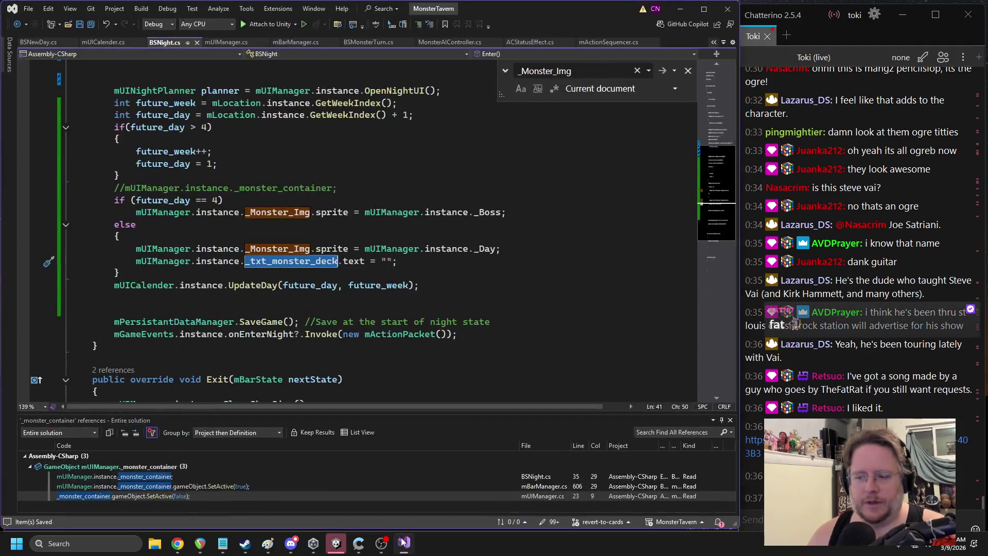
{"action": "left_click", "coordinate": [762, 443]}
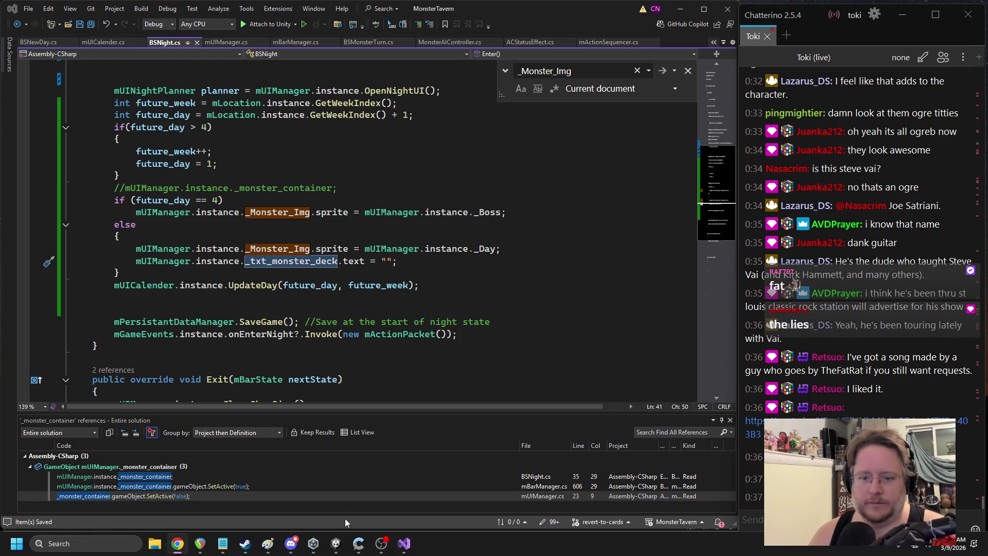
{"action": "left_click", "coordinate": [337, 544]}
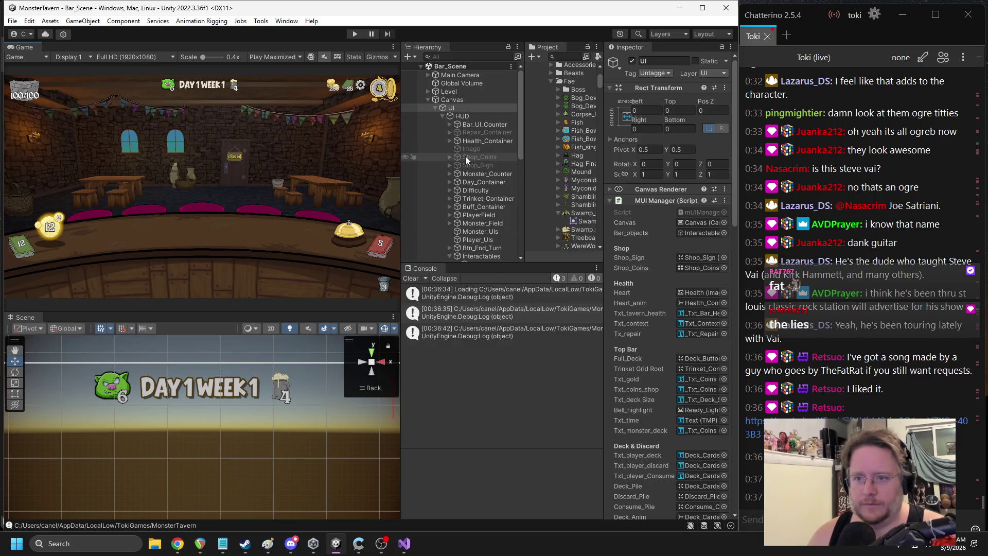
Expand Monster_Counter, select its monsters-remaining text object, and widen the Hierarchy panel
{"action": "left_click", "coordinate": [450, 174]}
{"action": "left_click", "coordinate": [486, 182]}
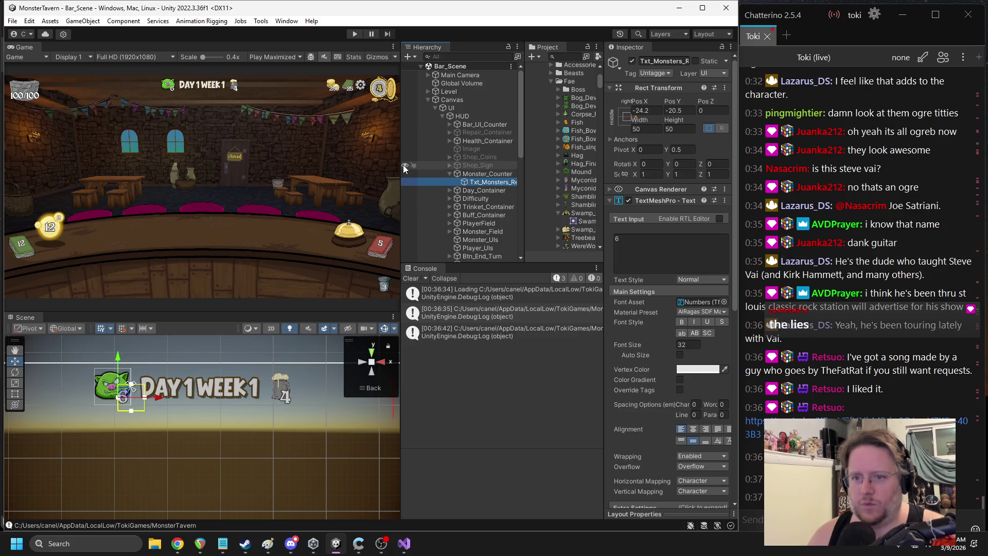
{"action": "left_click_drag", "start_coordinate": [401, 178], "coordinate": [345, 176]}
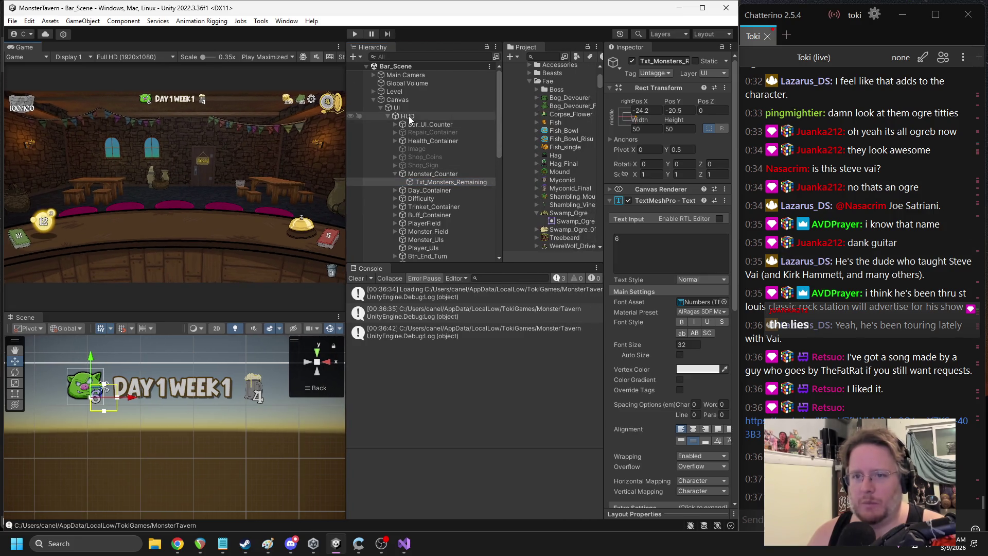
Collapse HUD, select UI, and widen the Inspector to read MUI Manager's Txt_Monsters_Remaining field
{"action": "left_click", "coordinate": [408, 116]}
{"action": "key", "text": "Left"}
{"action": "left_click", "coordinate": [400, 108]}
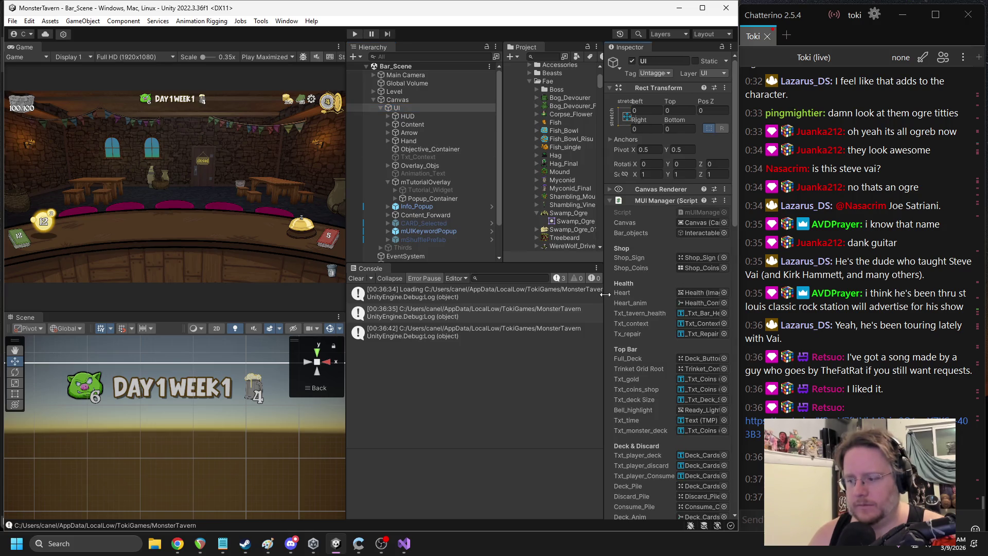
{"action": "left_click_drag", "start_coordinate": [605, 292], "coordinate": [534, 292]}
{"action": "scroll", "coordinate": [635, 334], "scroll_direction": "down", "scroll_amount": 5}
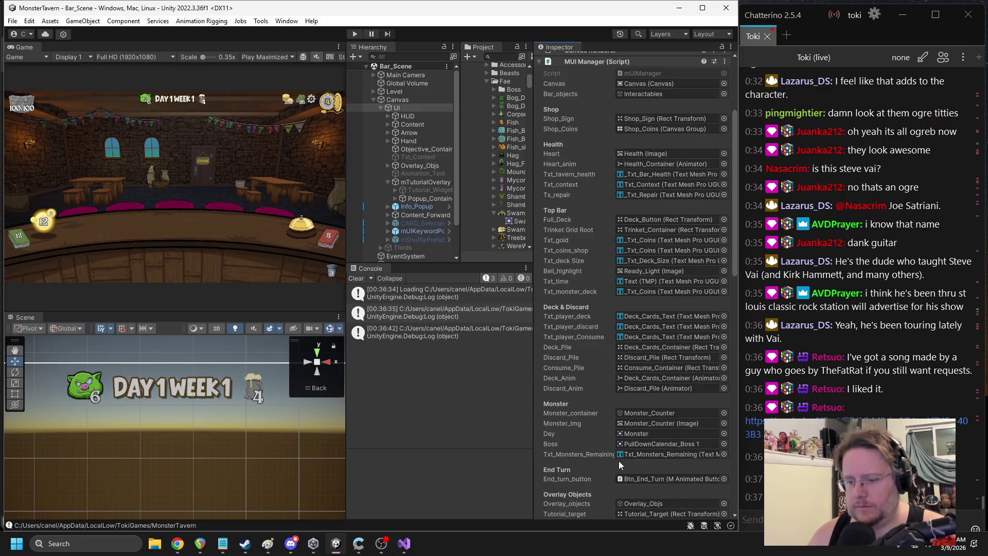
{"action": "left_click", "coordinate": [410, 550]}
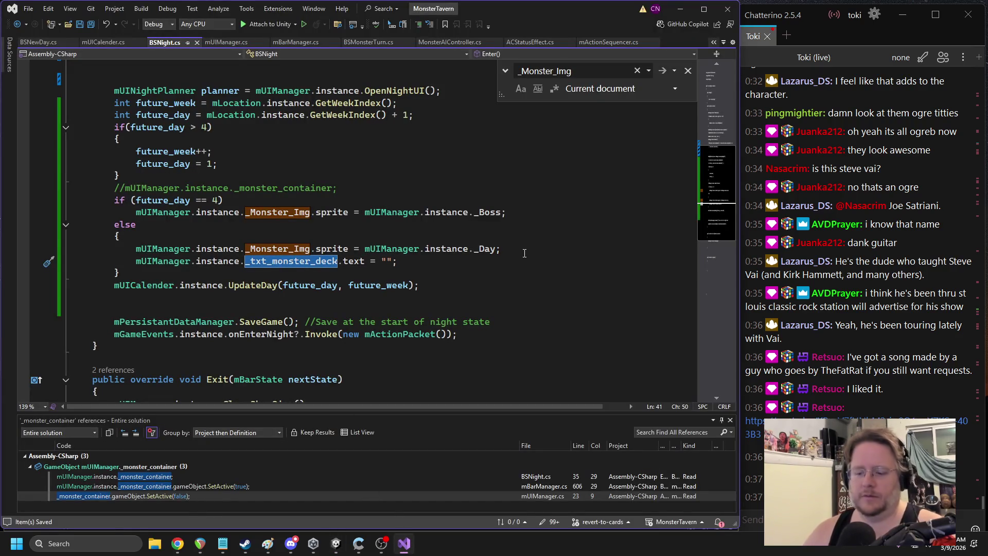
Autocomplete _txt_Monsters_Remaining in place of _txt_monster_deck, save BSNight.cs, and let Unity recompile
{"action": "type", "text": "_txt_mon"}
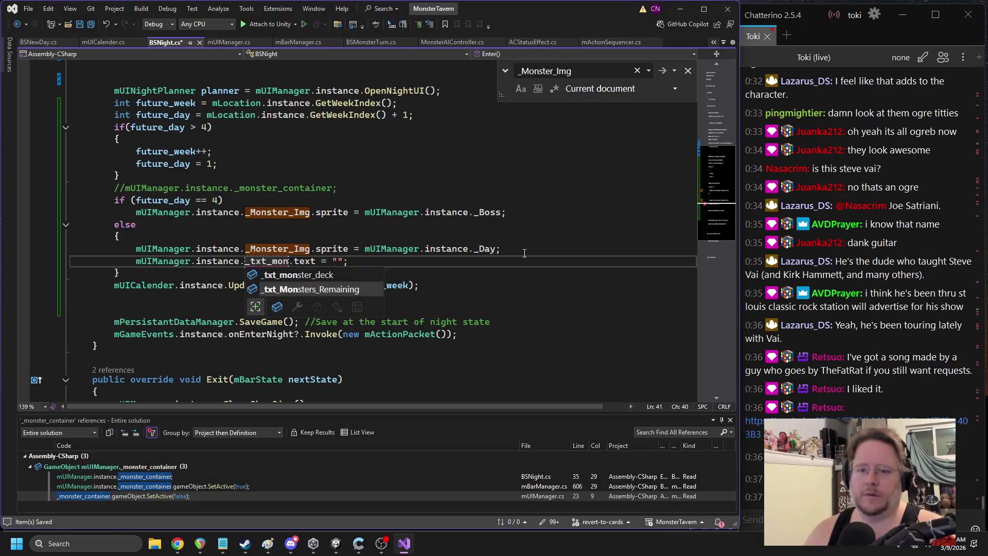
{"action": "key", "text": "Tab"}
{"action": "double_click", "coordinate": [354, 266]}
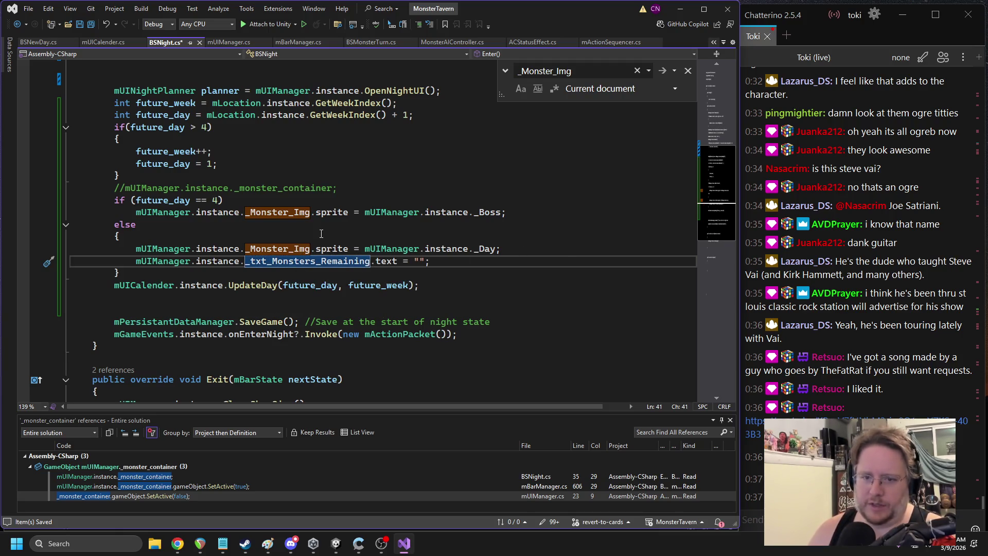
{"action": "key", "text": "Up"}
{"action": "key", "text": "Up"}
{"action": "key", "text": "ctrl+s"}
{"action": "left_click", "coordinate": [339, 550]}
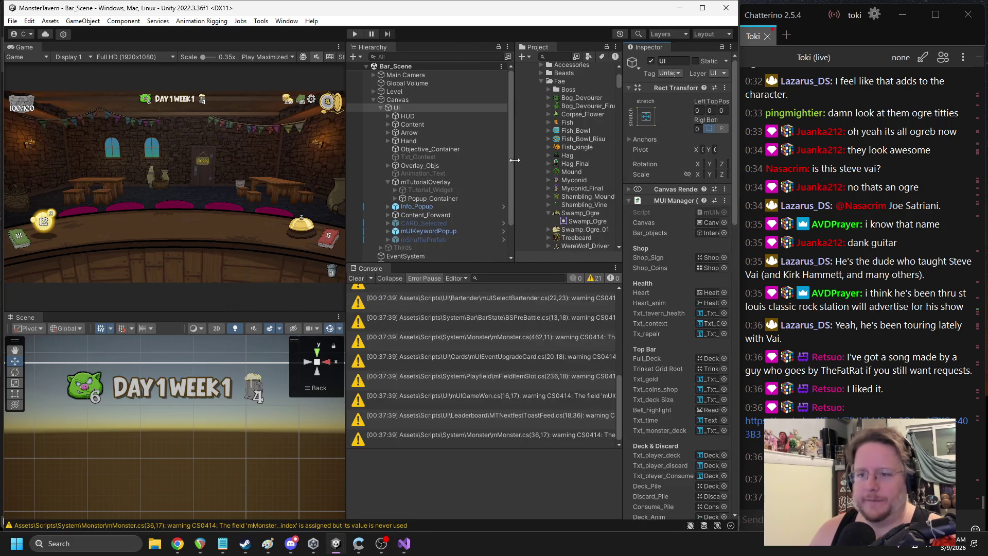
Resize the editor panels, enter Play mode, and take the Coffee Shot card
{"action": "left_click_drag", "start_coordinate": [515, 160], "coordinate": [543, 160]}
{"action": "left_click_drag", "start_coordinate": [346, 180], "coordinate": [410, 180]}
{"action": "left_click", "coordinate": [355, 35]}
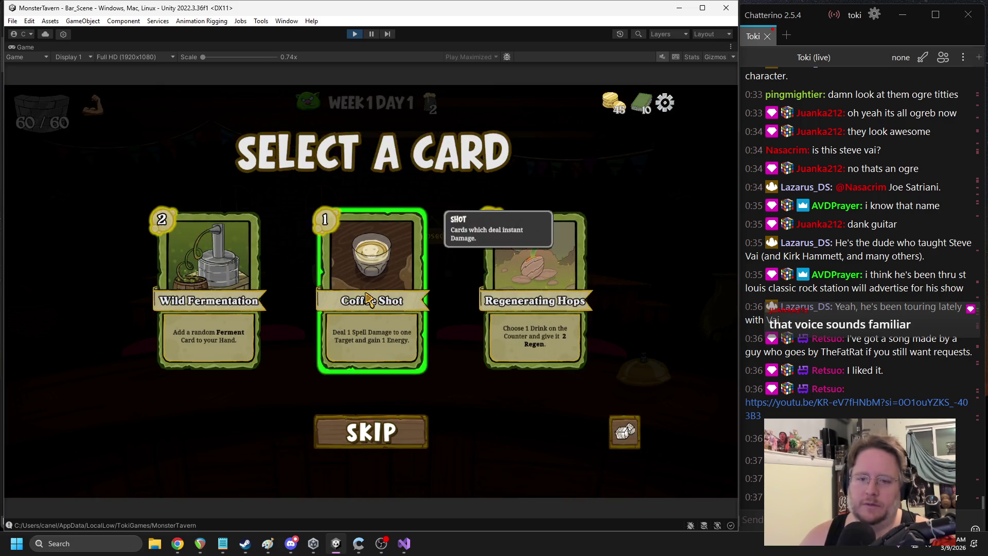
{"action": "left_click", "coordinate": [371, 273]}
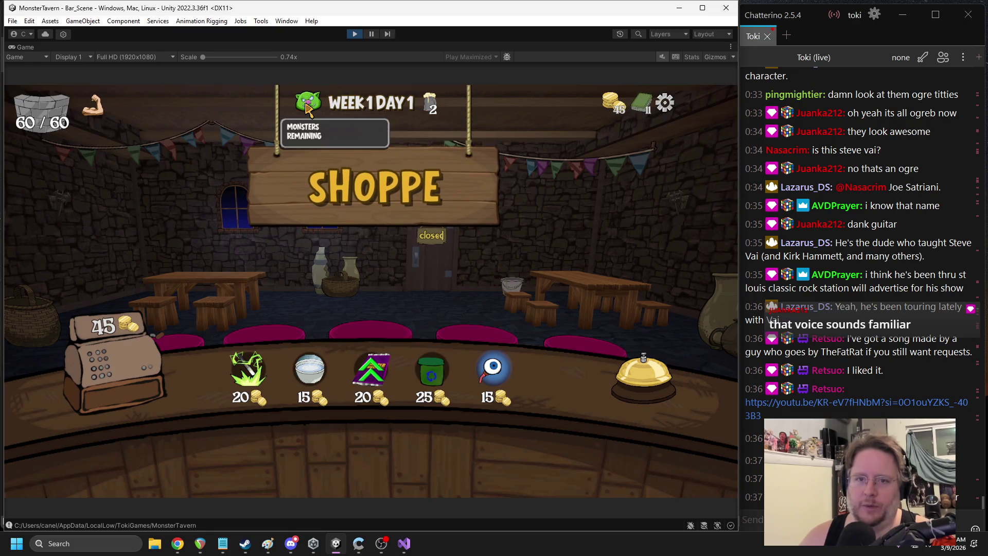
Buy the 15-gold eye item and the jar item, transforming a Tuskwater card
{"action": "mouse_move", "coordinate": [337, 105]}
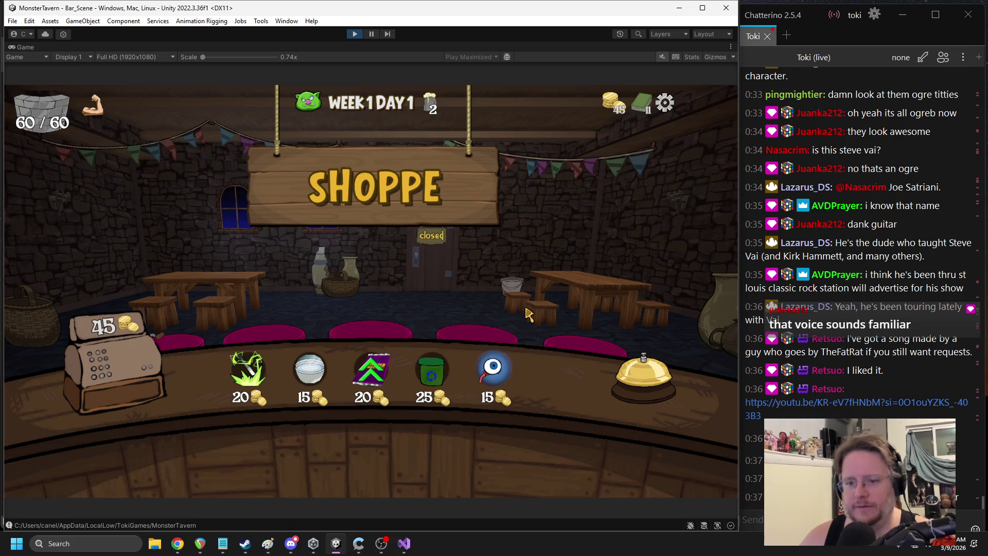
{"action": "left_click", "coordinate": [493, 368]}
{"action": "left_click", "coordinate": [434, 370]}
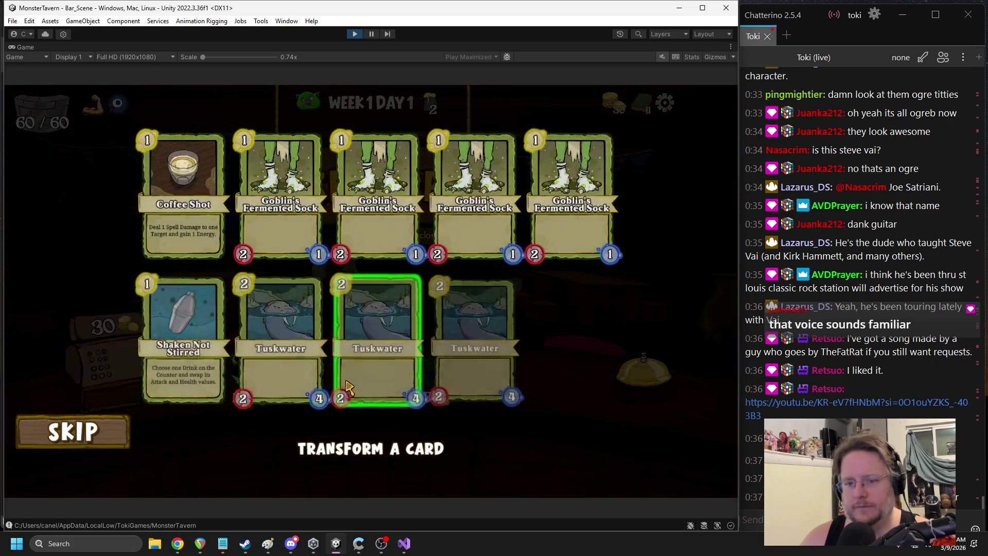
{"action": "left_click", "coordinate": [380, 342]}
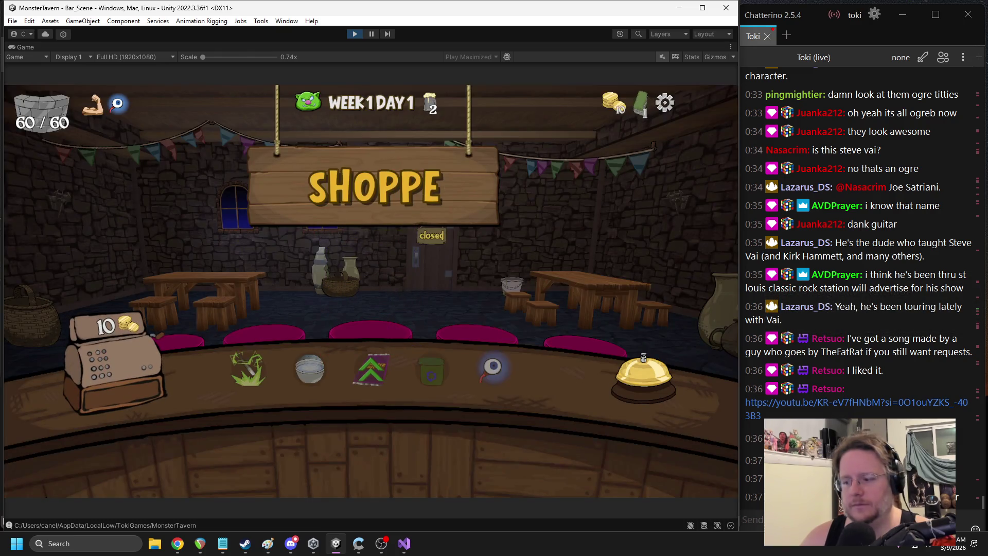
{"action": "left_click", "coordinate": [752, 520]}
Refocus the game window and leave the shop to start Week 1 Day 2
{"action": "key", "text": "alt+Tab"}
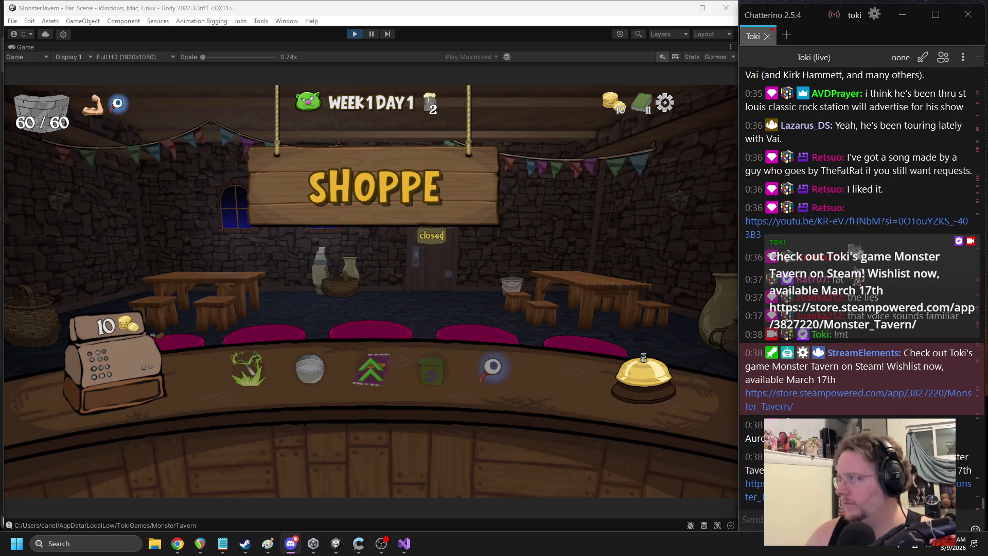
{"action": "left_click", "coordinate": [396, 262]}
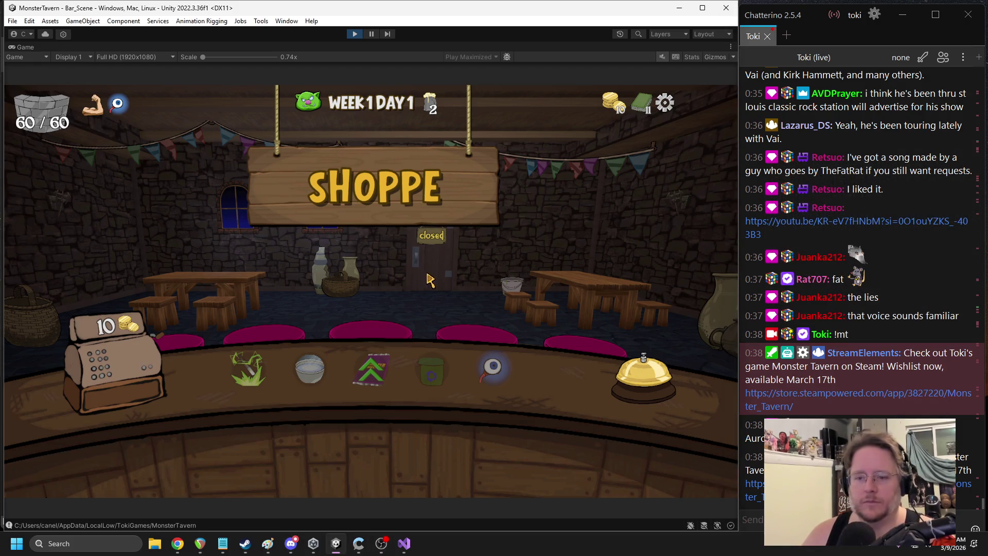
{"action": "left_click", "coordinate": [633, 379]}
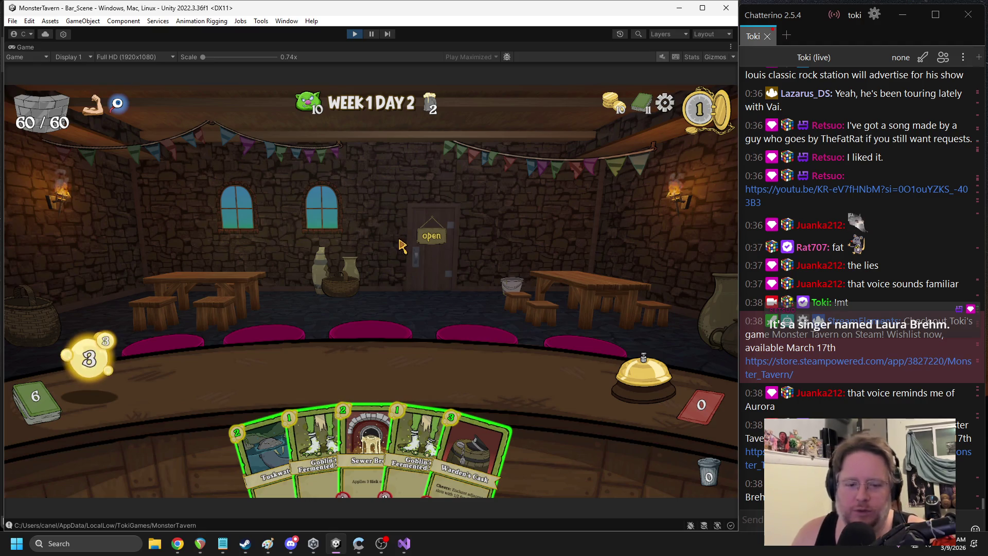
Browse the full deck, then serve Sewer Brew and a Goblin's Fermented Sock from the counter
{"action": "left_click", "coordinate": [642, 103]}
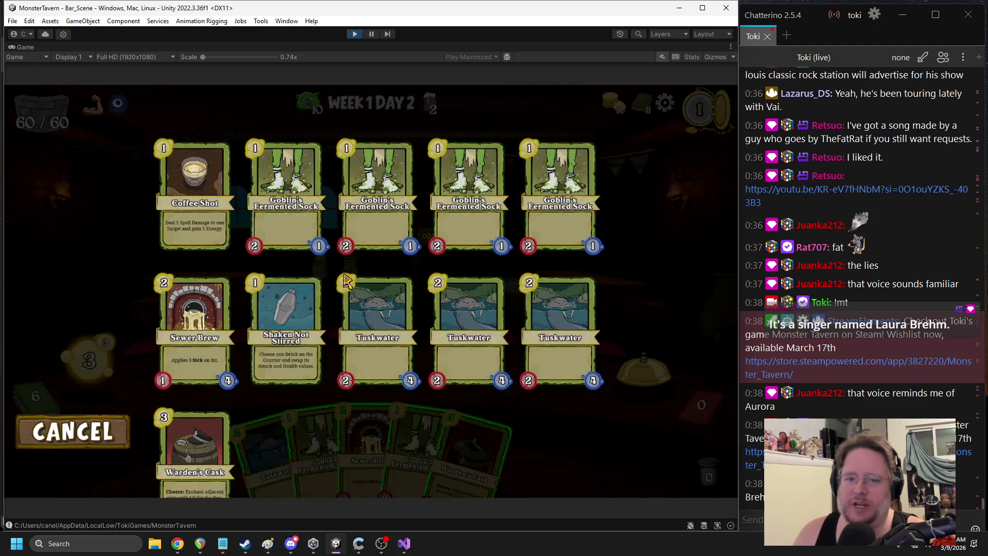
{"action": "scroll", "coordinate": [300, 351], "scroll_direction": "down", "scroll_amount": 1}
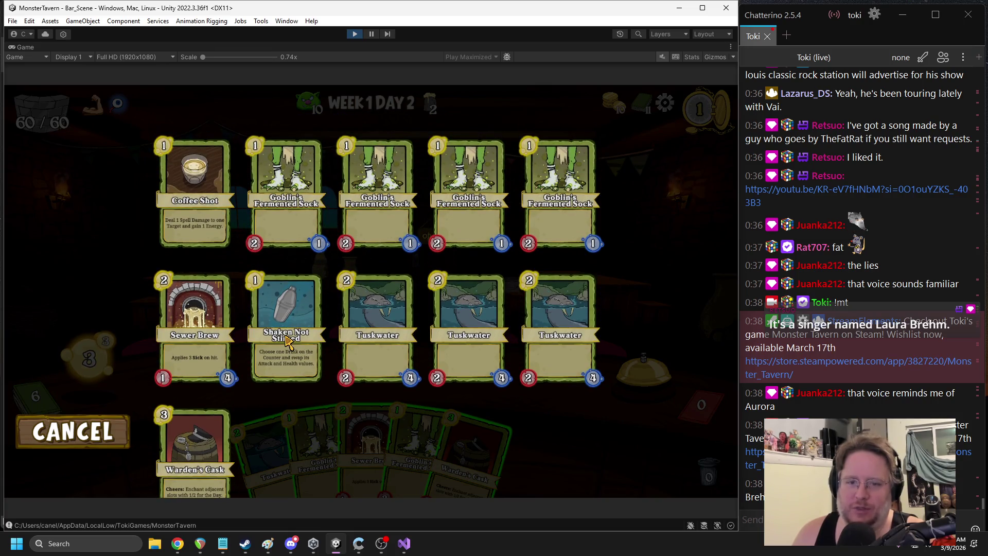
{"action": "scroll", "coordinate": [286, 320], "scroll_direction": "down", "scroll_amount": 1}
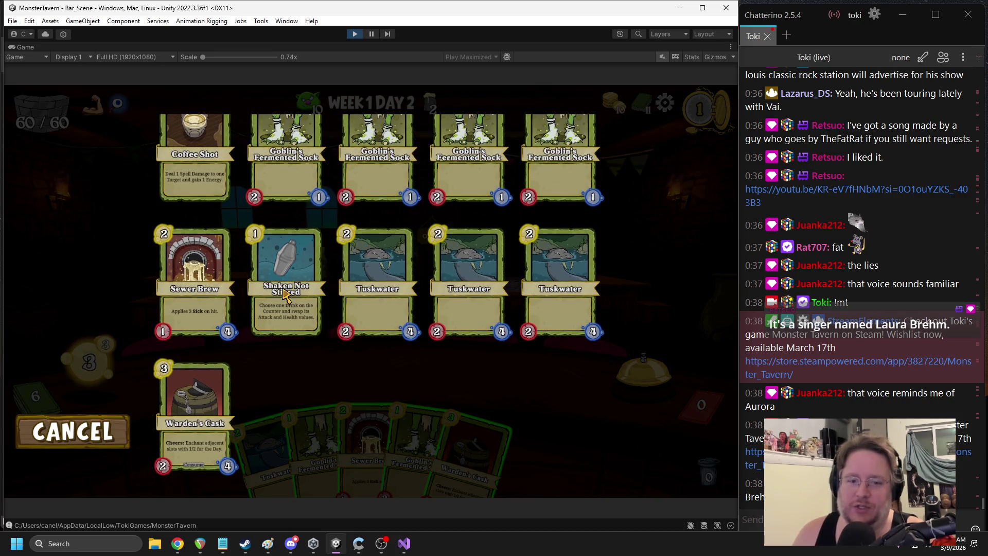
{"action": "left_click", "coordinate": [84, 435]}
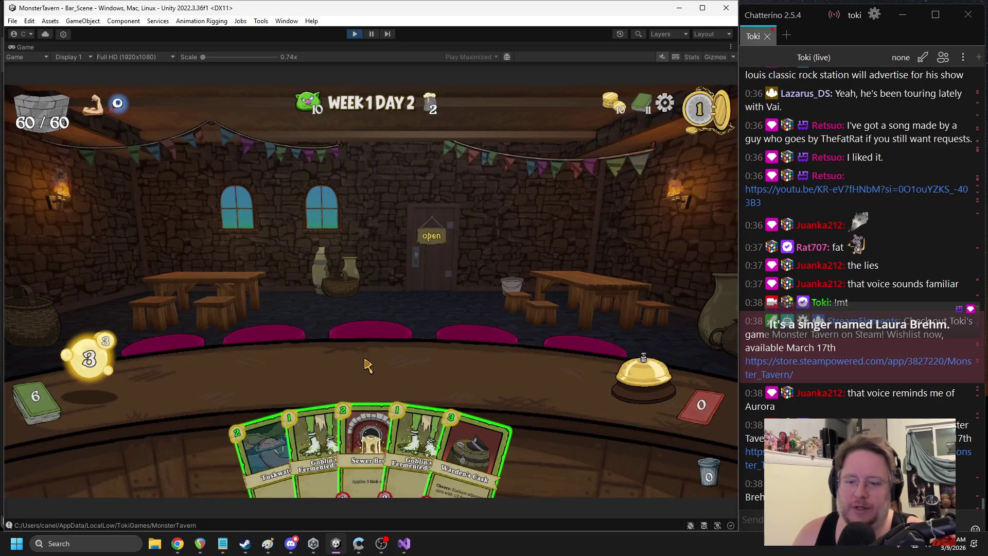
{"action": "left_click_drag", "start_coordinate": [368, 437], "coordinate": [232, 378]}
{"action": "left_click_drag", "start_coordinate": [379, 438], "coordinate": [386, 369]}
{"action": "left_click", "coordinate": [643, 371]}
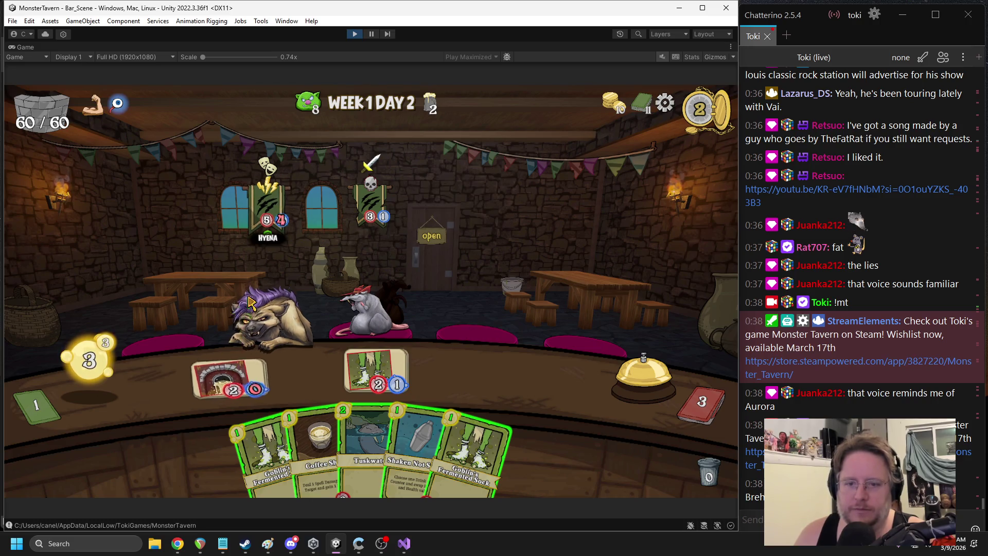
Play Coffee Shot, put Tuskwater in the second counter slot, and serve the customers
{"action": "mouse_move", "coordinate": [319, 452]}
{"action": "left_mouse_down"}
{"action": "mouse_move", "coordinate": [345, 318]}
{"action": "mouse_move", "coordinate": [375, 314]}
{"action": "left_mouse_up"}
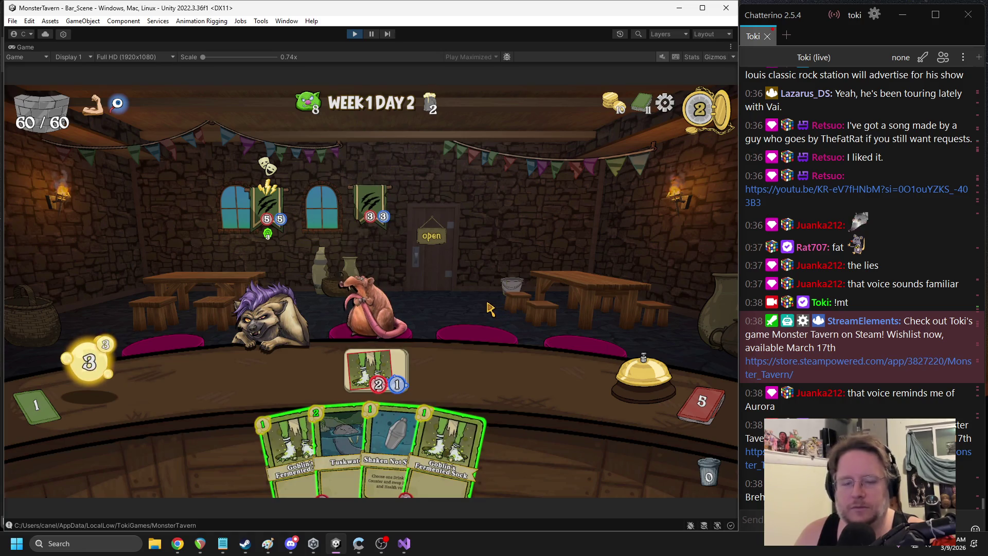
{"action": "mouse_move", "coordinate": [334, 442]}
{"action": "left_mouse_down"}
{"action": "mouse_move", "coordinate": [253, 386]}
{"action": "mouse_move", "coordinate": [304, 375]}
{"action": "left_mouse_up"}
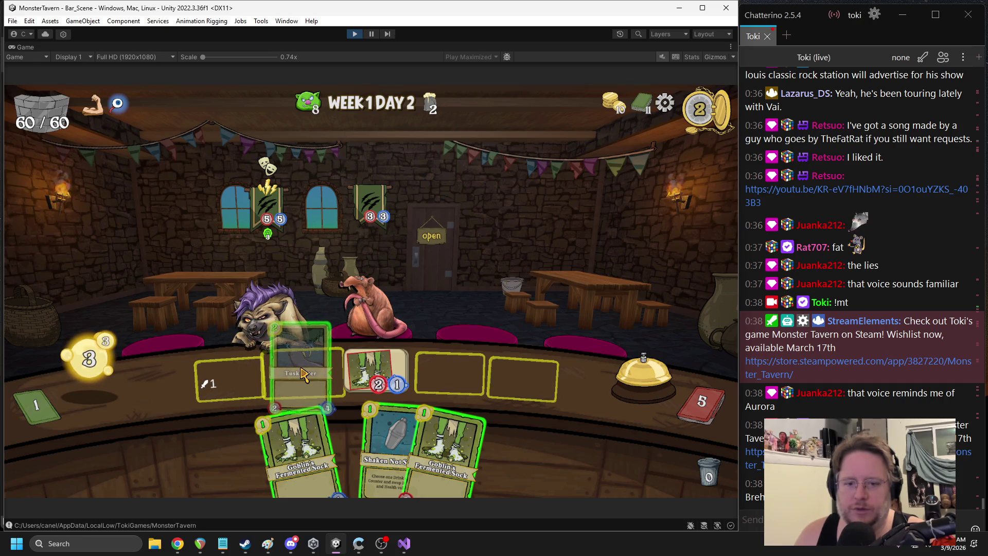
{"action": "mouse_move", "coordinate": [303, 374]}
{"action": "left_mouse_down"}
{"action": "mouse_move", "coordinate": [265, 374]}
{"action": "mouse_move", "coordinate": [304, 373]}
{"action": "left_mouse_up"}
{"action": "left_click_drag", "start_coordinate": [298, 448], "coordinate": [229, 380]}
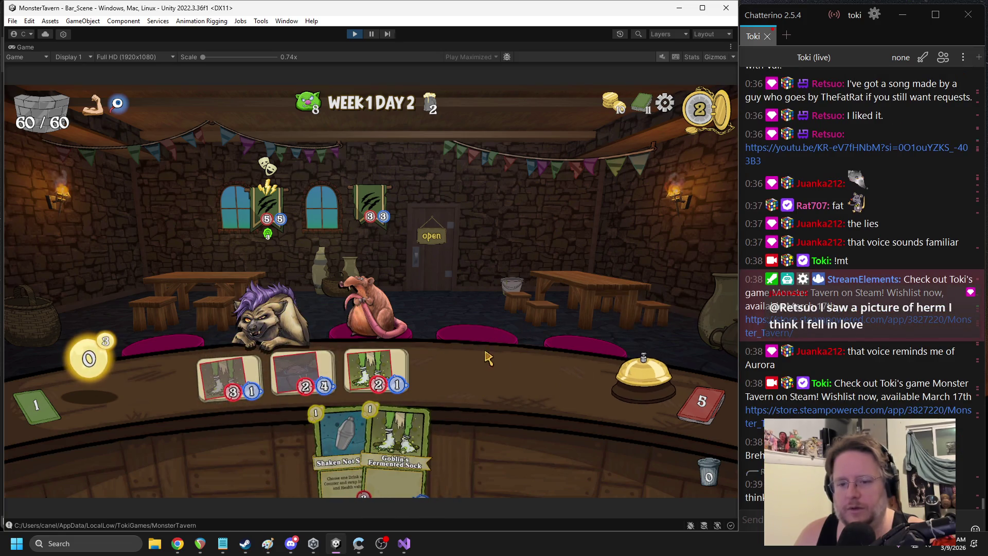
{"action": "left_click", "coordinate": [382, 374]}
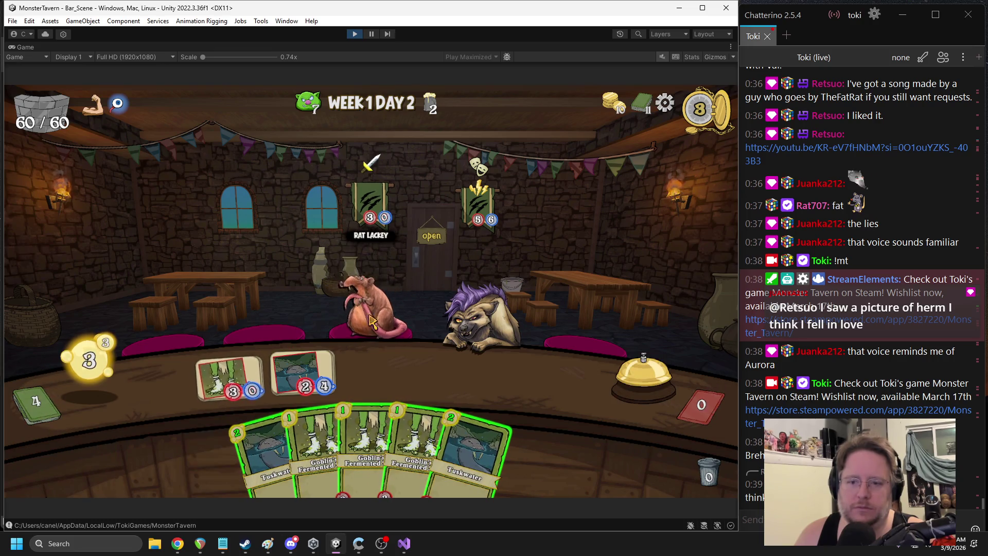
Place Tuskwater on the leftmost slot and a Goblin's Fermented Sock in the third slot
{"action": "mouse_move", "coordinate": [445, 339]}
{"action": "left_click_drag", "start_coordinate": [259, 453], "coordinate": [226, 381]}
{"action": "mouse_move", "coordinate": [322, 453]}
{"action": "left_mouse_down"}
{"action": "mouse_move", "coordinate": [355, 407]}
{"action": "mouse_move", "coordinate": [445, 374]}
{"action": "left_mouse_up"}
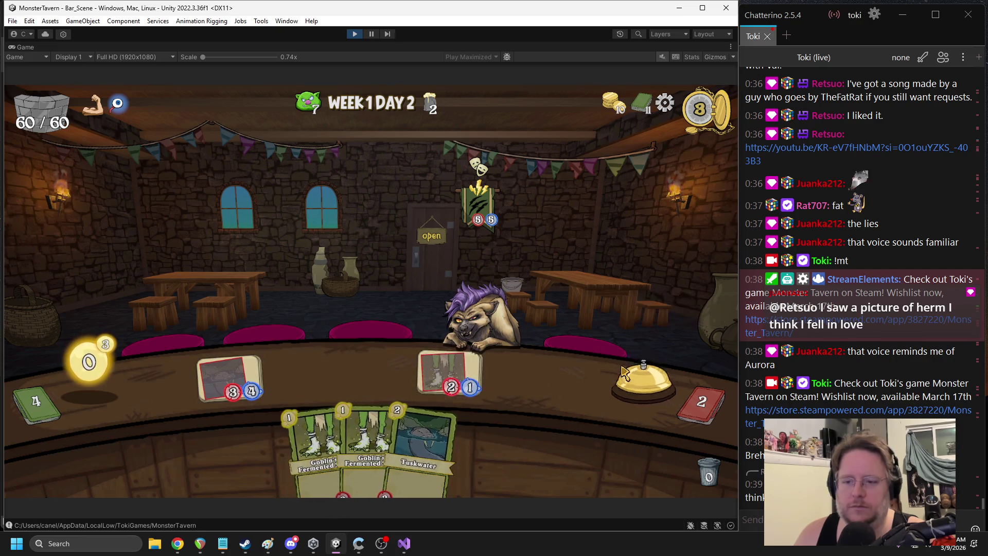